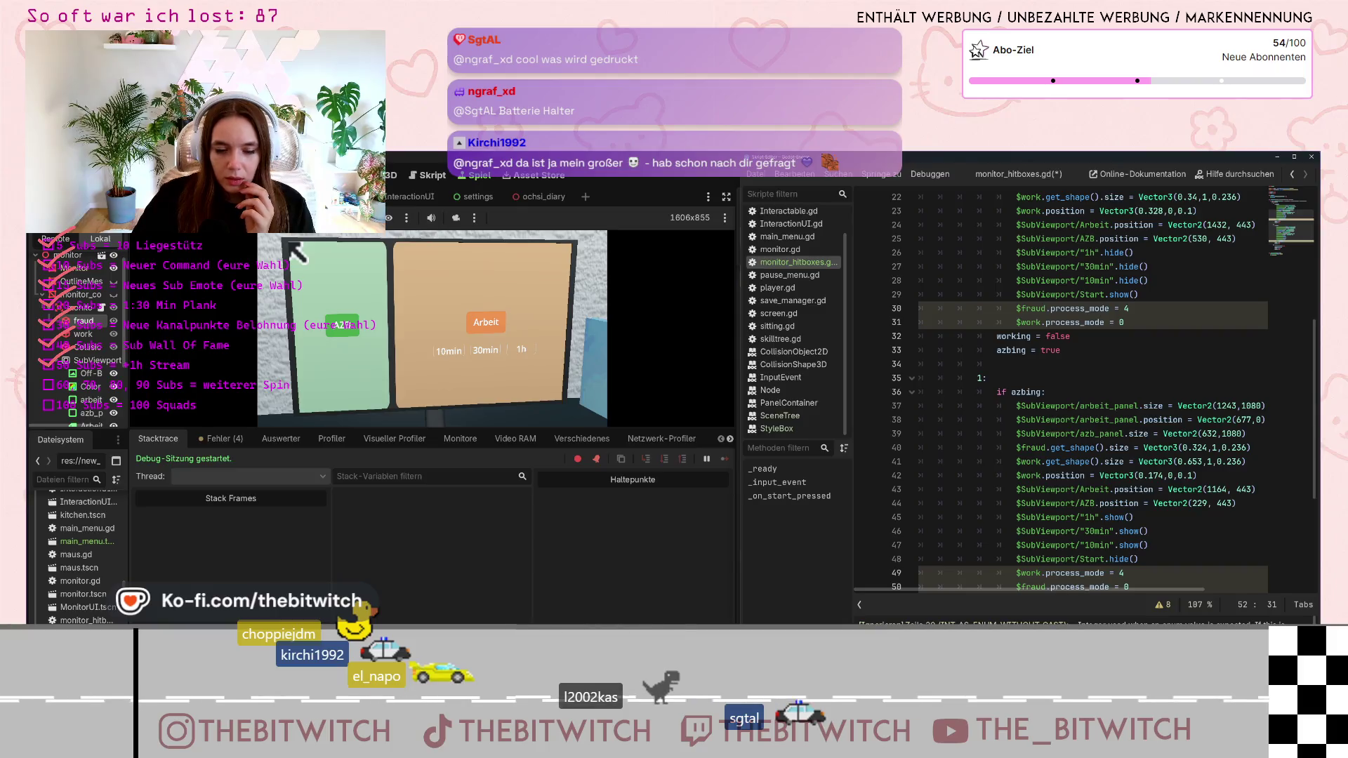
# Hide the warnings panel and open CollisionShape3D docs at its debug_fill, disabled and shape properties
pyautogui.click(1163, 607)
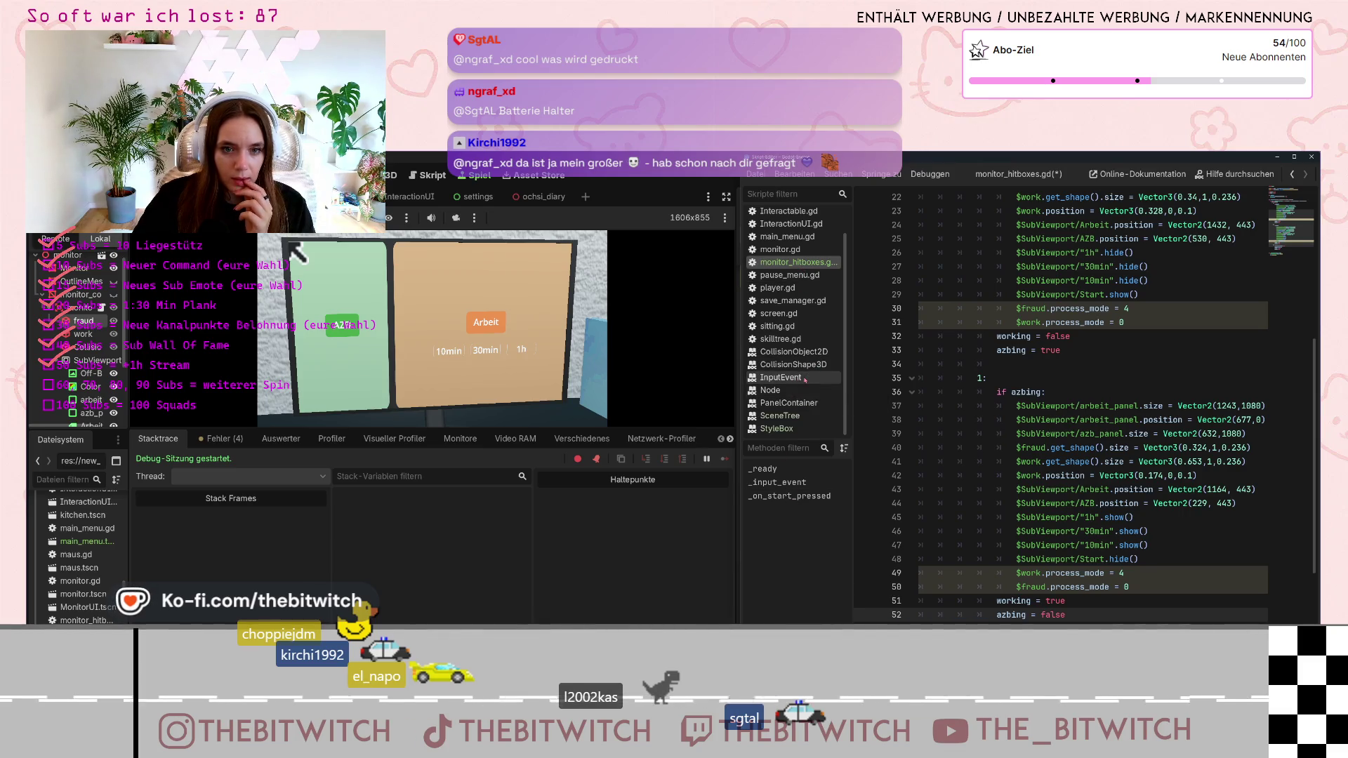
pyautogui.click(810, 364)
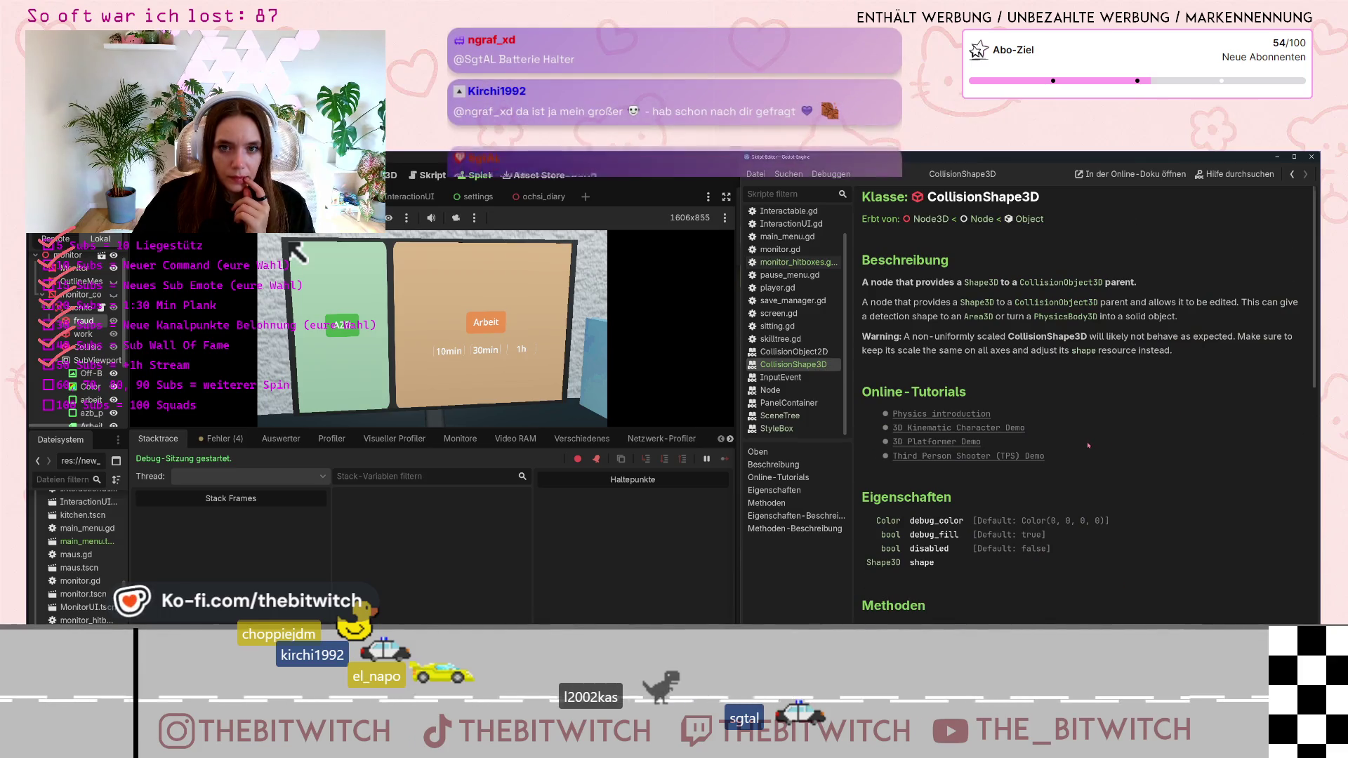
pyautogui.scroll(-5, 1088, 445)
pyautogui.scroll(-9, 1087, 445)
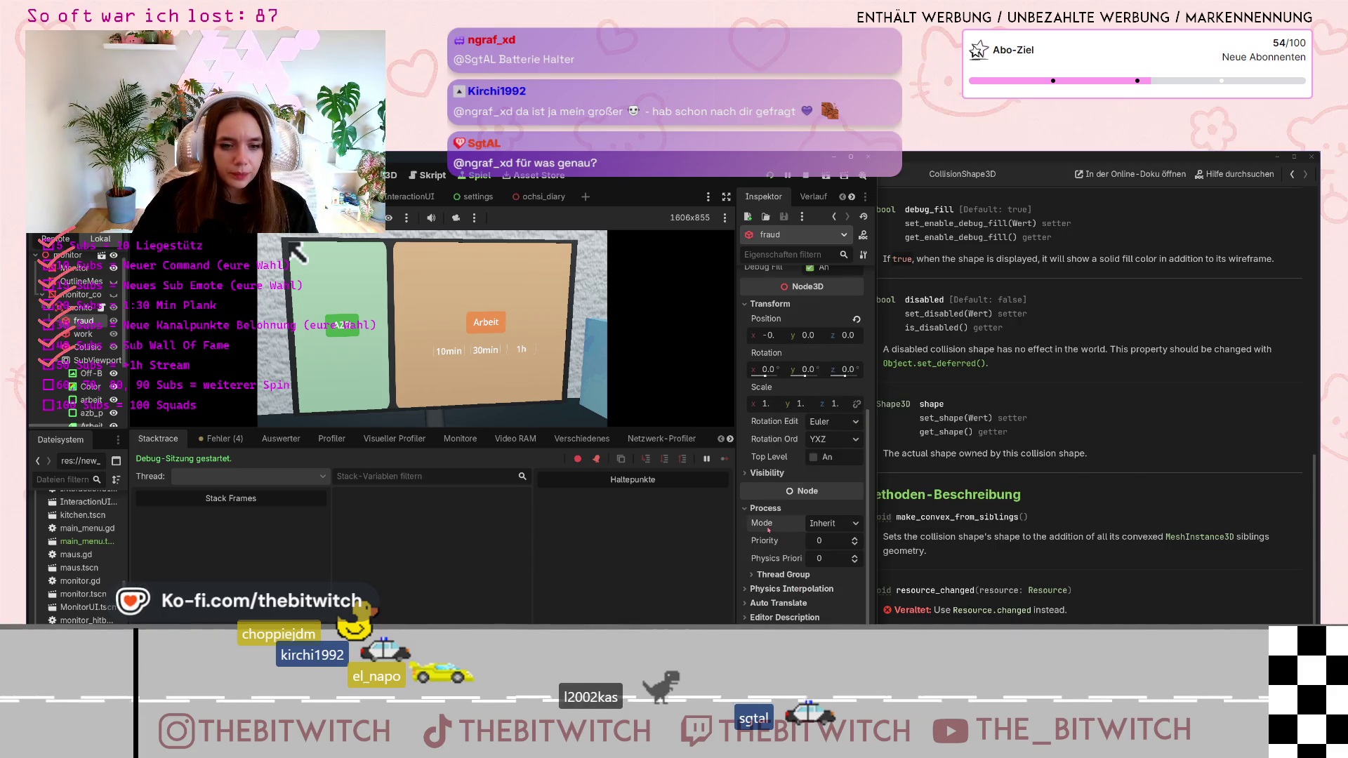
# Change the fraud node's Process Mode from Inherit to Disabled, then bring the script window forward
pyautogui.moveTo(769, 529)
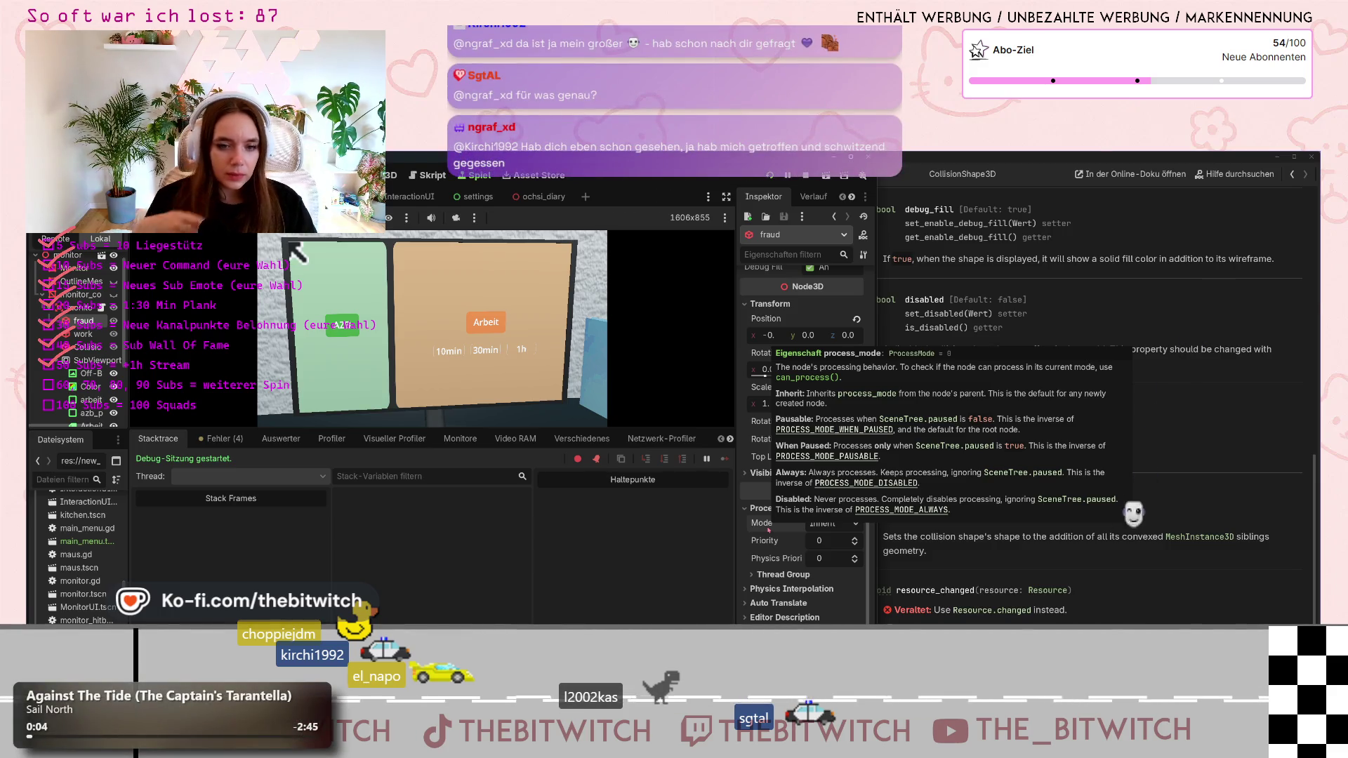
pyautogui.click(831, 523)
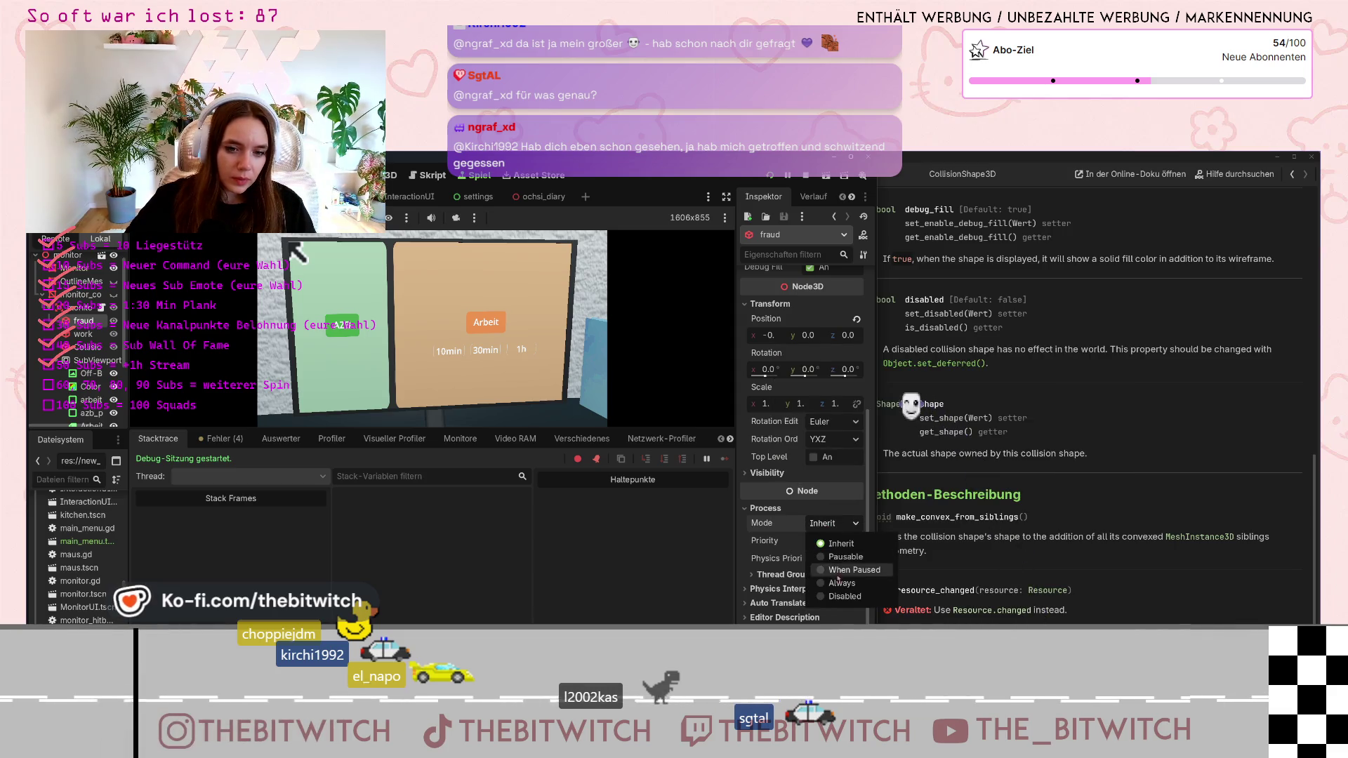
pyautogui.click(821, 595)
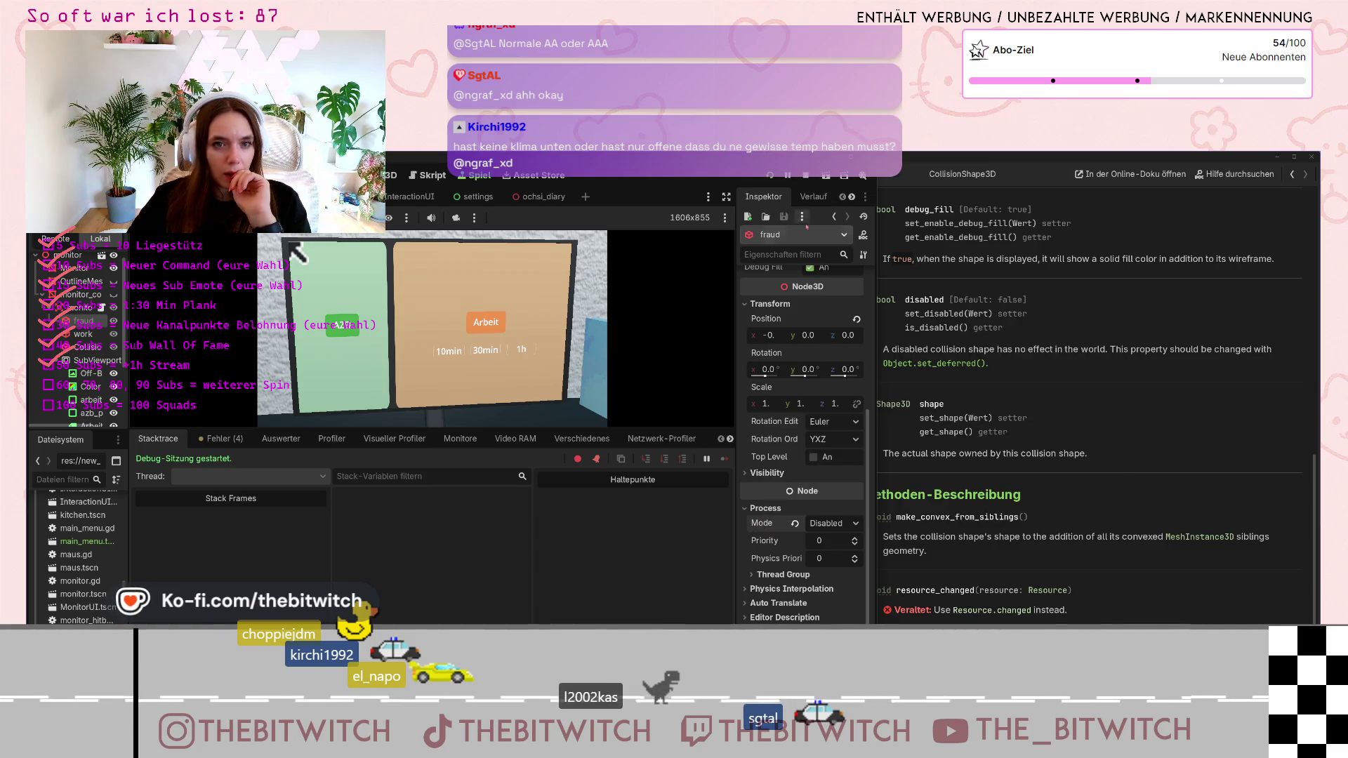
pyautogui.hotkey('ctrl', 'F3')
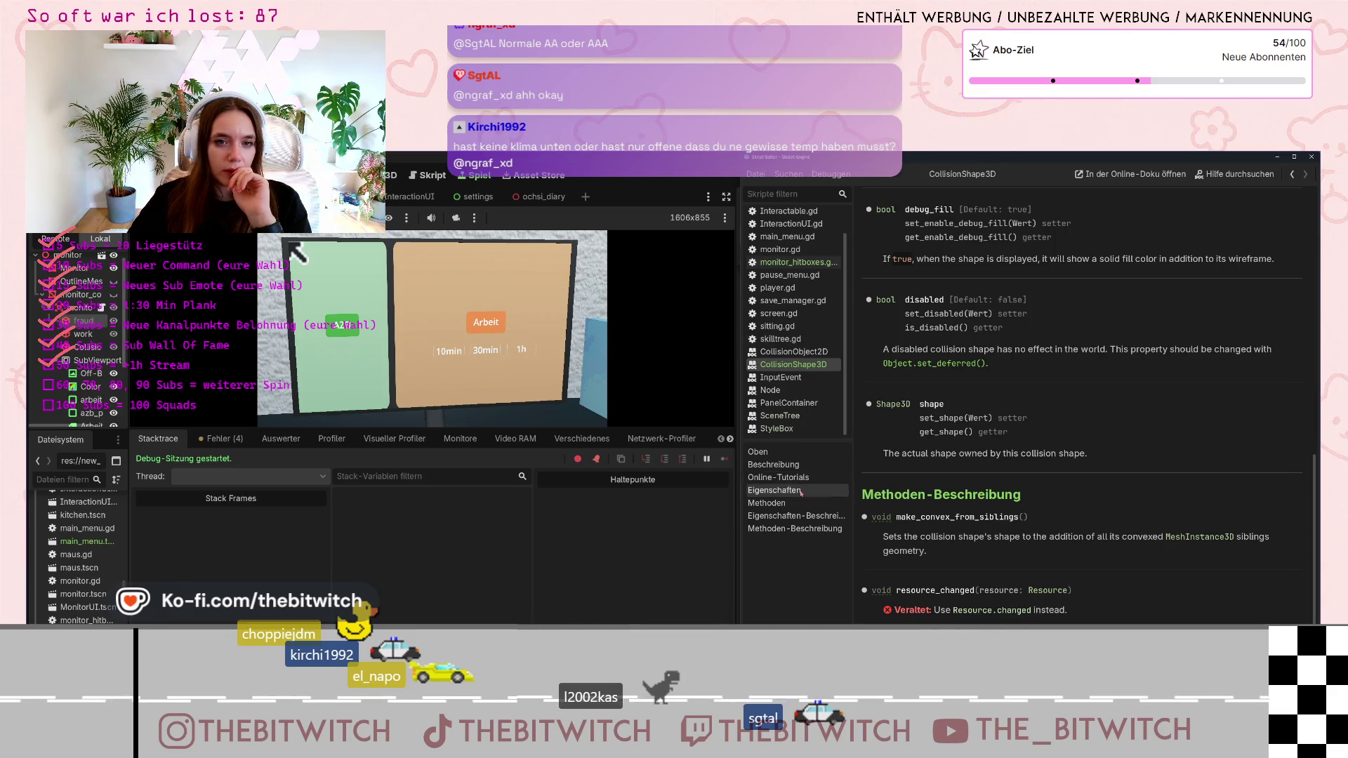
# Search the help for 'process', open Node's process_mode docs and highlight set_process_mode
pyautogui.click(789, 416)
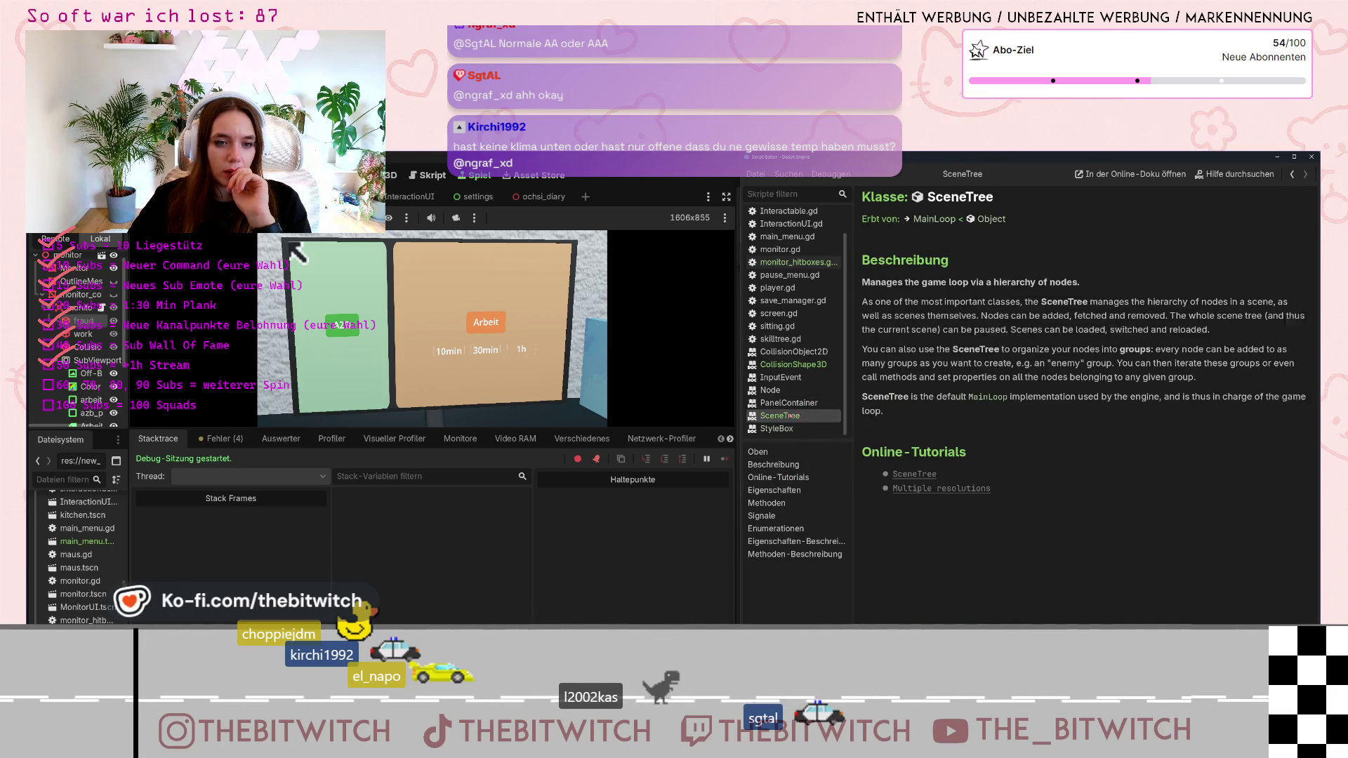
pyautogui.press('F1')
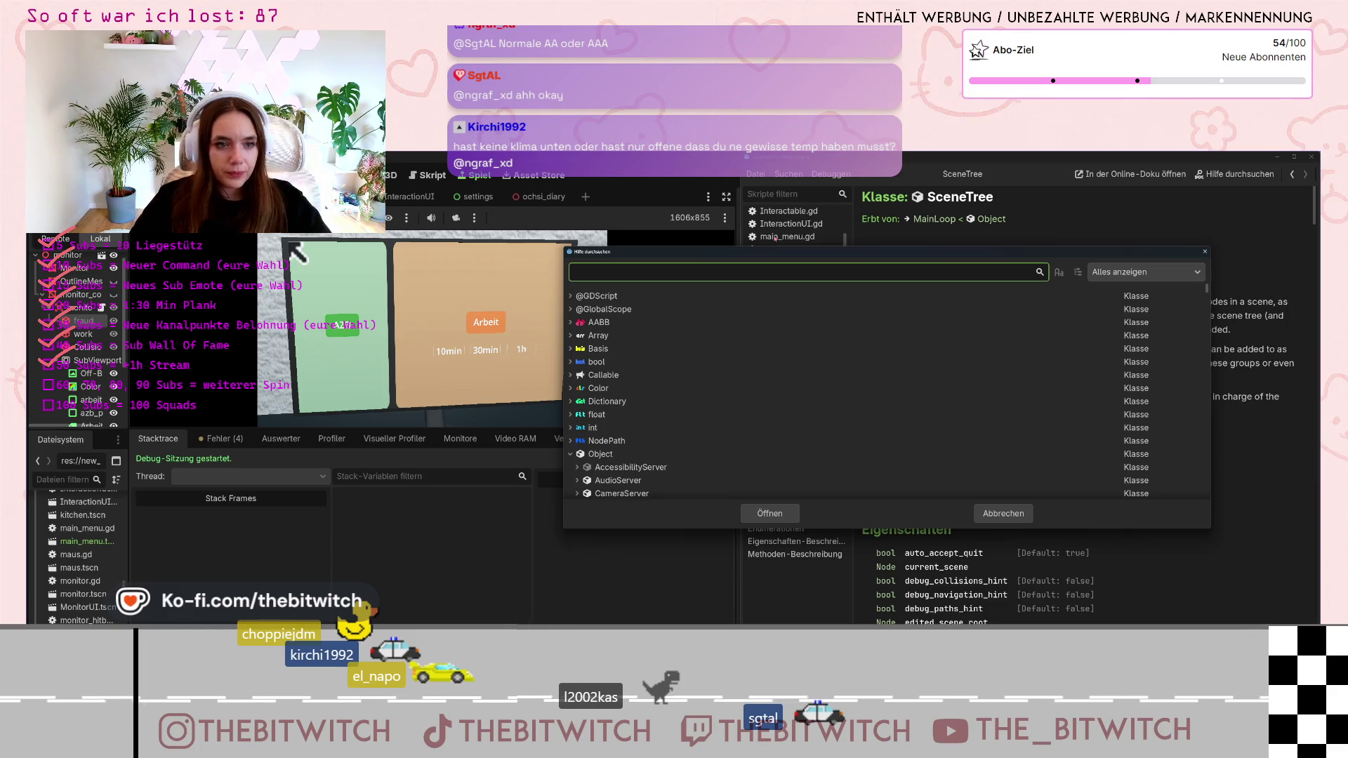
pyautogui.write('process')
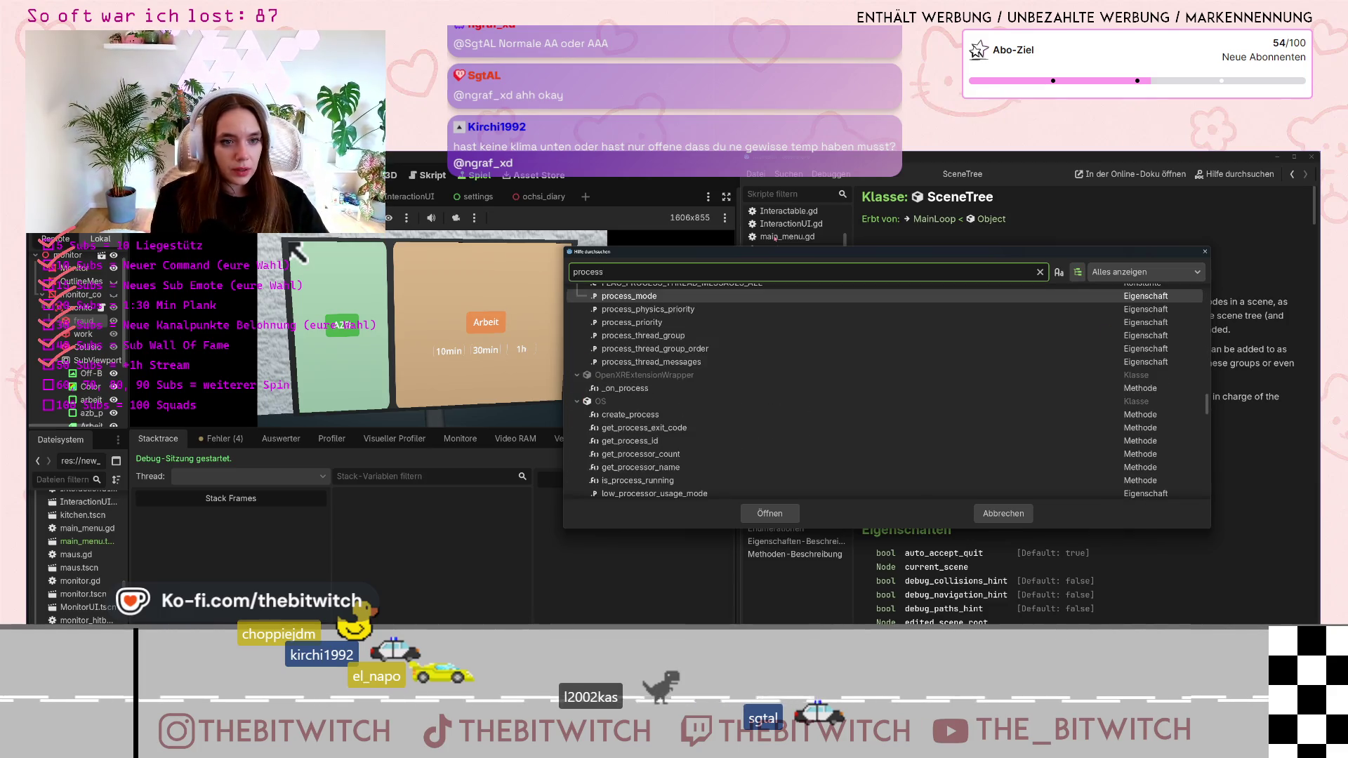
pyautogui.doubleClick(627, 295)
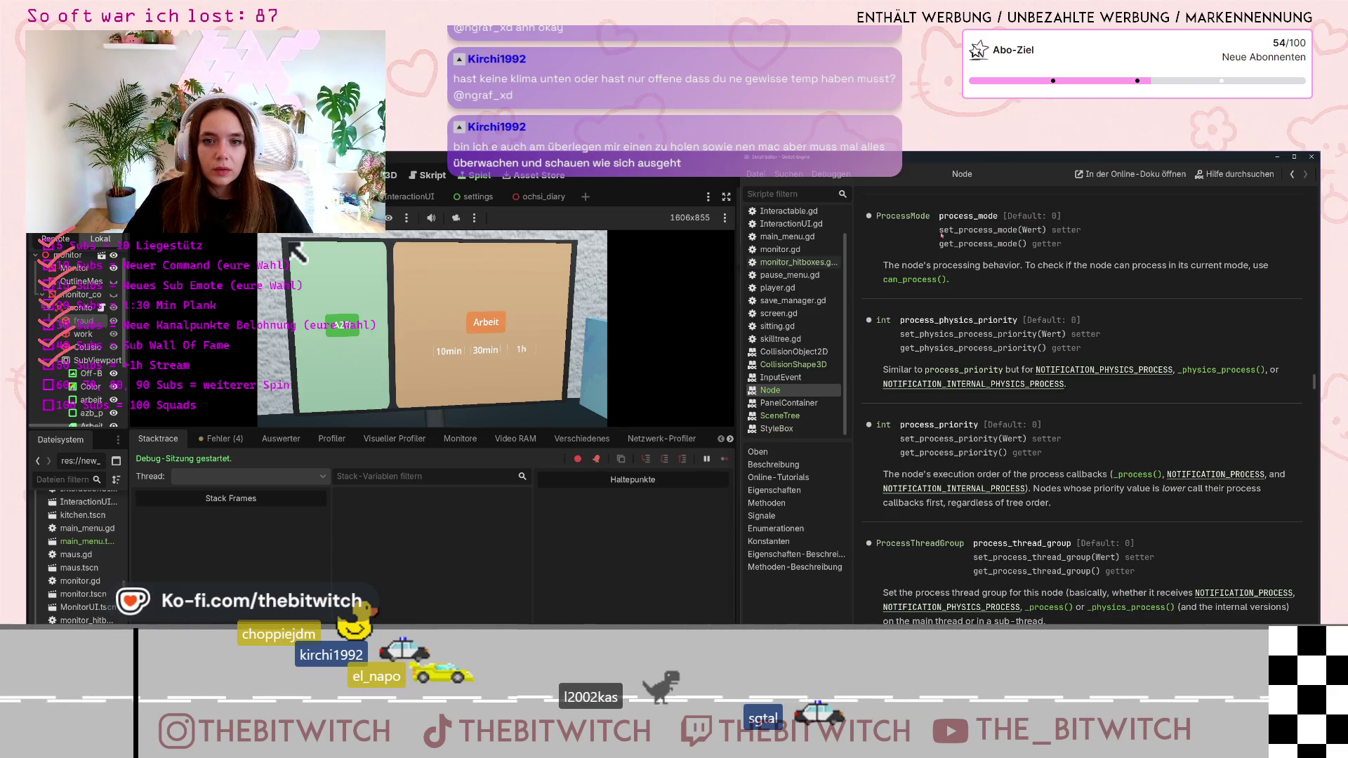
pyautogui.moveTo(939, 233)
pyautogui.mouseDown()
pyautogui.moveTo(1033, 232)
pyautogui.moveTo(1019, 234)
pyautogui.mouseUp()
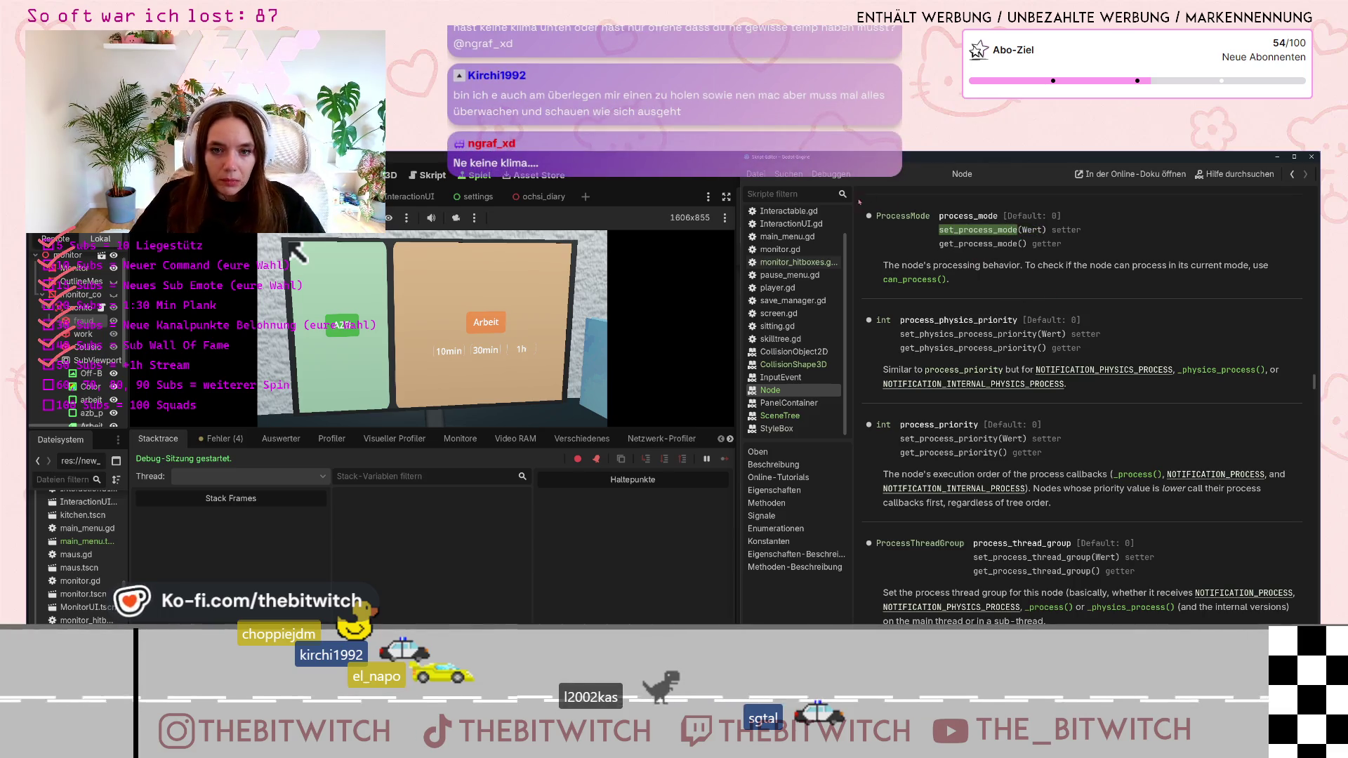
# Edit line 30 of monitor_hitboxes.gd to $fraud.set_process_mode(4), then search the help for process
pyautogui.click(800, 262)
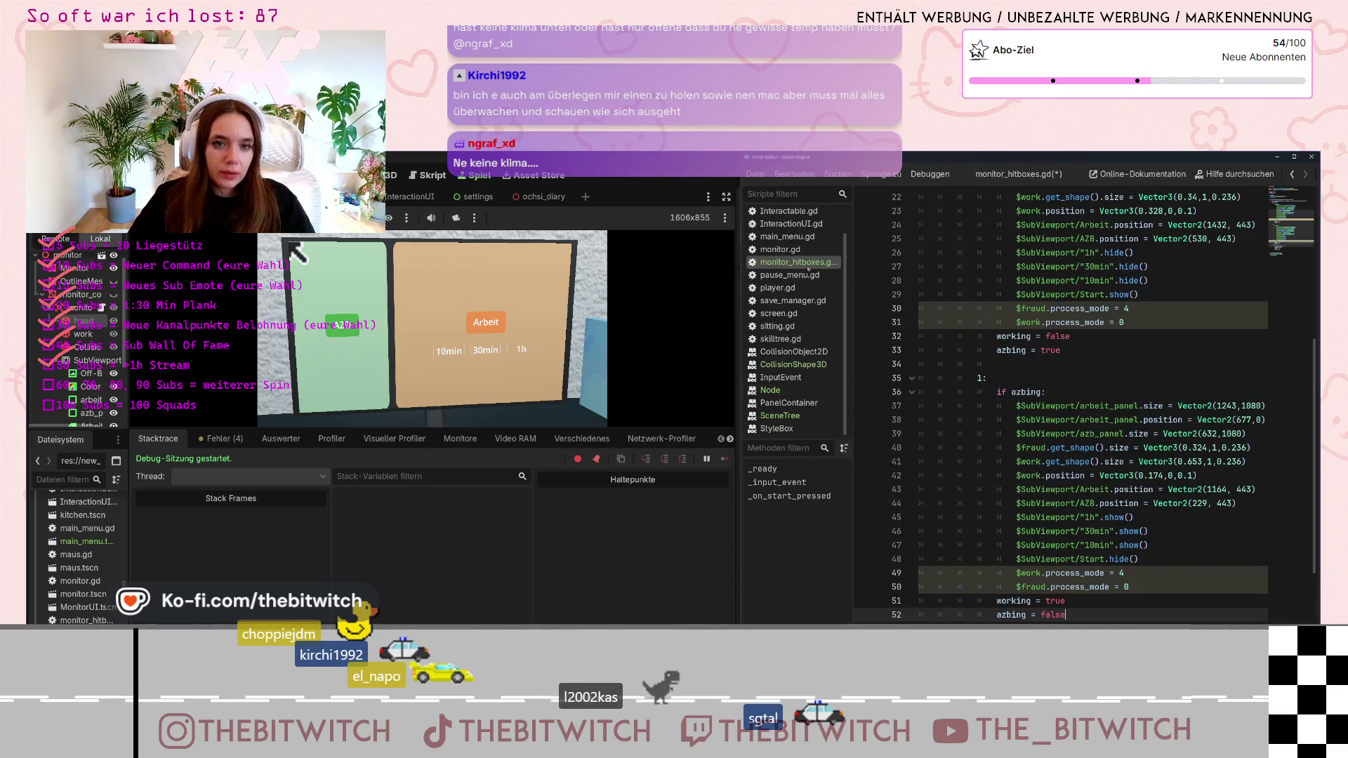
pyautogui.click(1058, 309)
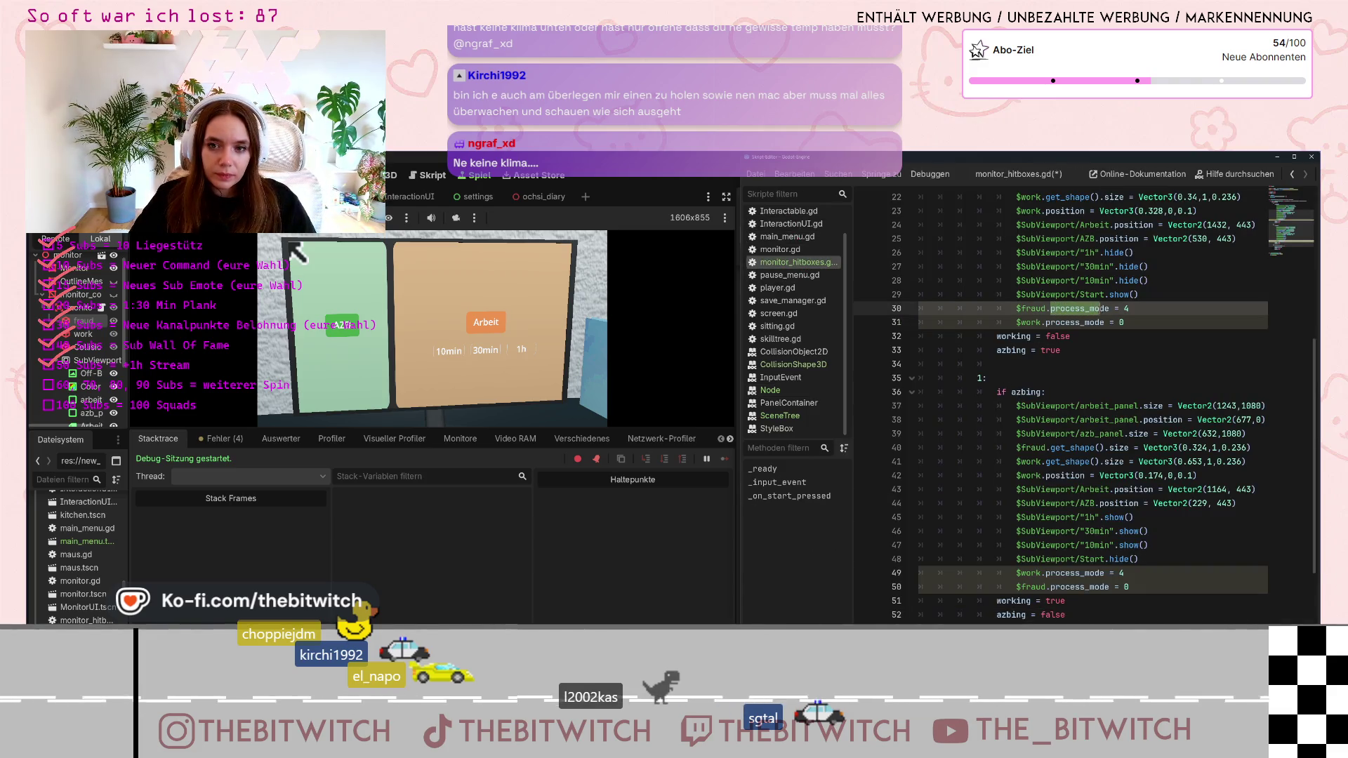
pyautogui.write('set_')
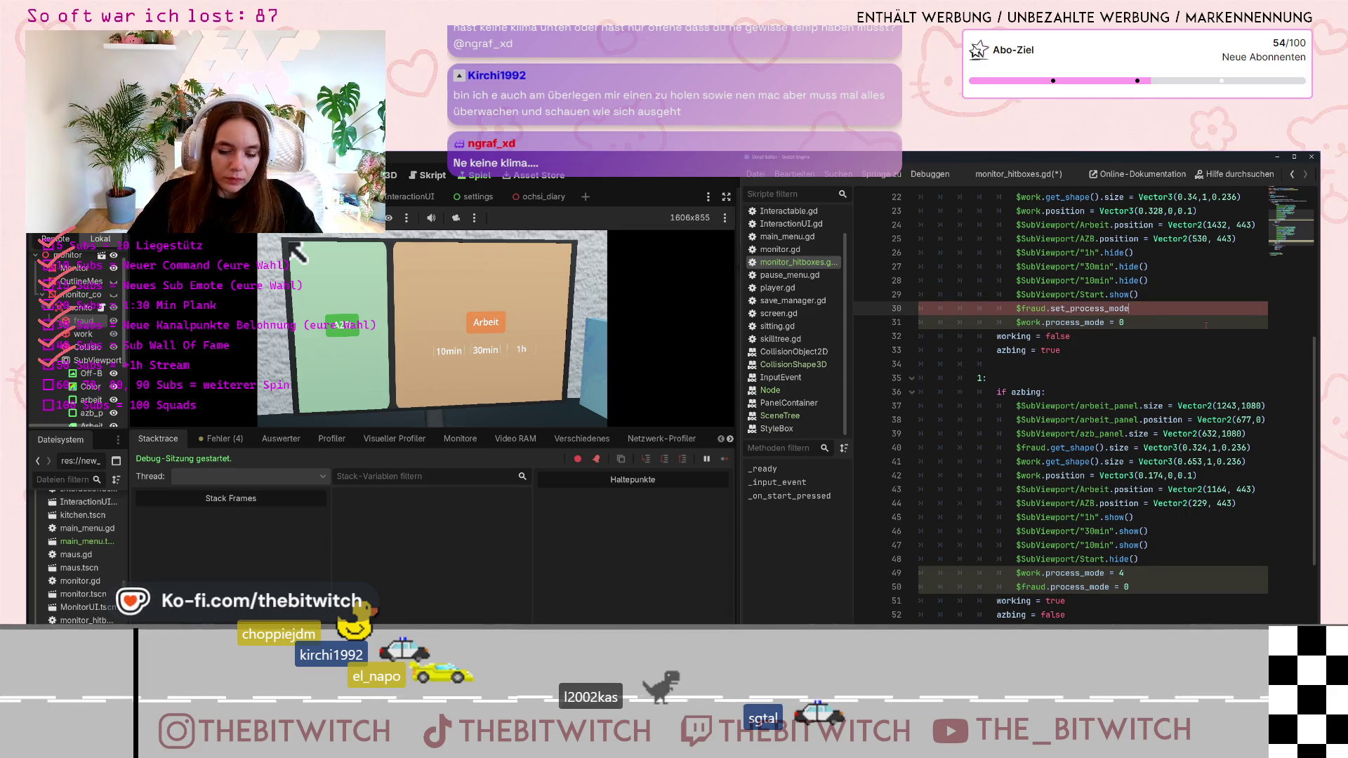
pyautogui.write('(4)')
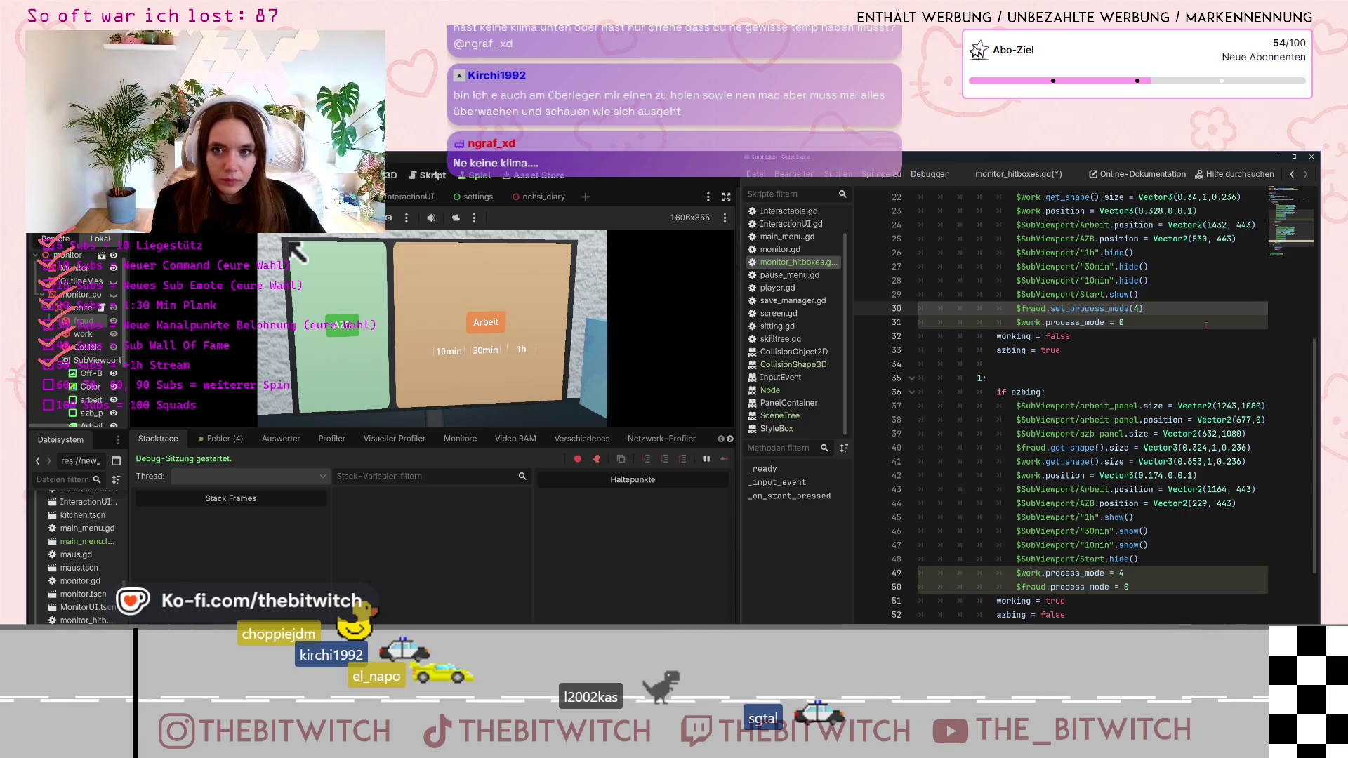
pyautogui.click(1195, 359)
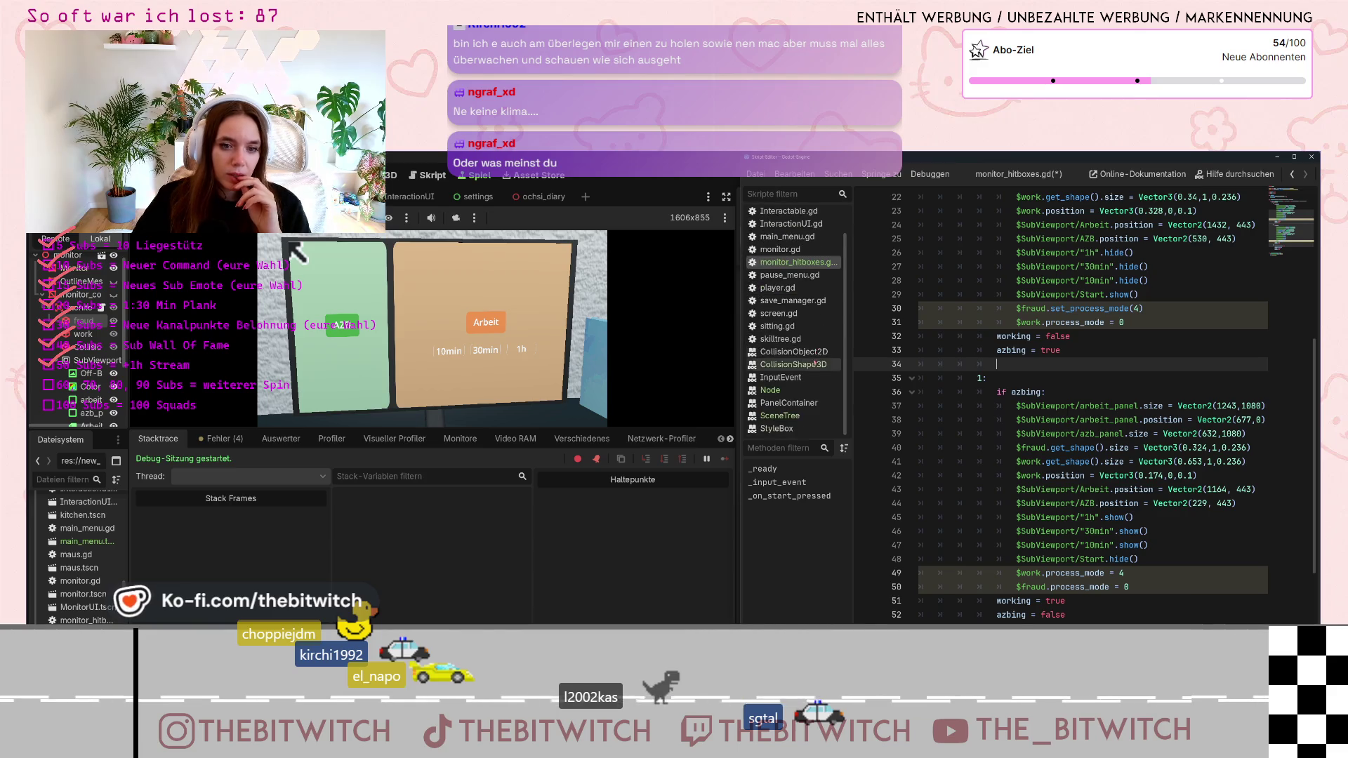
pyautogui.click(1236, 174)
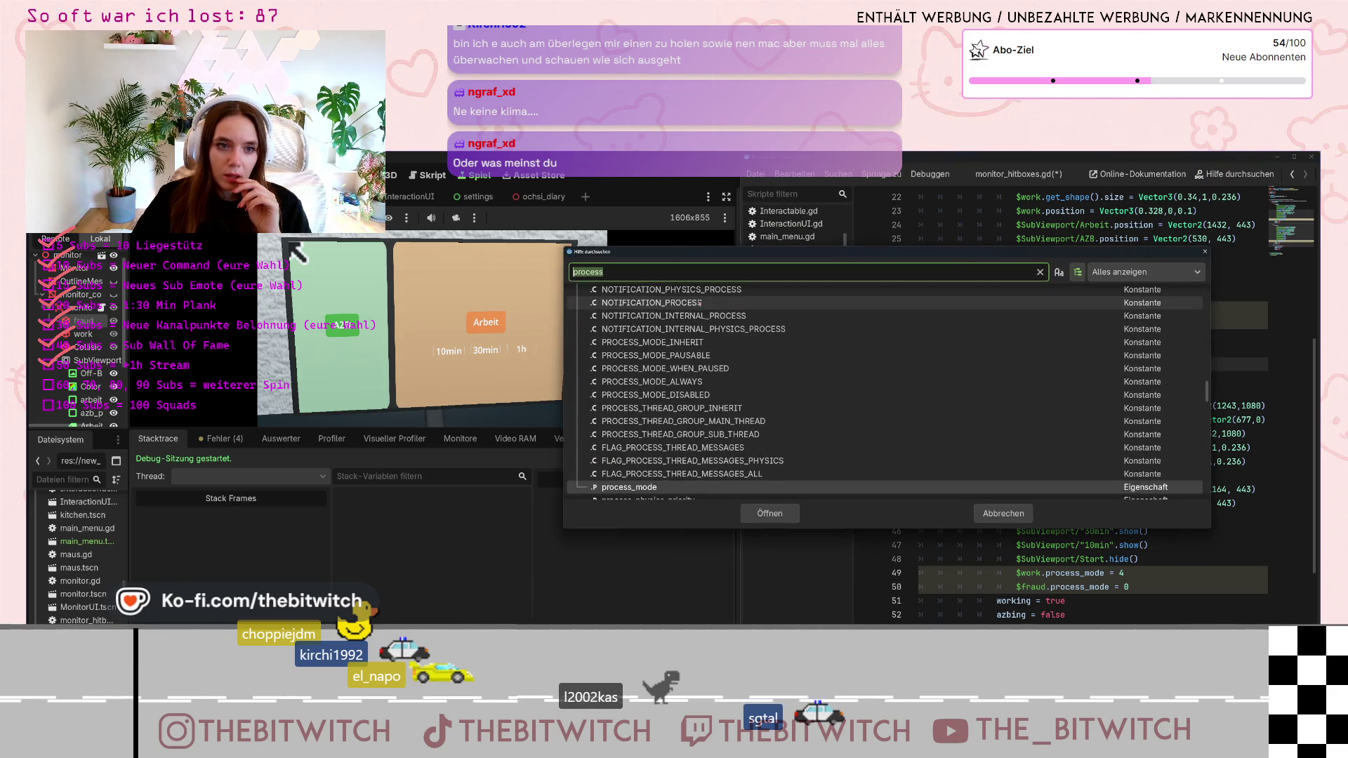
# Read Node's process_mode and thread group documentation, then return to monitor_hitboxes.gd
pyautogui.doubleClick(669, 489)
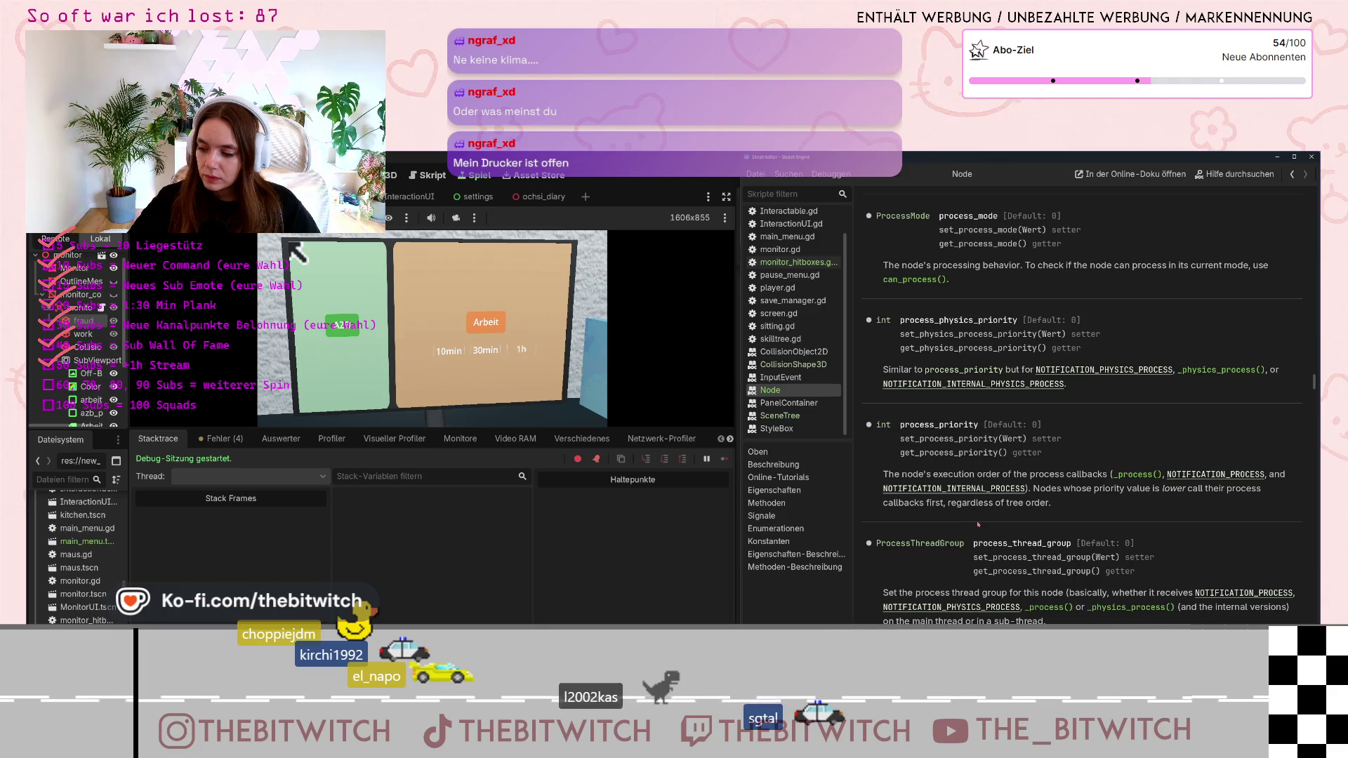
pyautogui.scroll(-5, 978, 524)
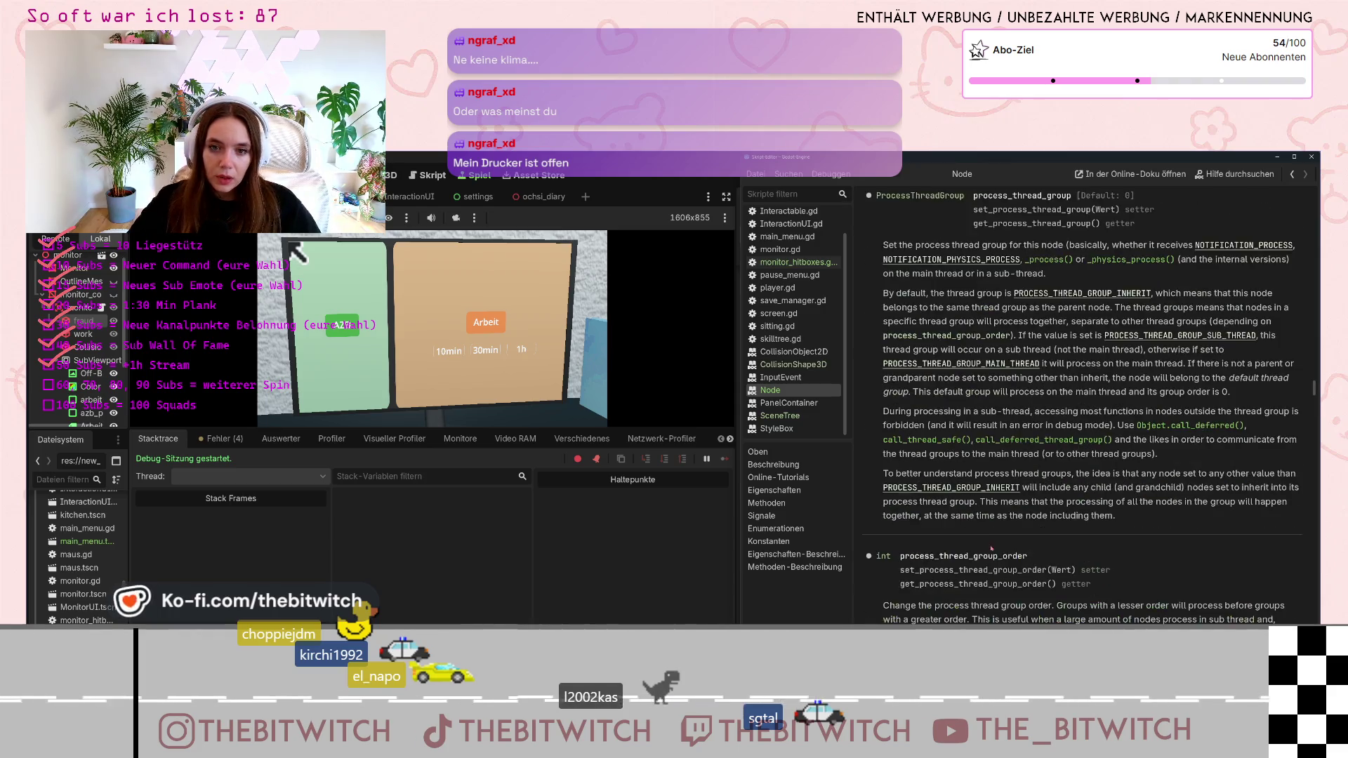
pyautogui.scroll(-3, 991, 549)
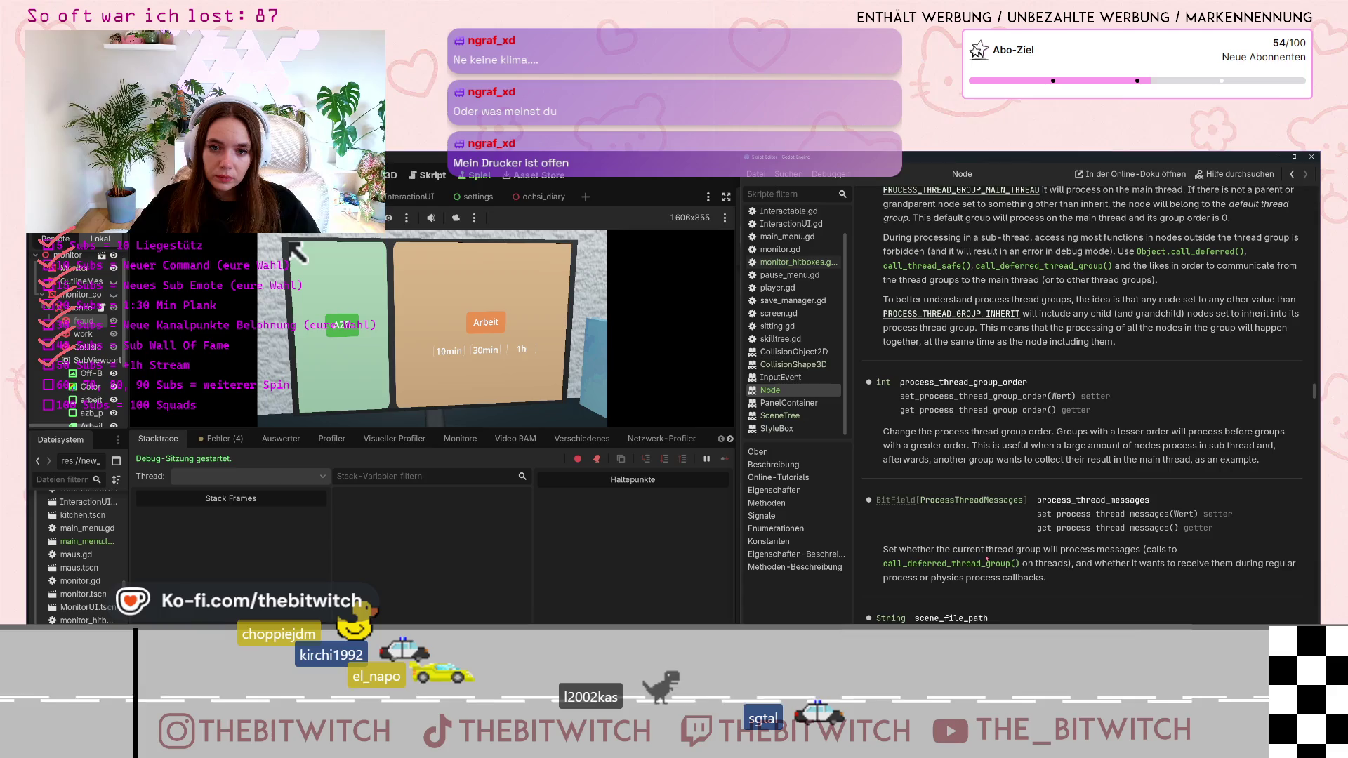
pyautogui.scroll(5, 985, 564)
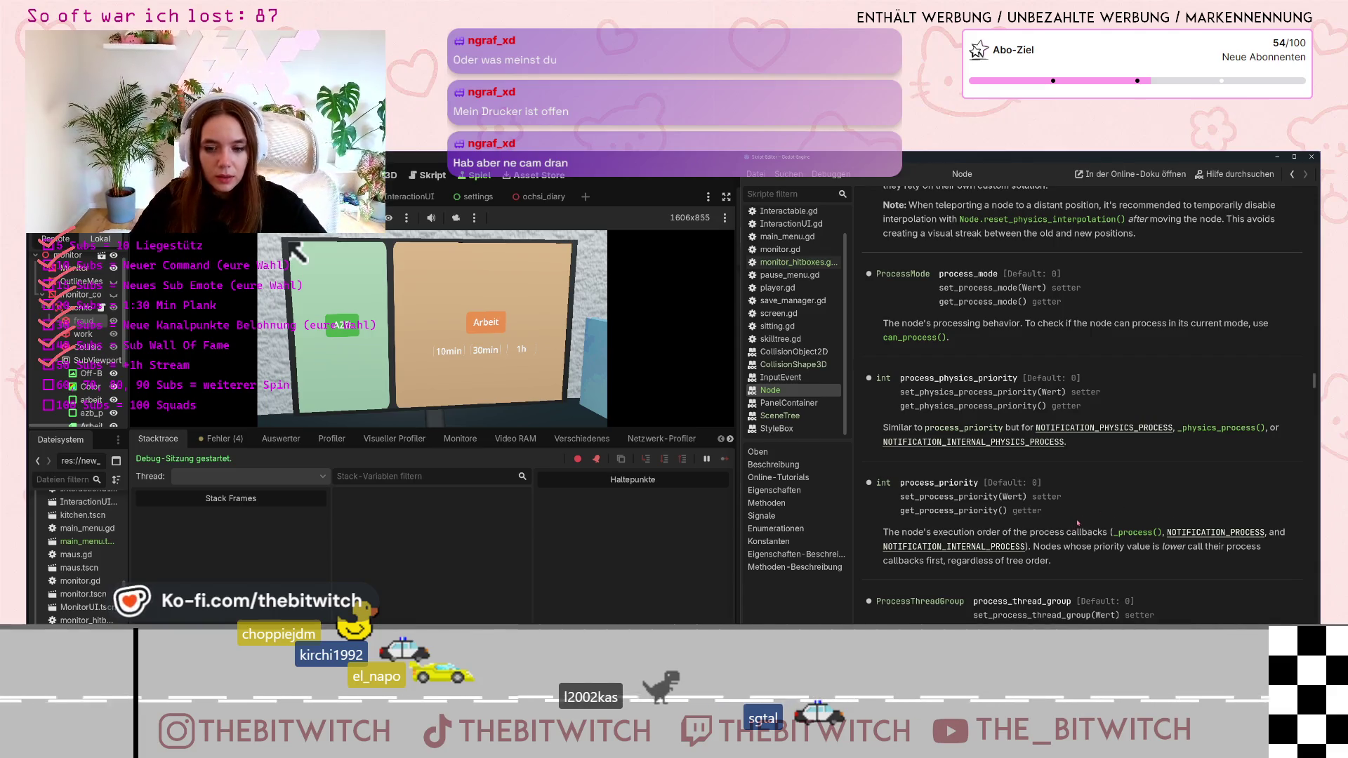
pyautogui.scroll(-3, 1025, 456)
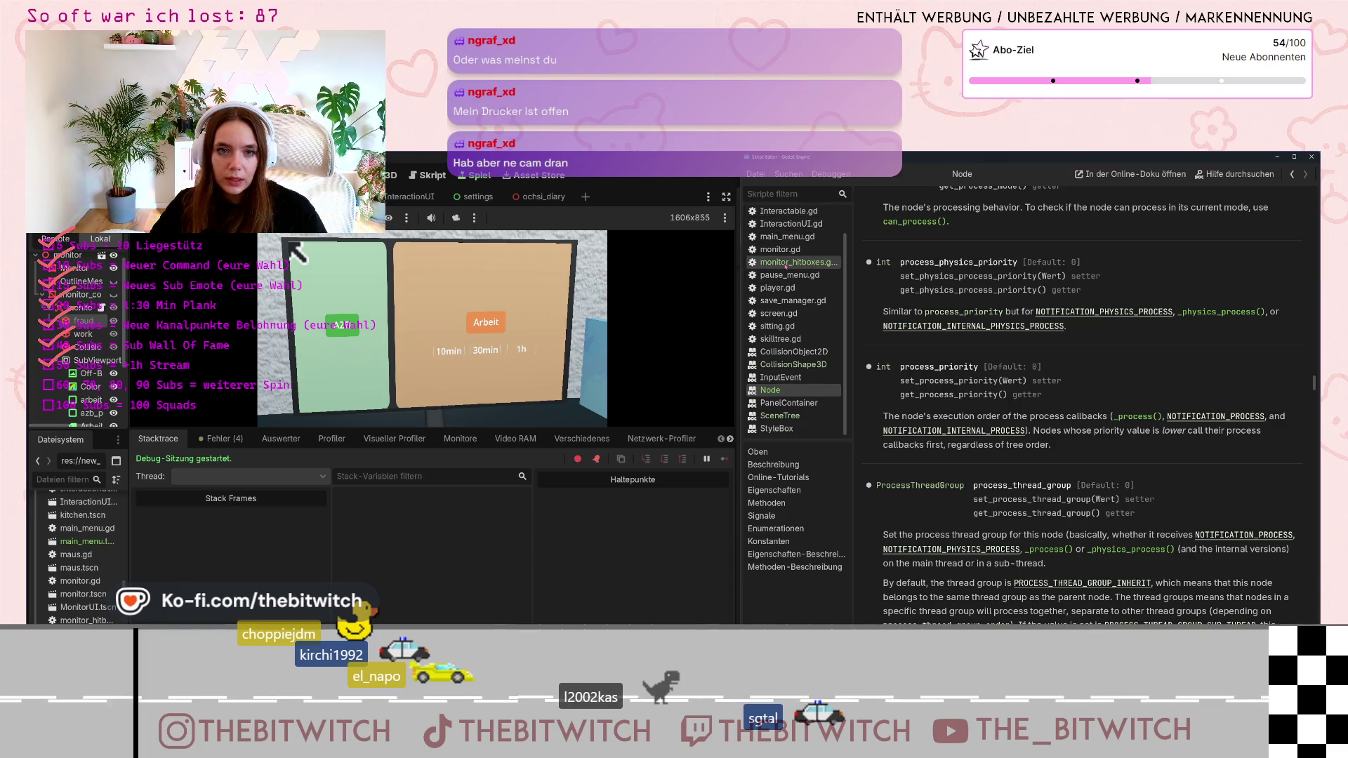
pyautogui.click(787, 264)
# Replace line 30's set_process_mode(0) call with a $fraud.process_mode = assignment
pyautogui.click(1137, 308)
pyautogui.press('BackSpace')
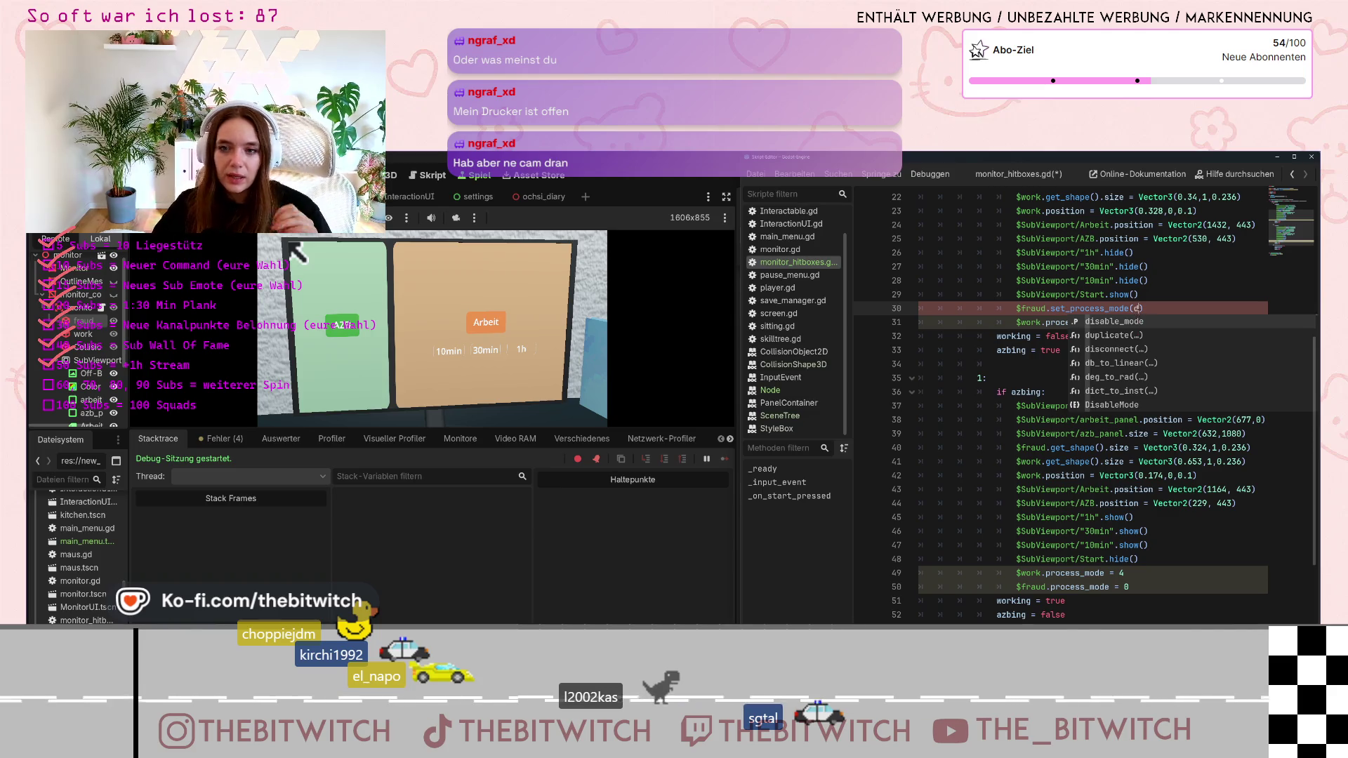
pyautogui.press('Return')
pyautogui.click(1136, 348)
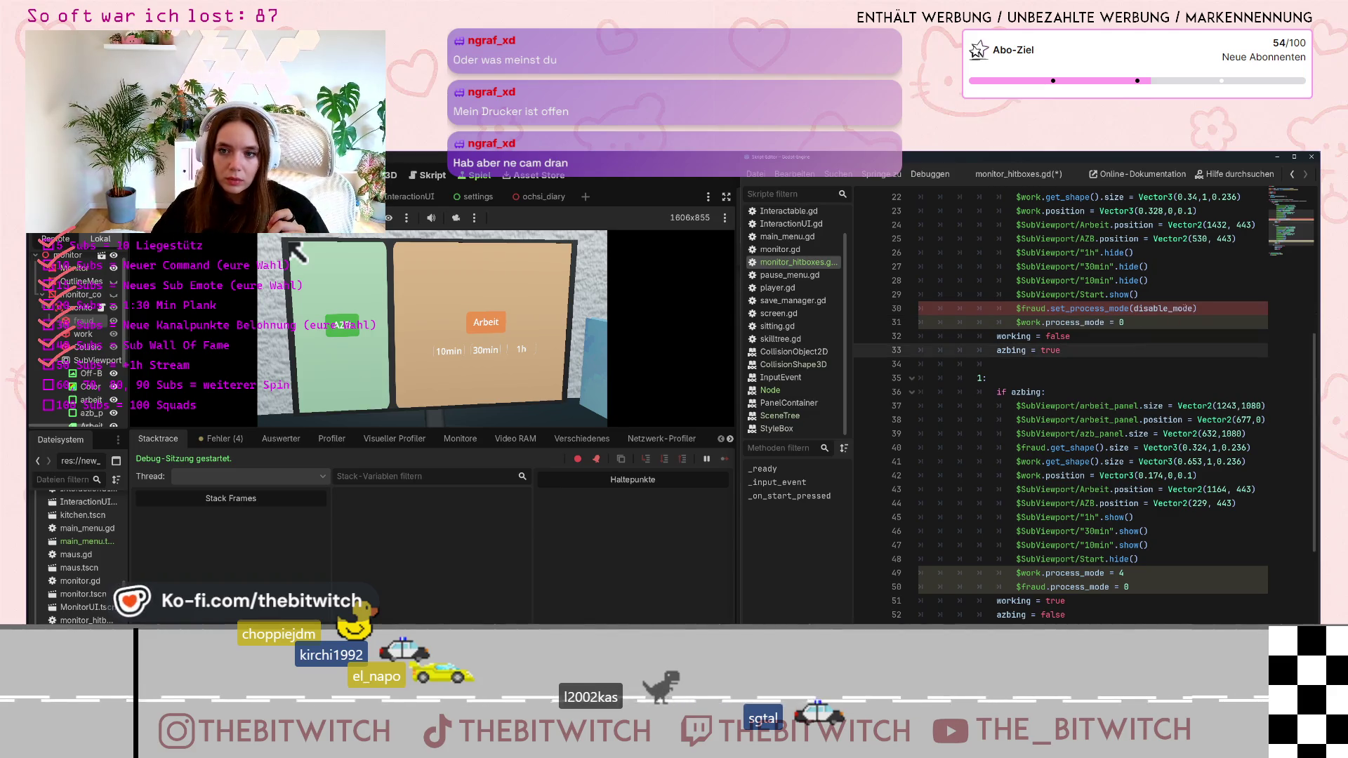
pyautogui.click(1179, 309)
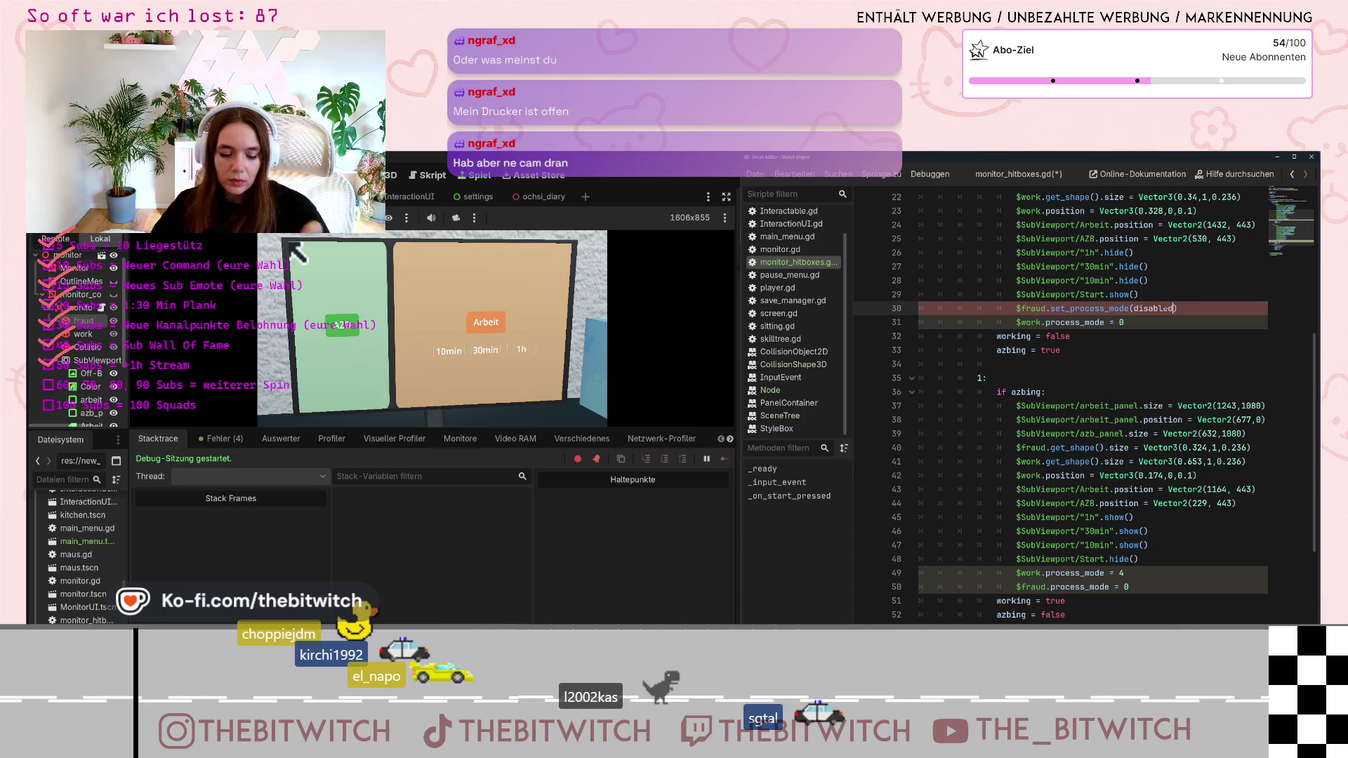
pyautogui.click(1092, 346)
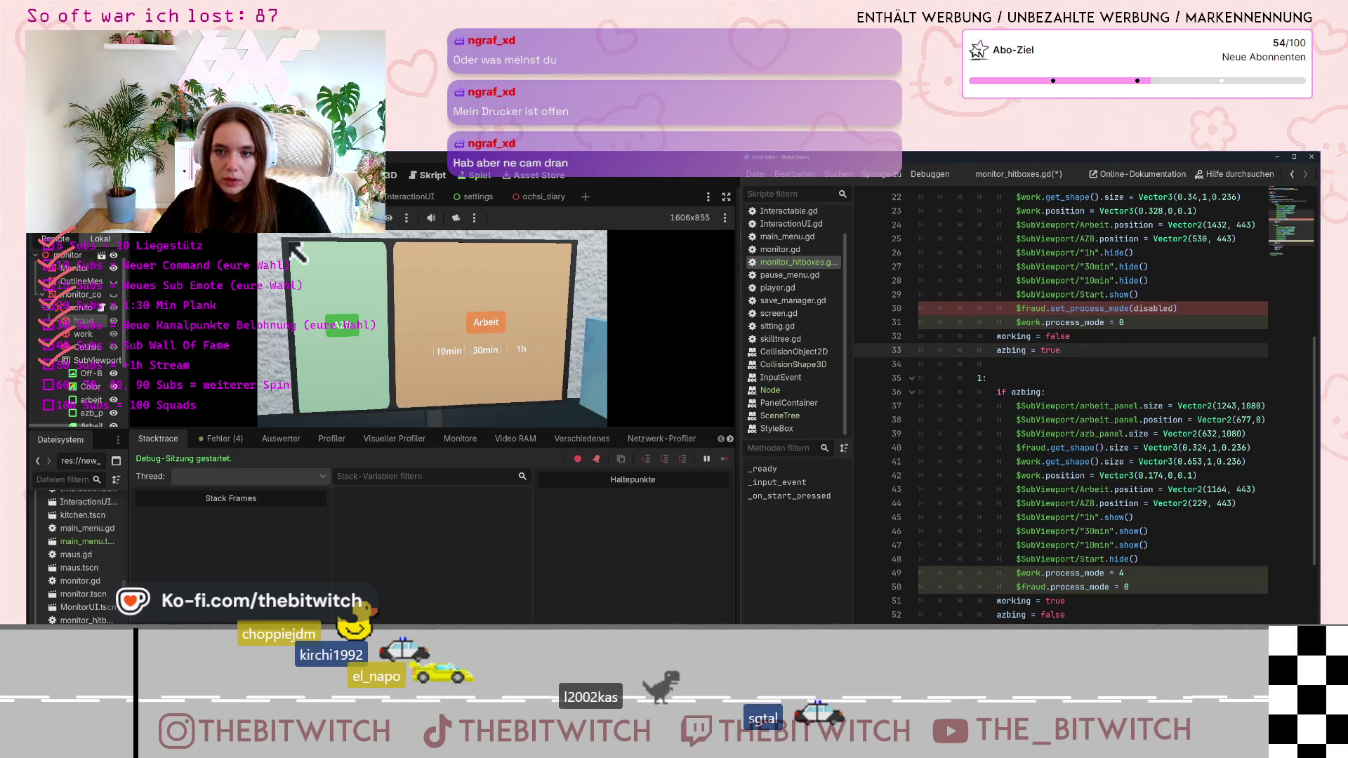
pyautogui.doubleClick(1151, 309)
pyautogui.write('0')
pyautogui.click(1135, 377)
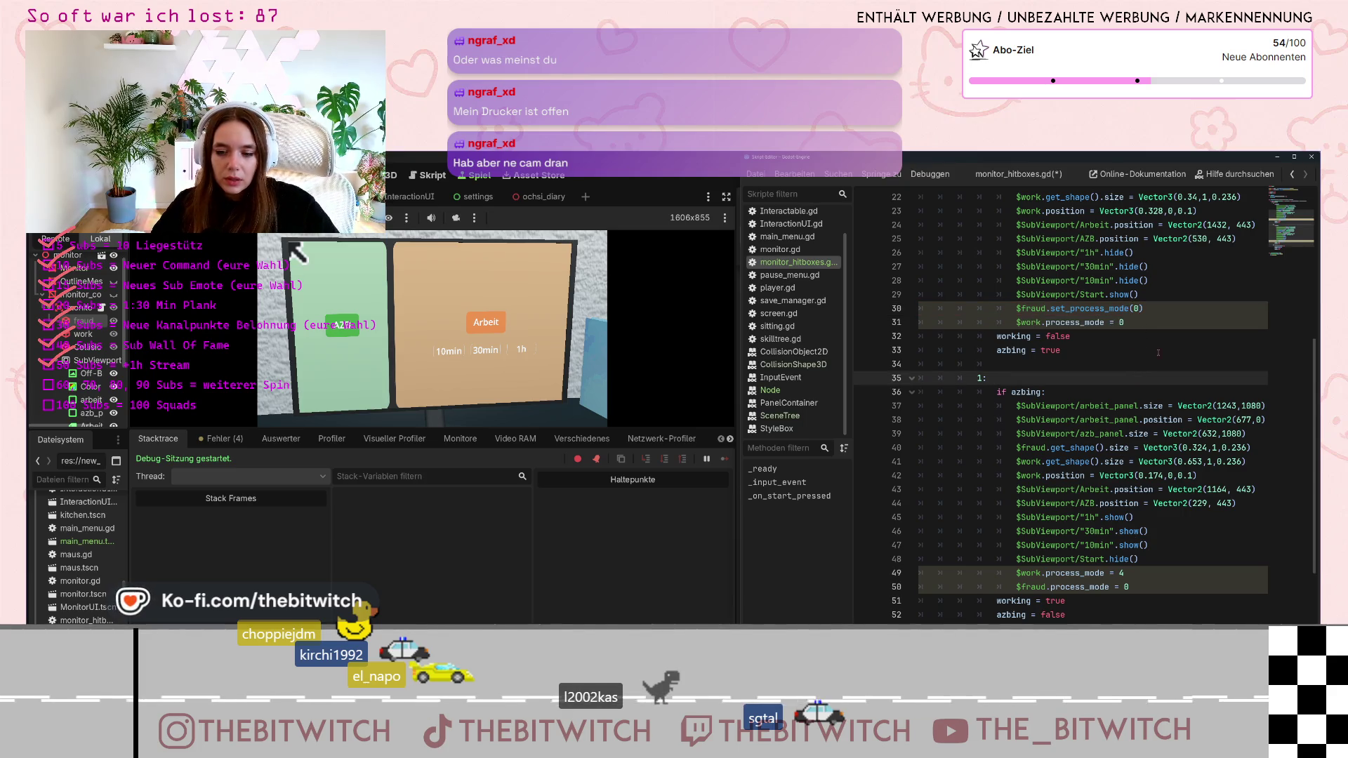
pyautogui.write('process')
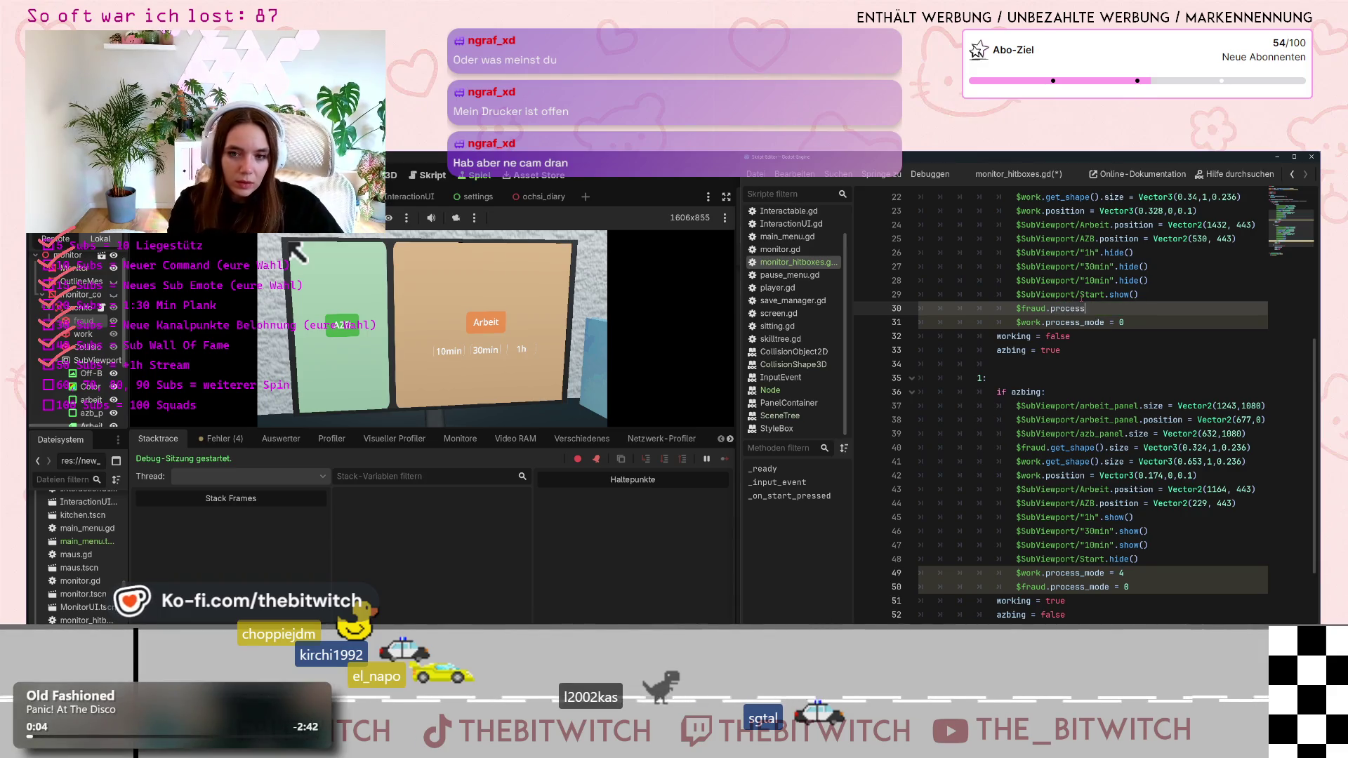
pyautogui.write('_mode =')
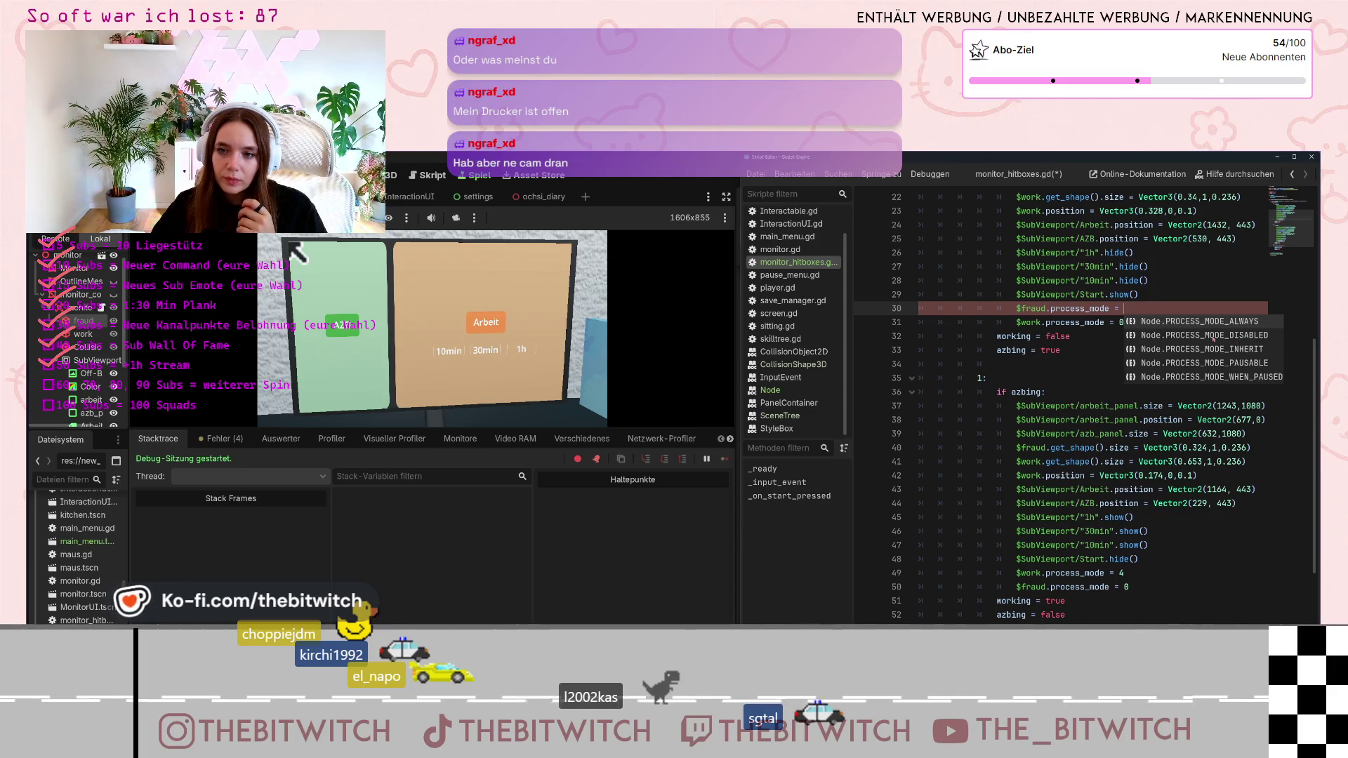
# Set line 30 to PROCESS_MODE_DISABLED and line 31 to PROCESS_MODE_INHERIT via autocomplete
pyautogui.click(1082, 309)
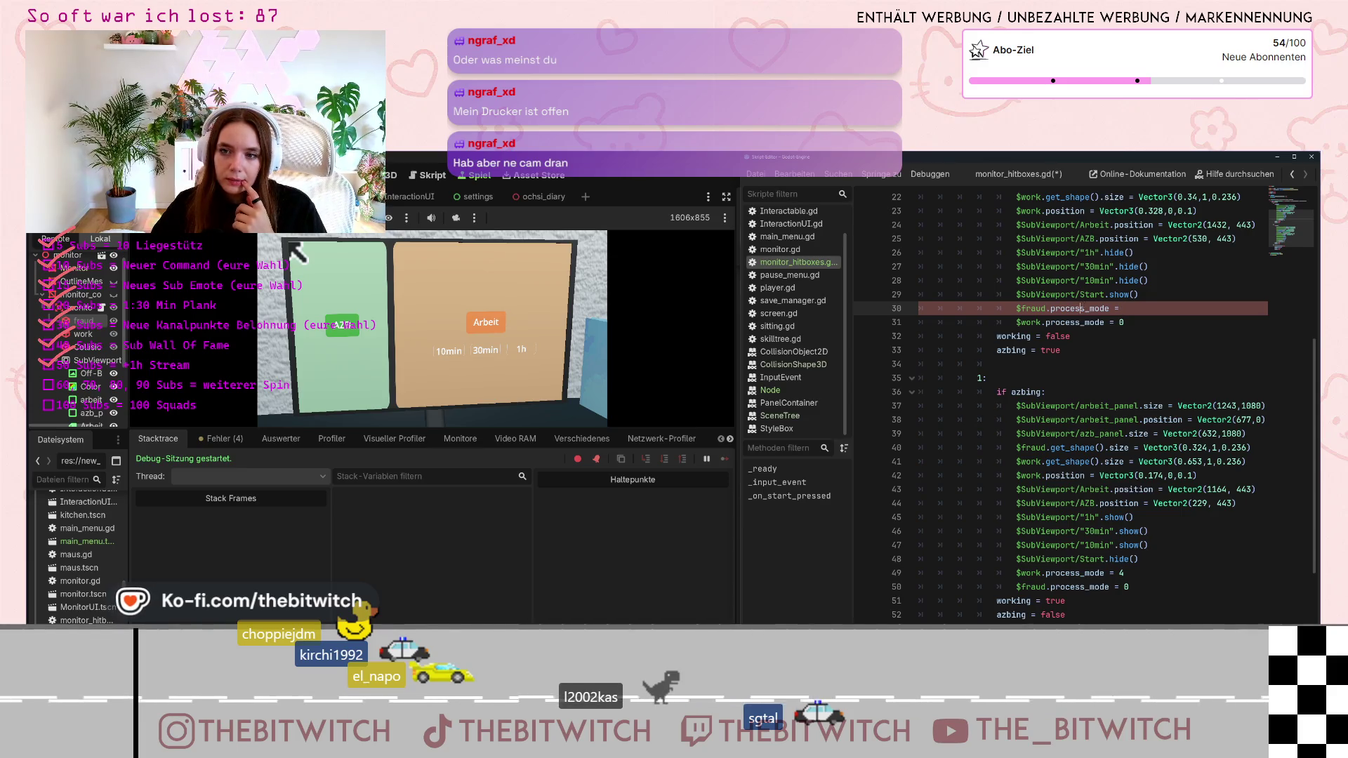
pyautogui.moveTo(1121, 309); pyautogui.dragTo(1051, 309)
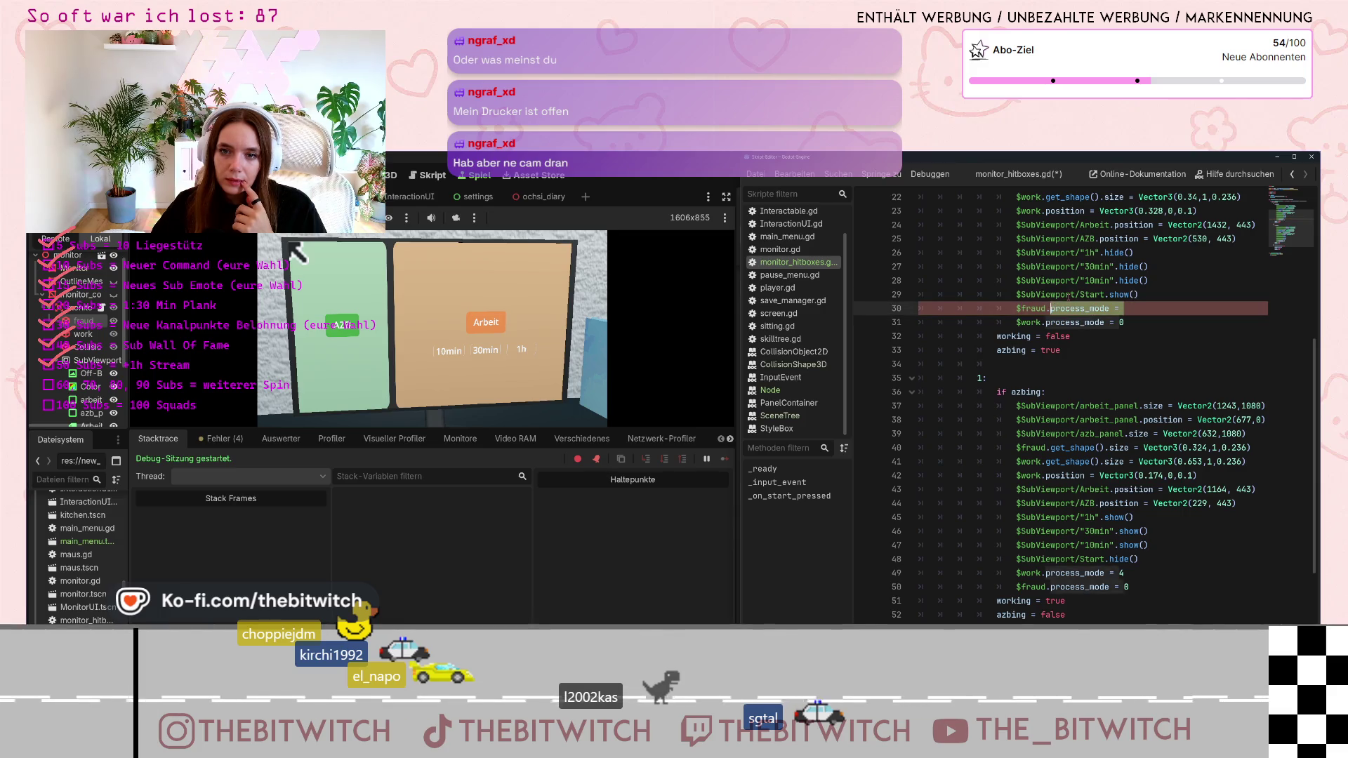
pyautogui.write('PROCESS')
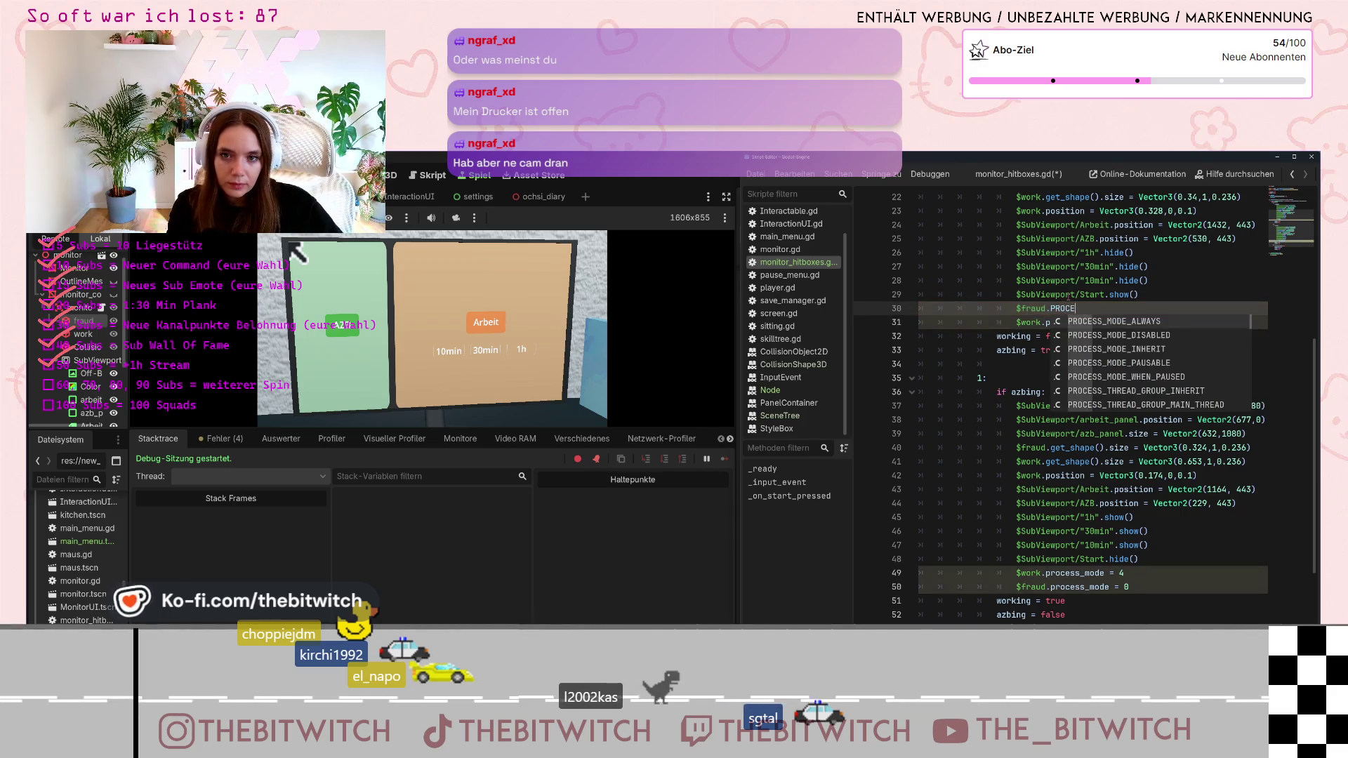
pyautogui.click(1109, 335)
pyautogui.click(1067, 322)
pyautogui.moveTo(1123, 322); pyautogui.dragTo(1046, 322)
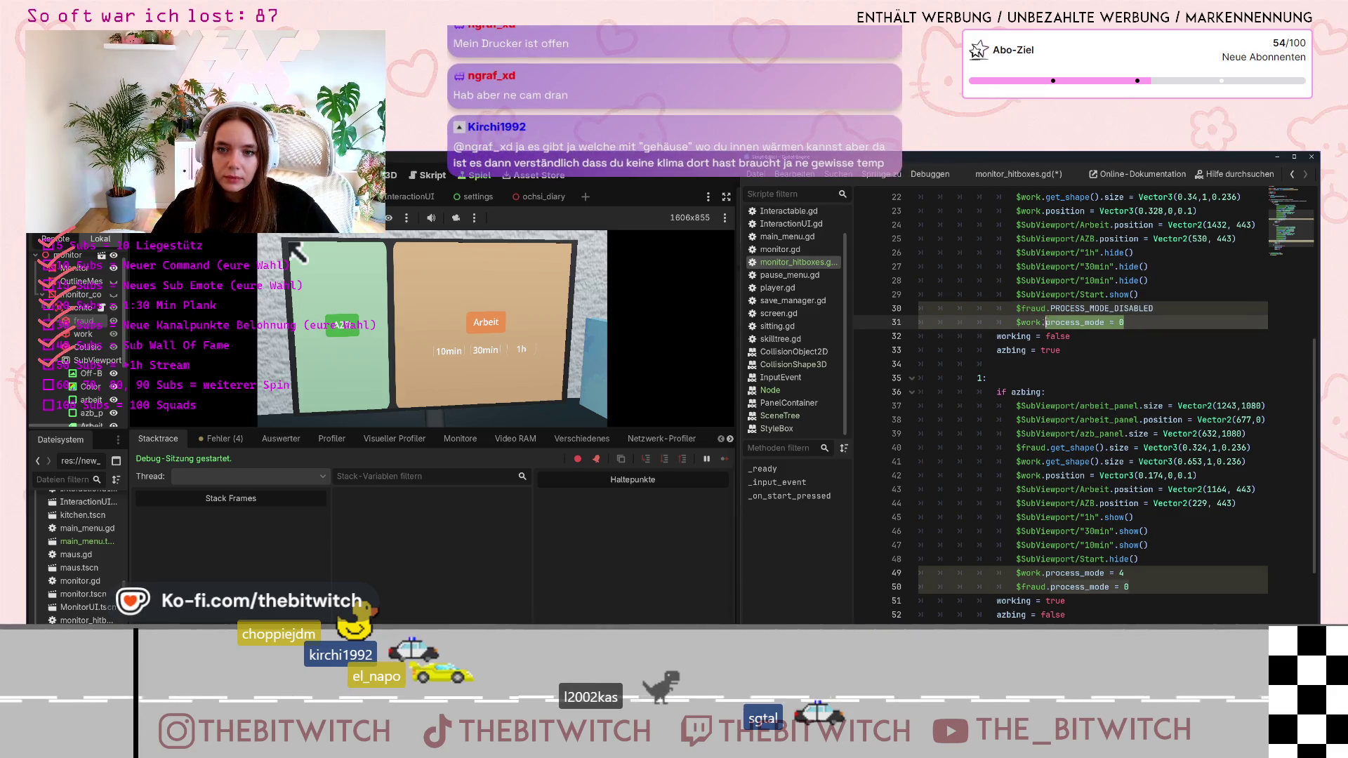
pyautogui.write('PR')
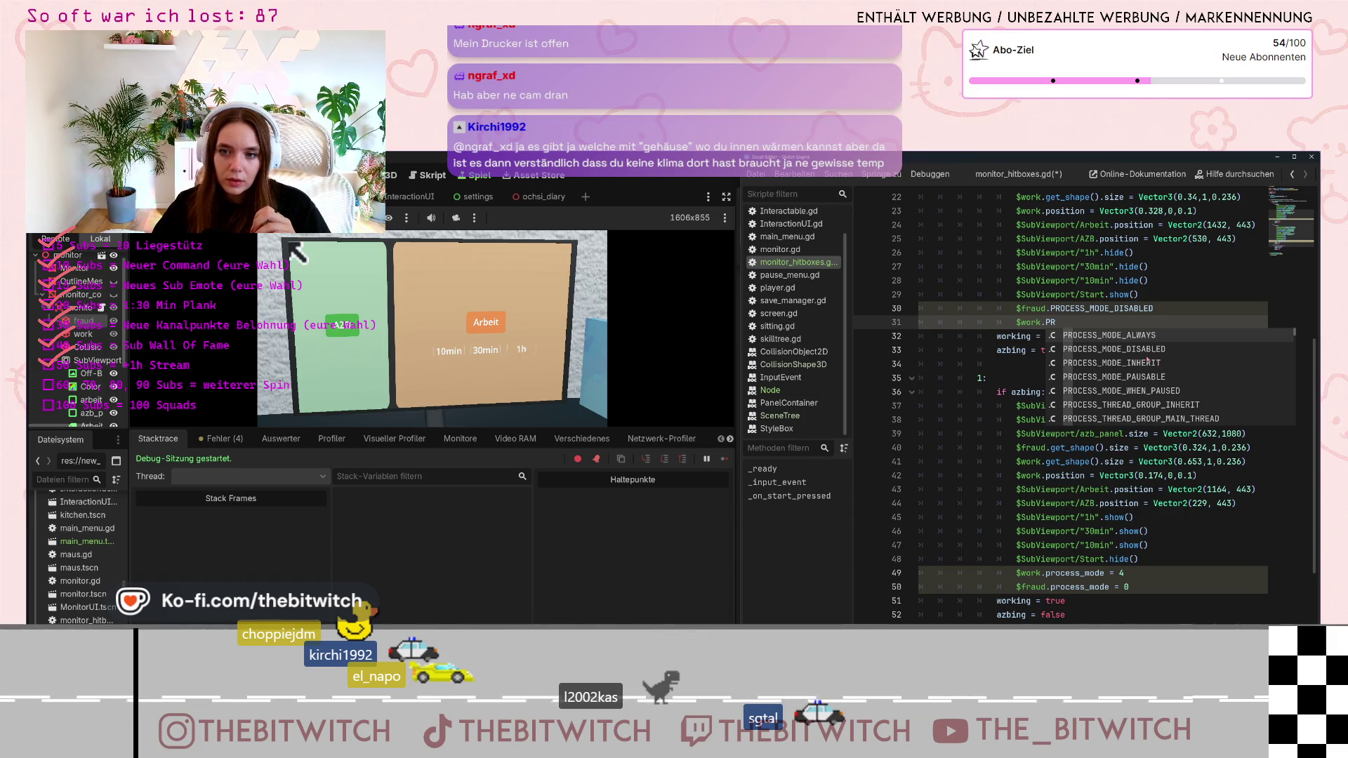
pyautogui.click(1146, 364)
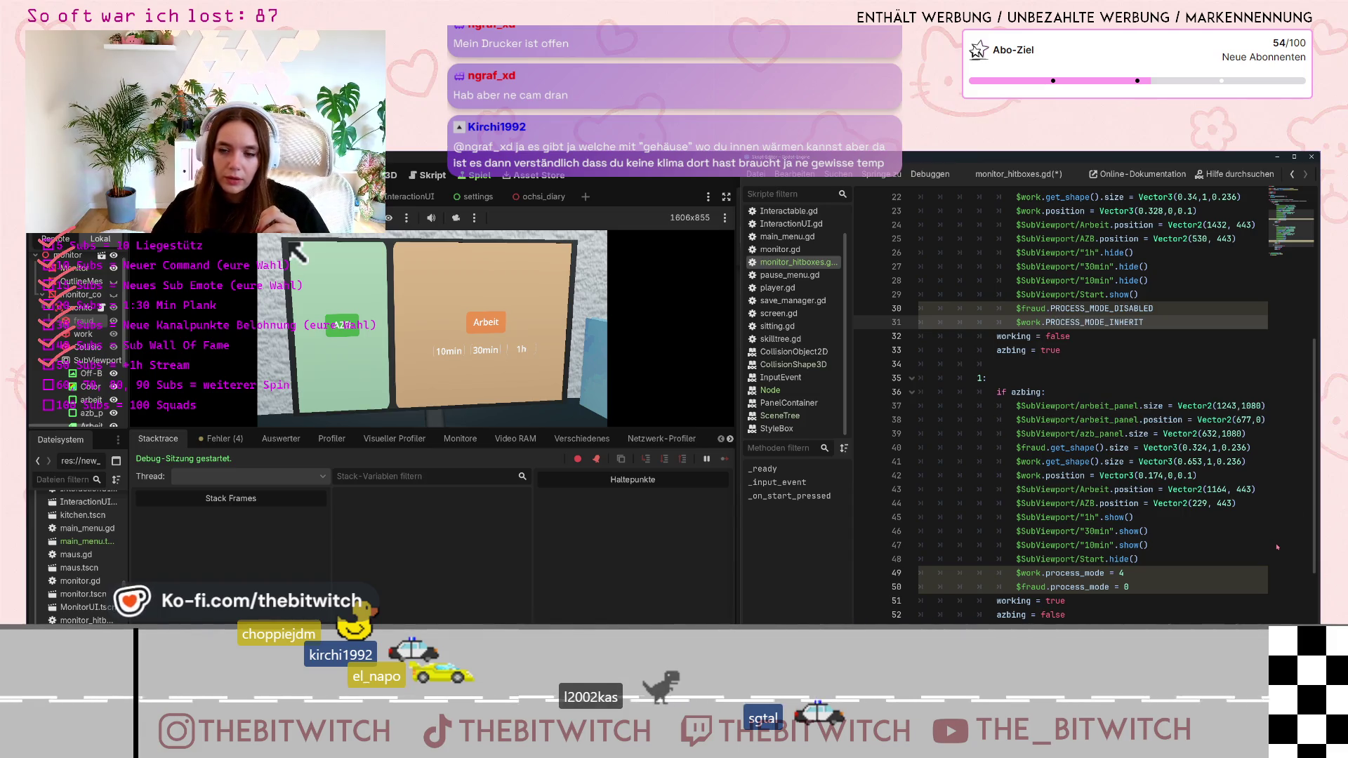
# Paste PROCESS_MODE_DISABLED onto line 49 and PROCESS_MODE_INHERIT onto line 50
pyautogui.click(1139, 308)
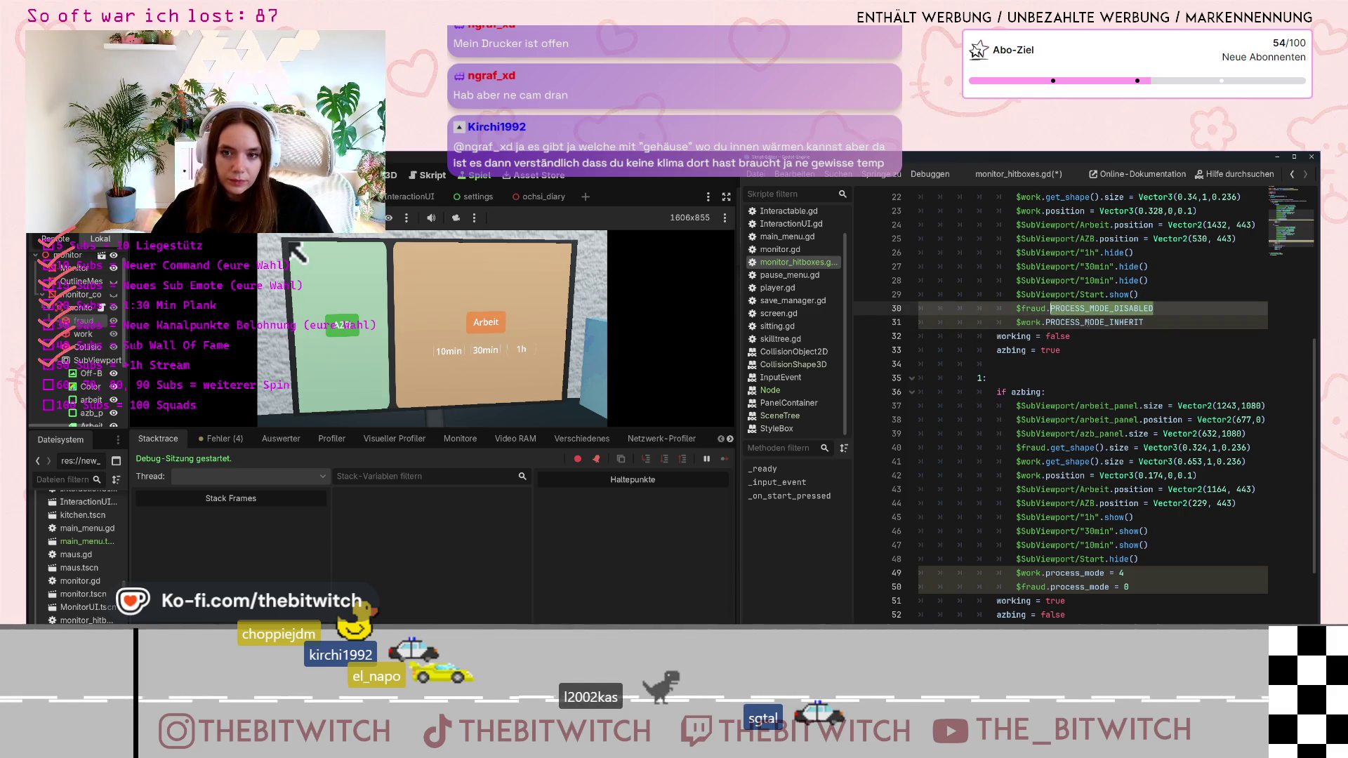
pyautogui.moveTo(1123, 573); pyautogui.dragTo(1046, 572)
pyautogui.write('PROCESS_MODE_DISABLED')
pyautogui.moveTo(1143, 322); pyautogui.dragTo(1046, 323)
pyautogui.hotkey('ctrl', 'c')
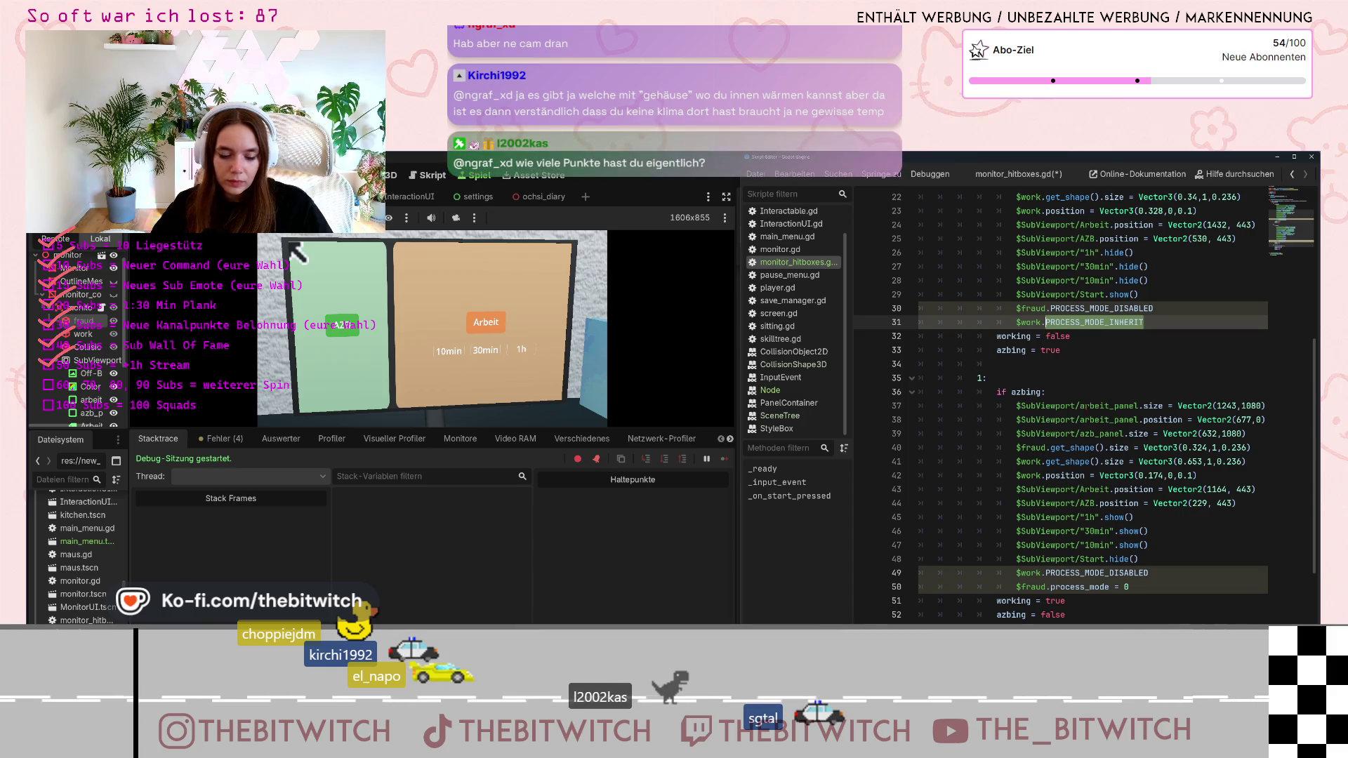
pyautogui.moveTo(1132, 587); pyautogui.dragTo(1046, 586)
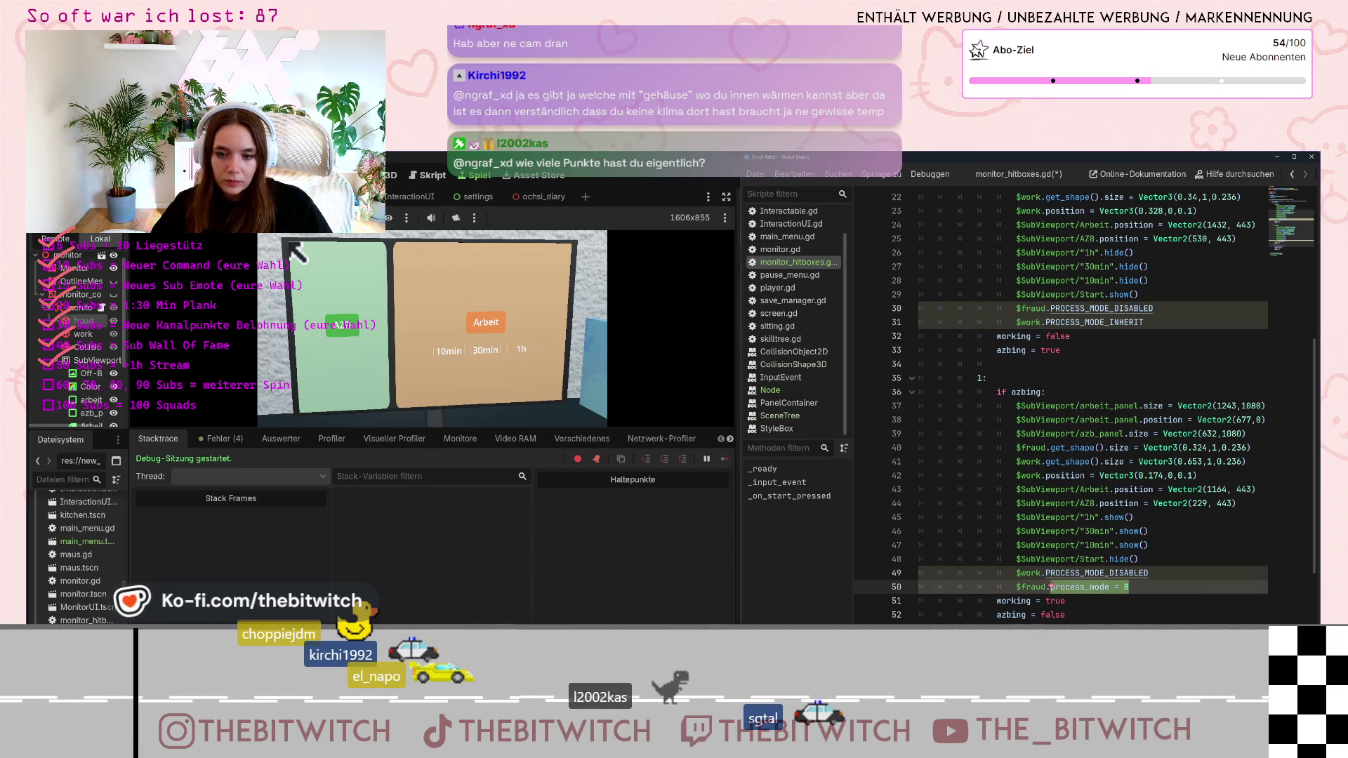
pyautogui.hotkey('ctrl', 'v')
# Review lines 47–52 and enlarge the code area to reveal lines 51–52
pyautogui.click(1151, 503)
pyautogui.click(1187, 547)
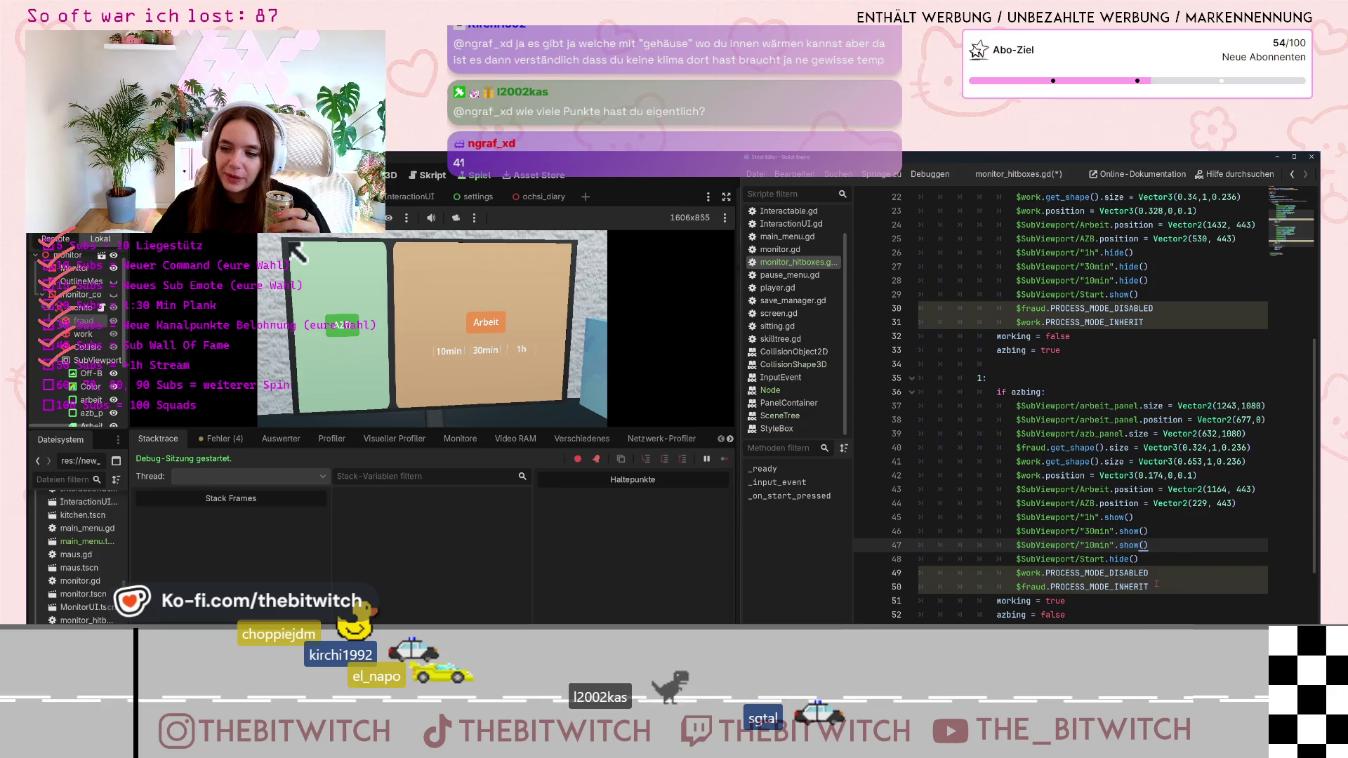
pyautogui.moveTo(1095, 587)
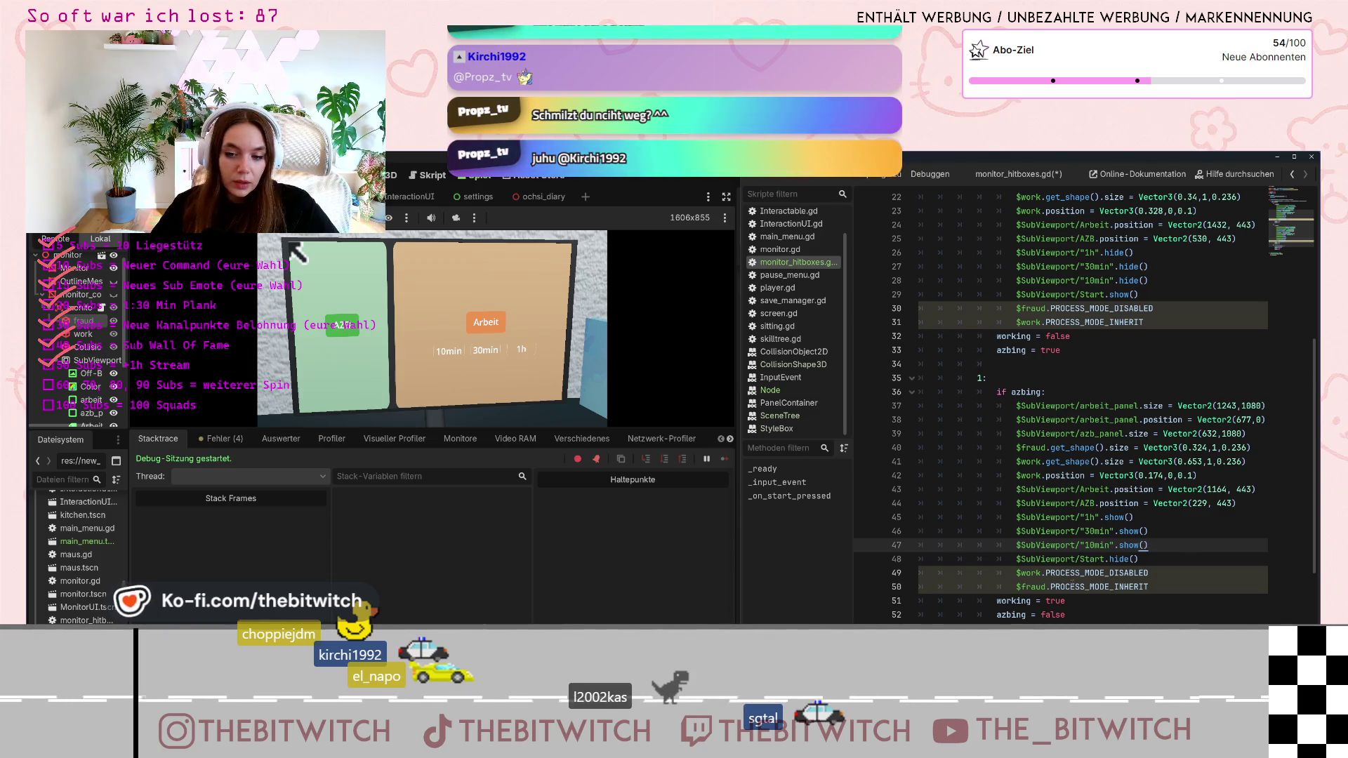
pyautogui.click(1128, 558)
pyautogui.click(1065, 614)
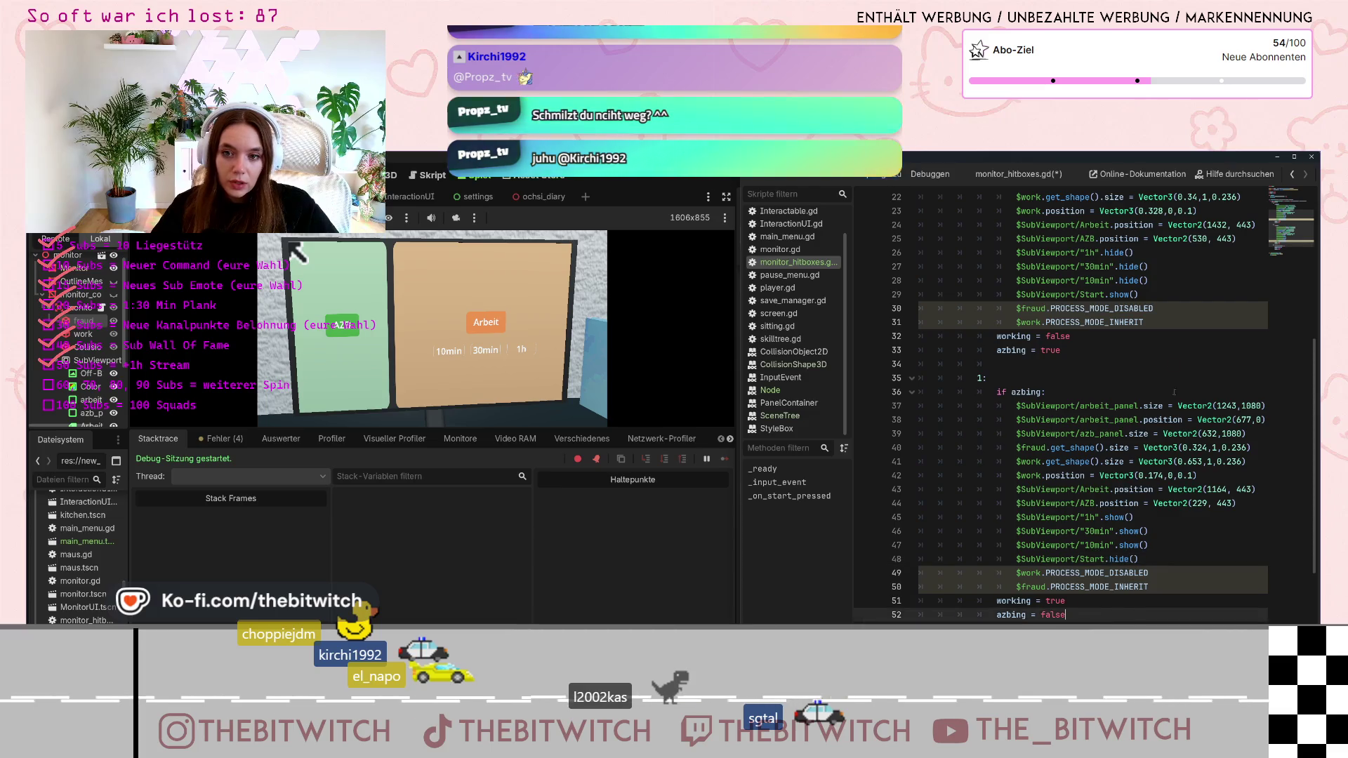
pyautogui.click(1165, 572)
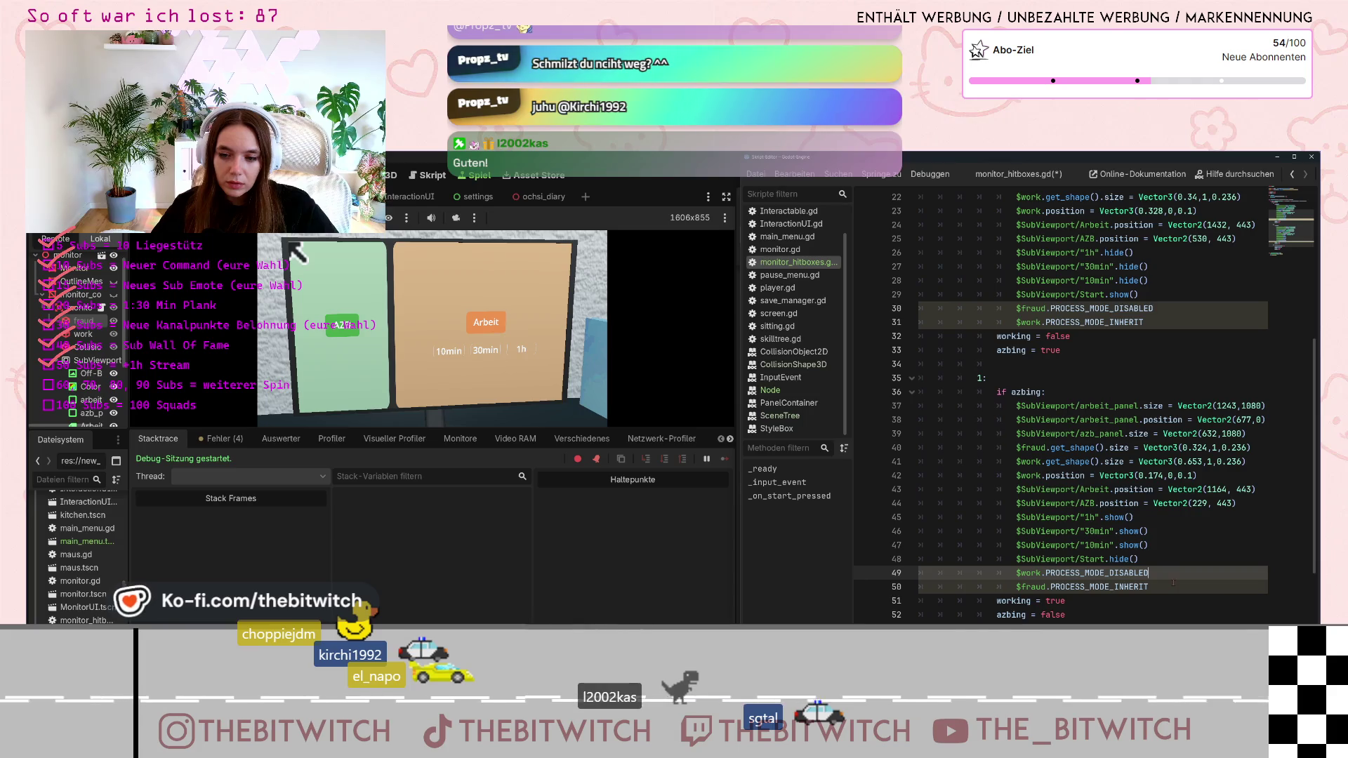
pyautogui.click(1136, 615)
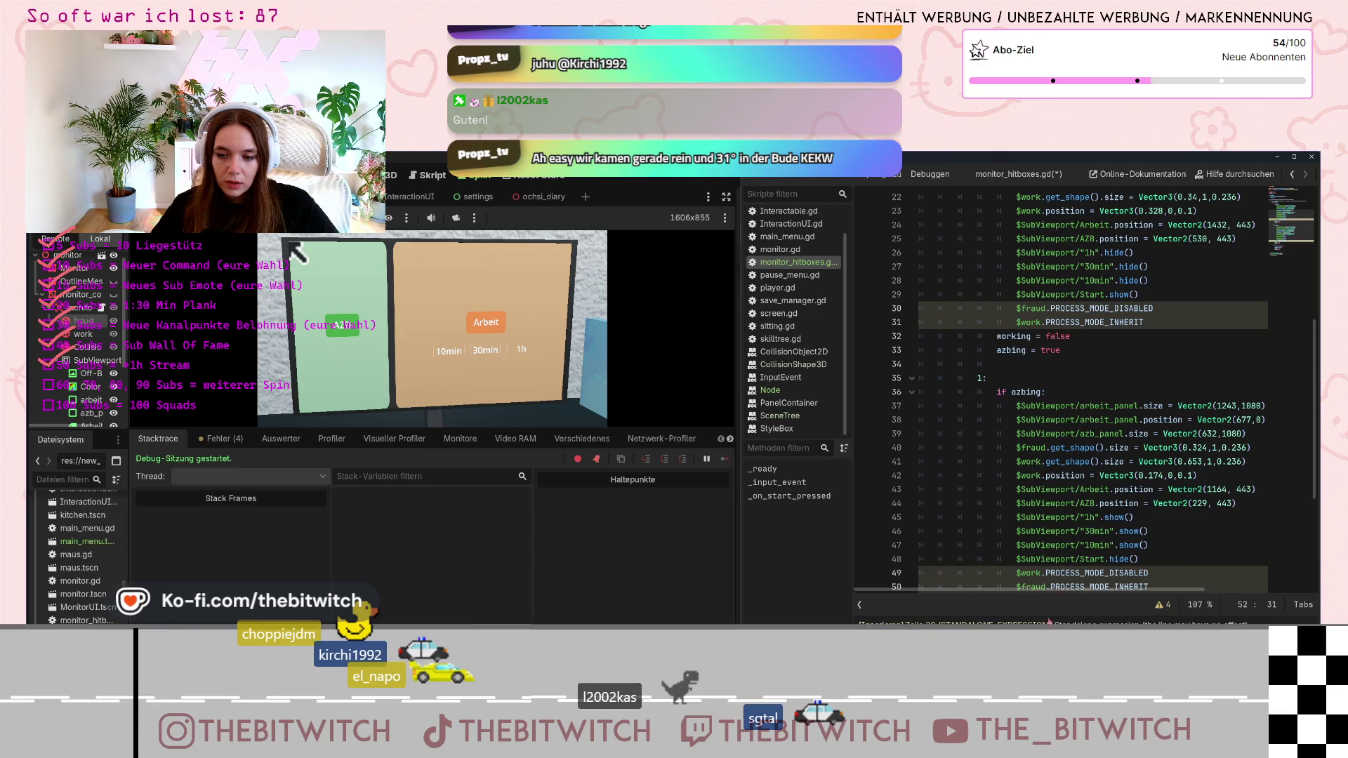
pyautogui.click(1144, 558)
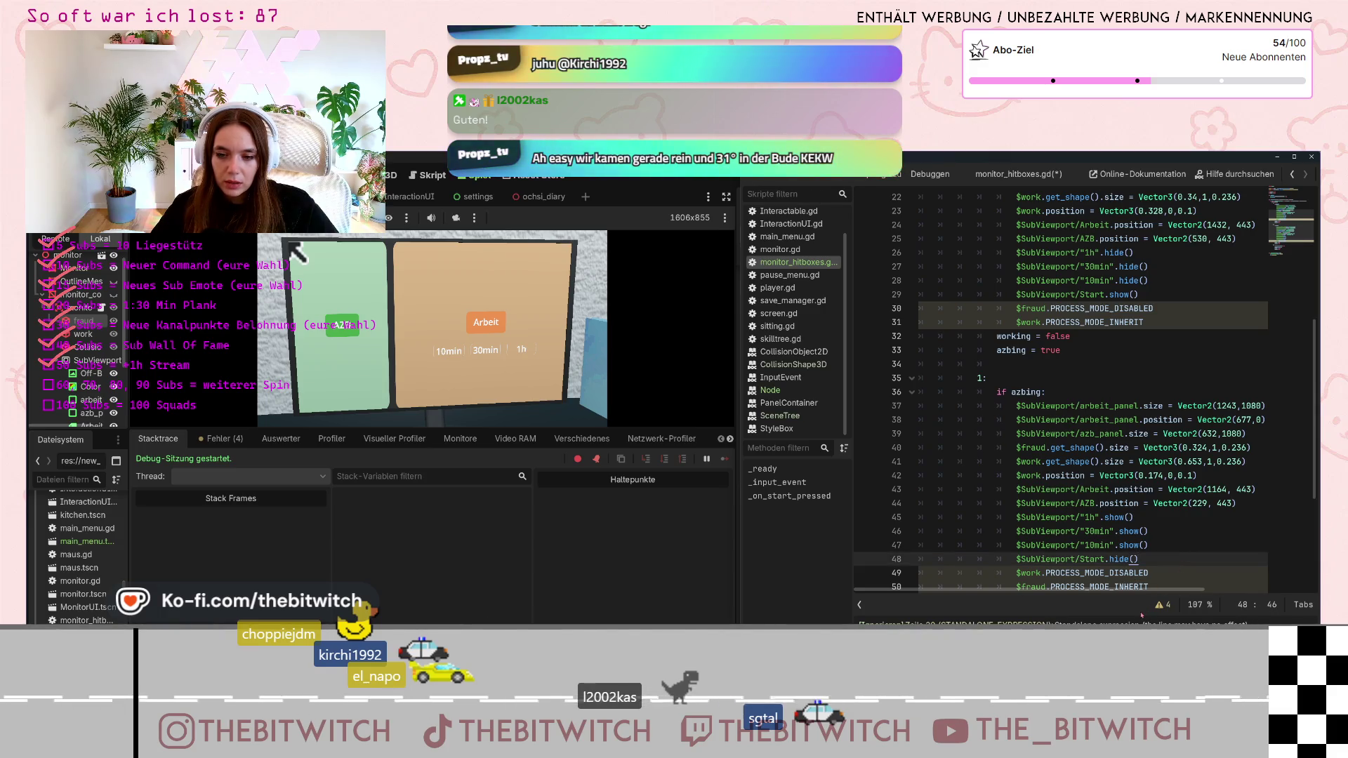
pyautogui.click(1266, 573)
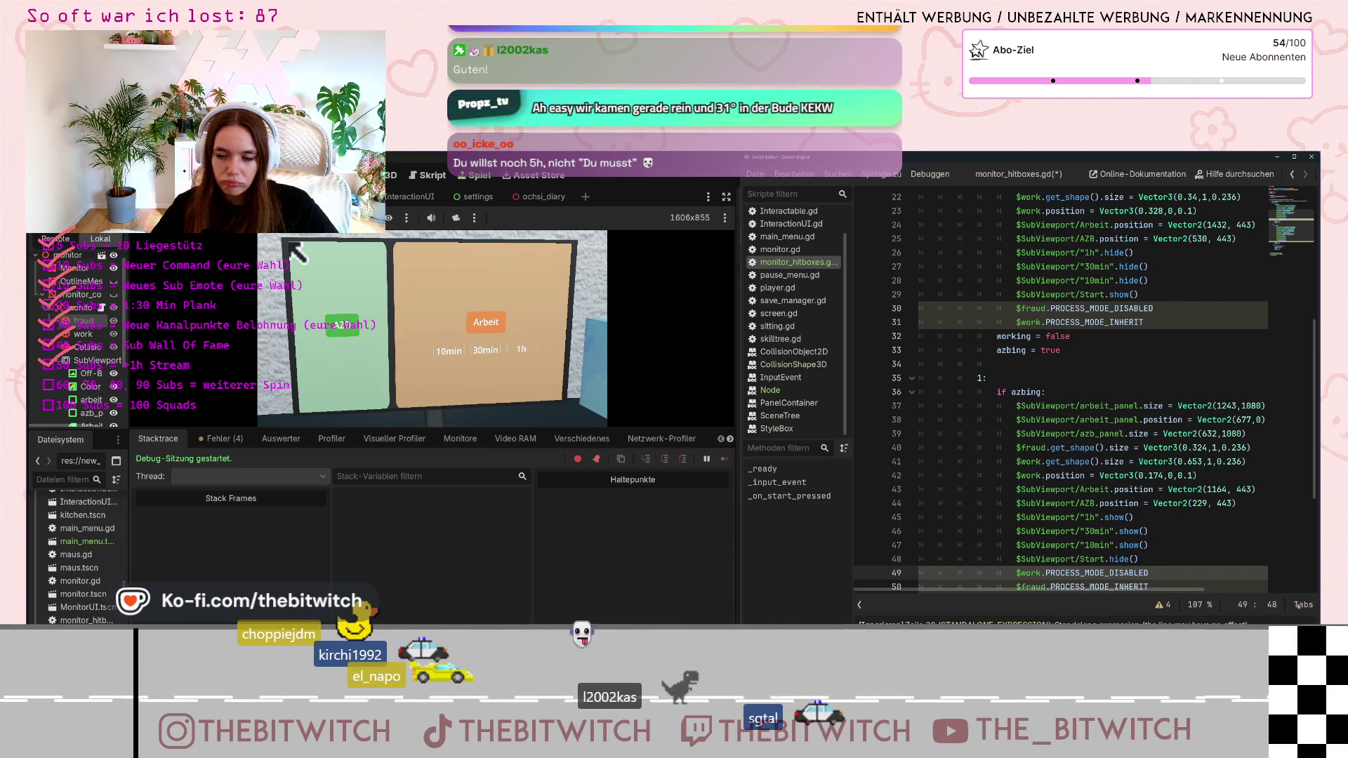
pyautogui.moveTo(1263, 615); pyautogui.dragTo(1207, 695)
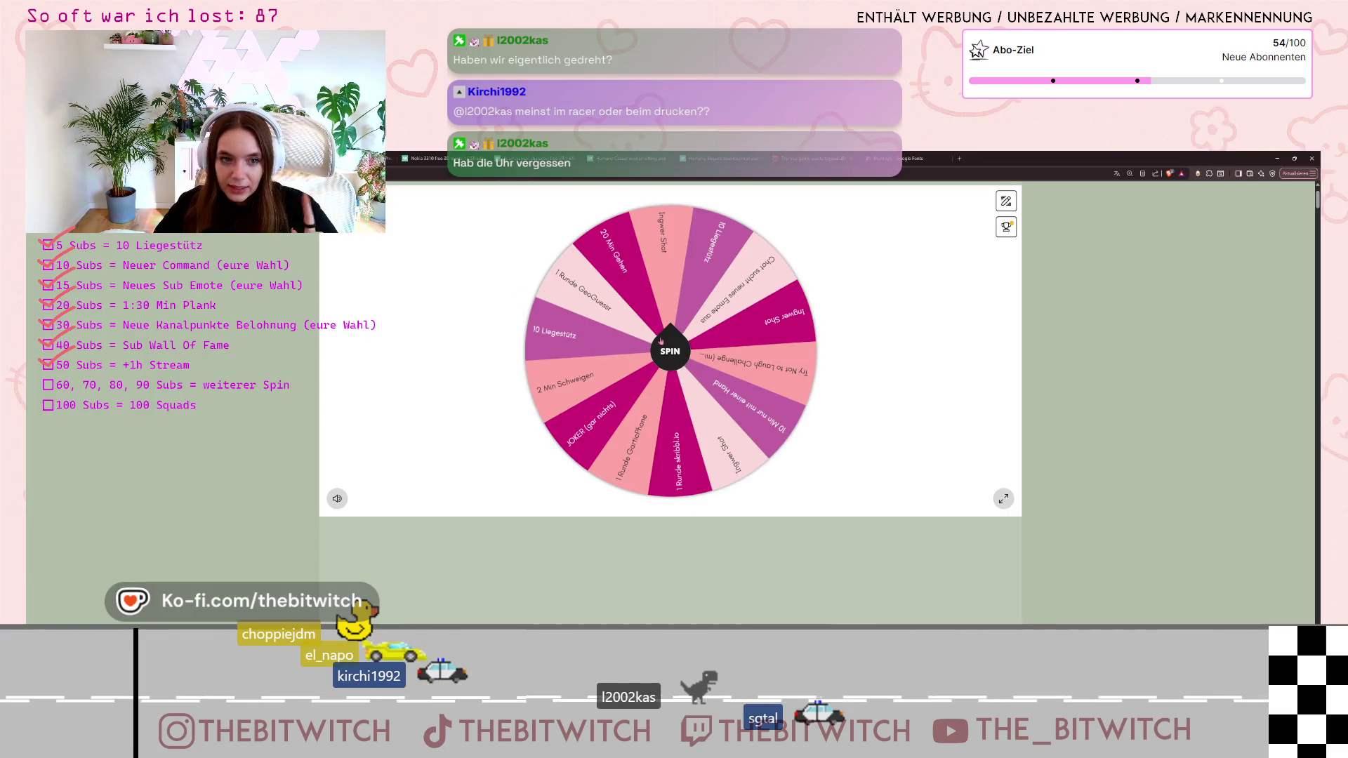
# Spin the Picker Wheel, hide the landed 2 Min Schweigen choice, and minimize the browser
pyautogui.click(669, 343)
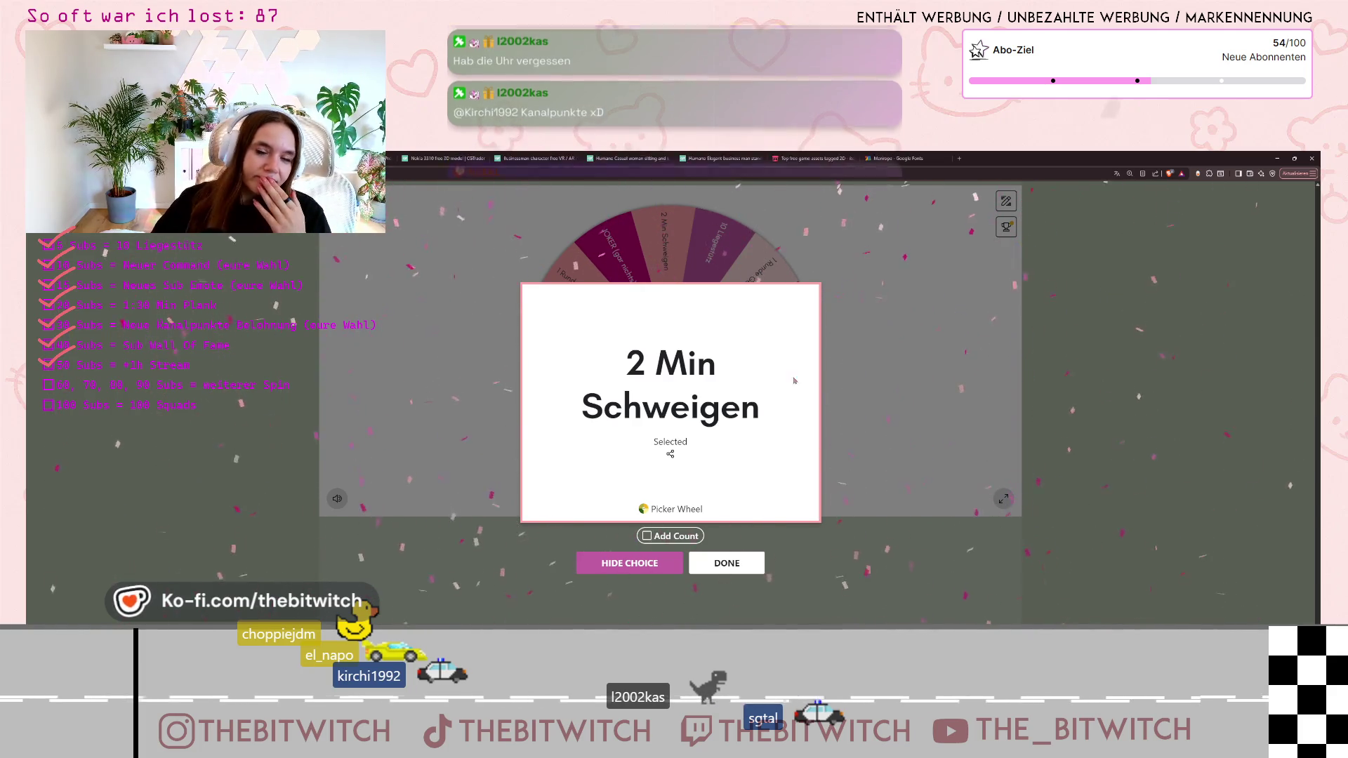
pyautogui.click(676, 570)
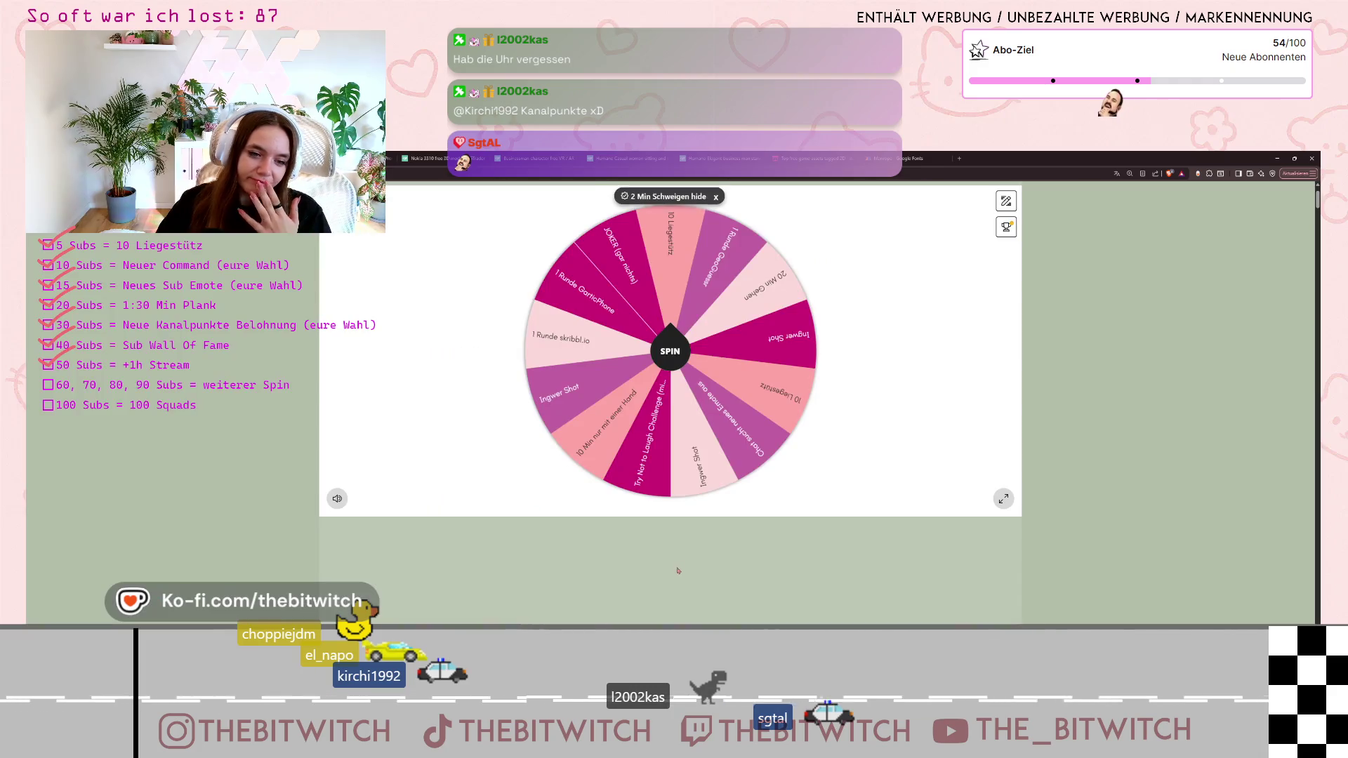
pyautogui.click(1279, 160)
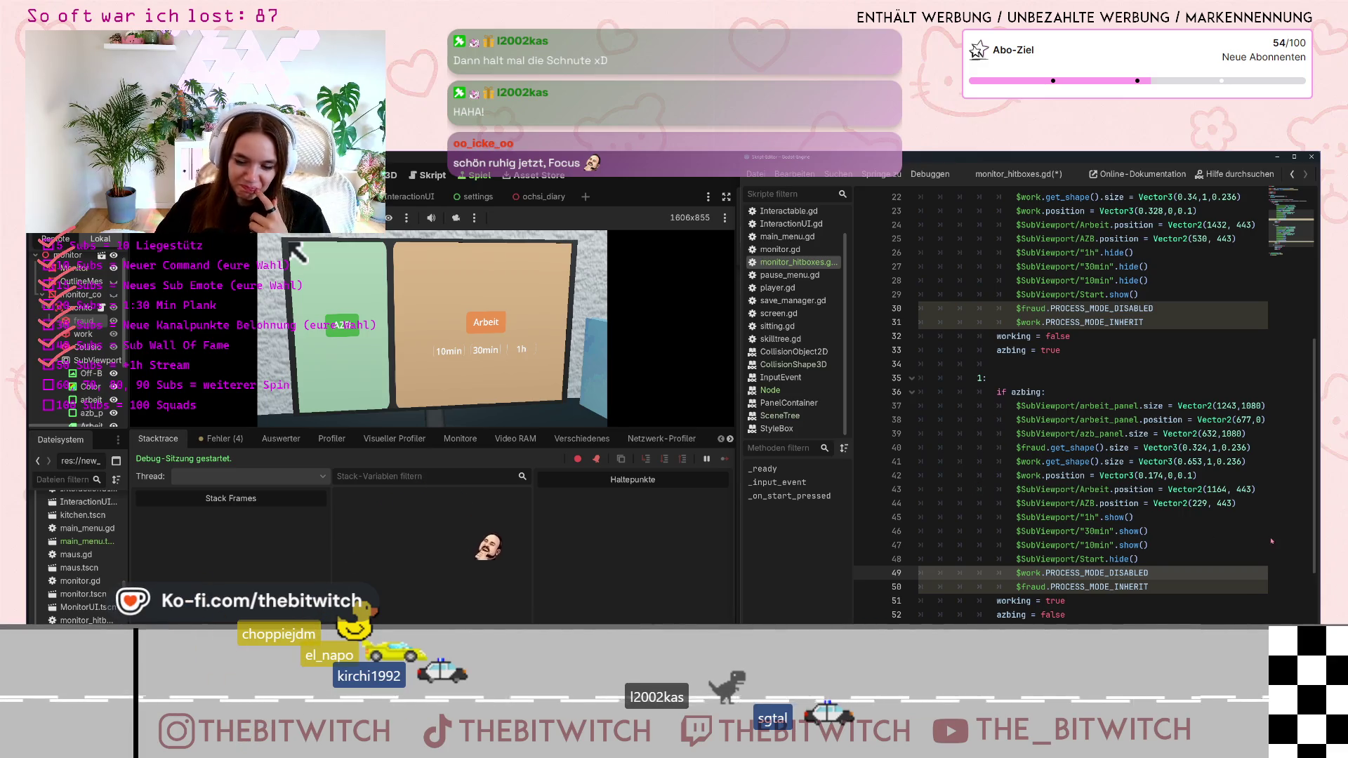
# Run the game with F5, sit at the desk monitor and choose AZB
pyautogui.click(1133, 475)
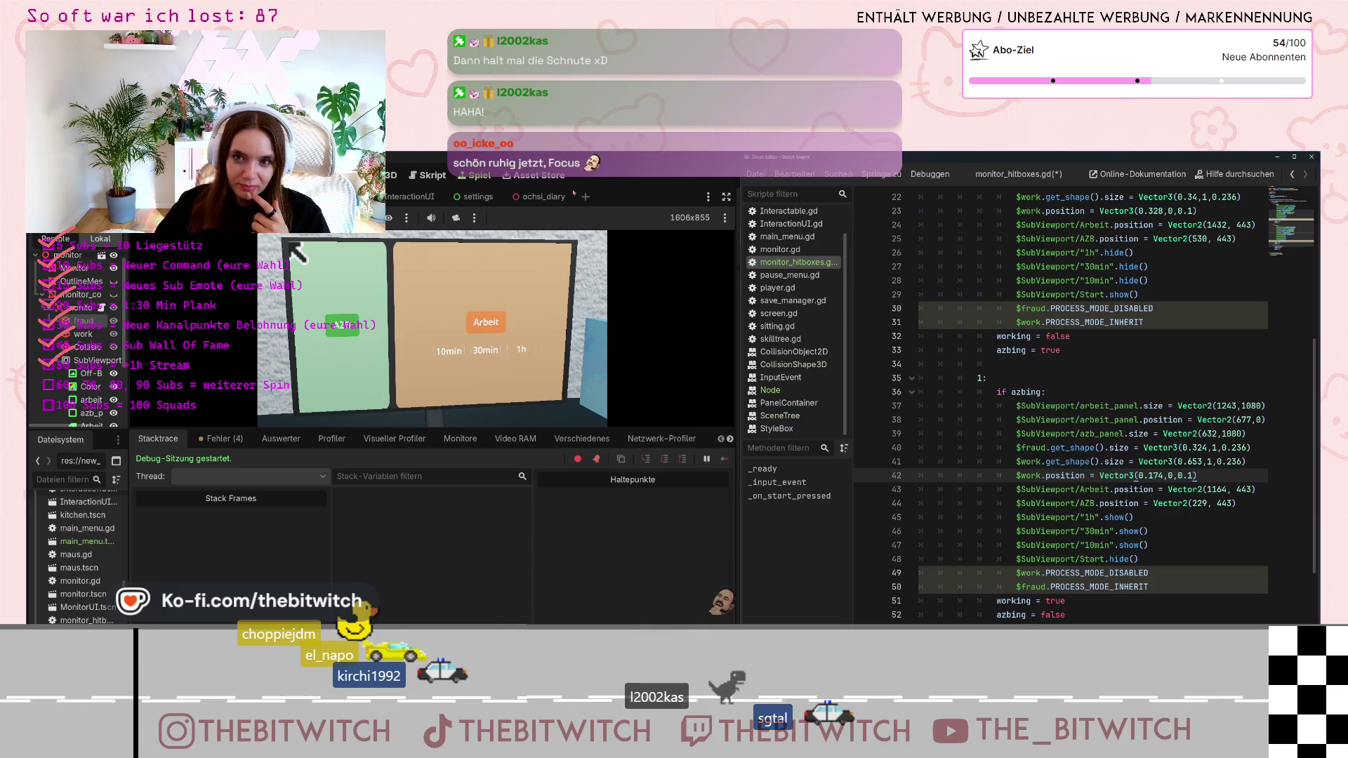
pyautogui.press('F5')
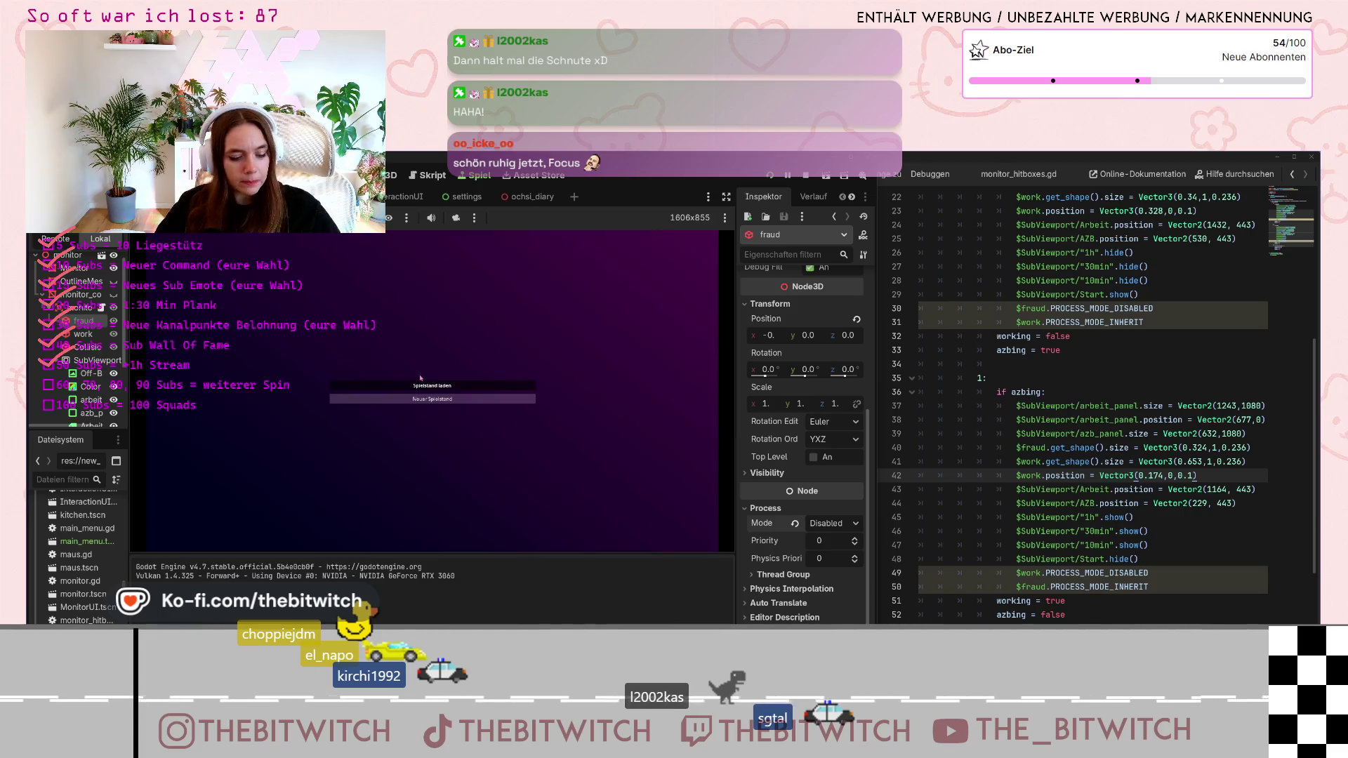
pyautogui.click(422, 385)
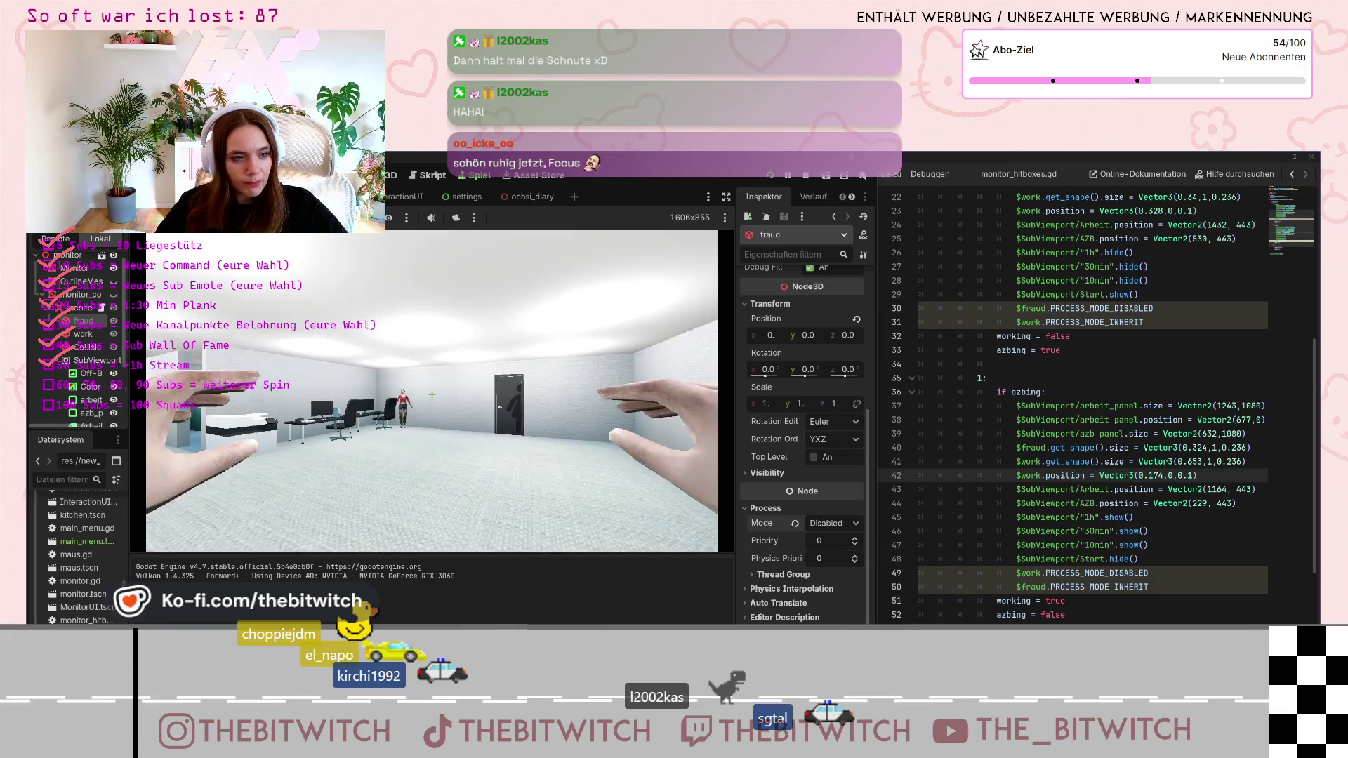
pyautogui.press('w')
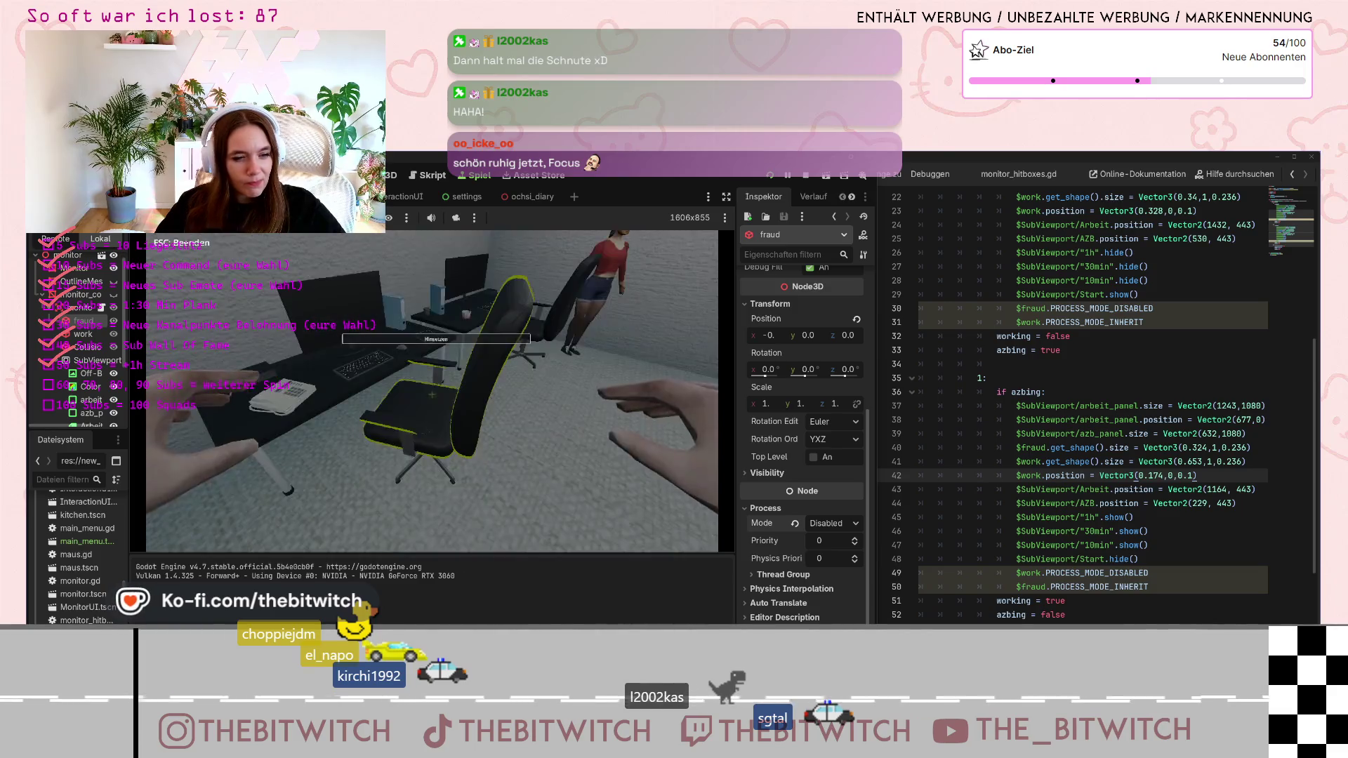
pyautogui.press('e')
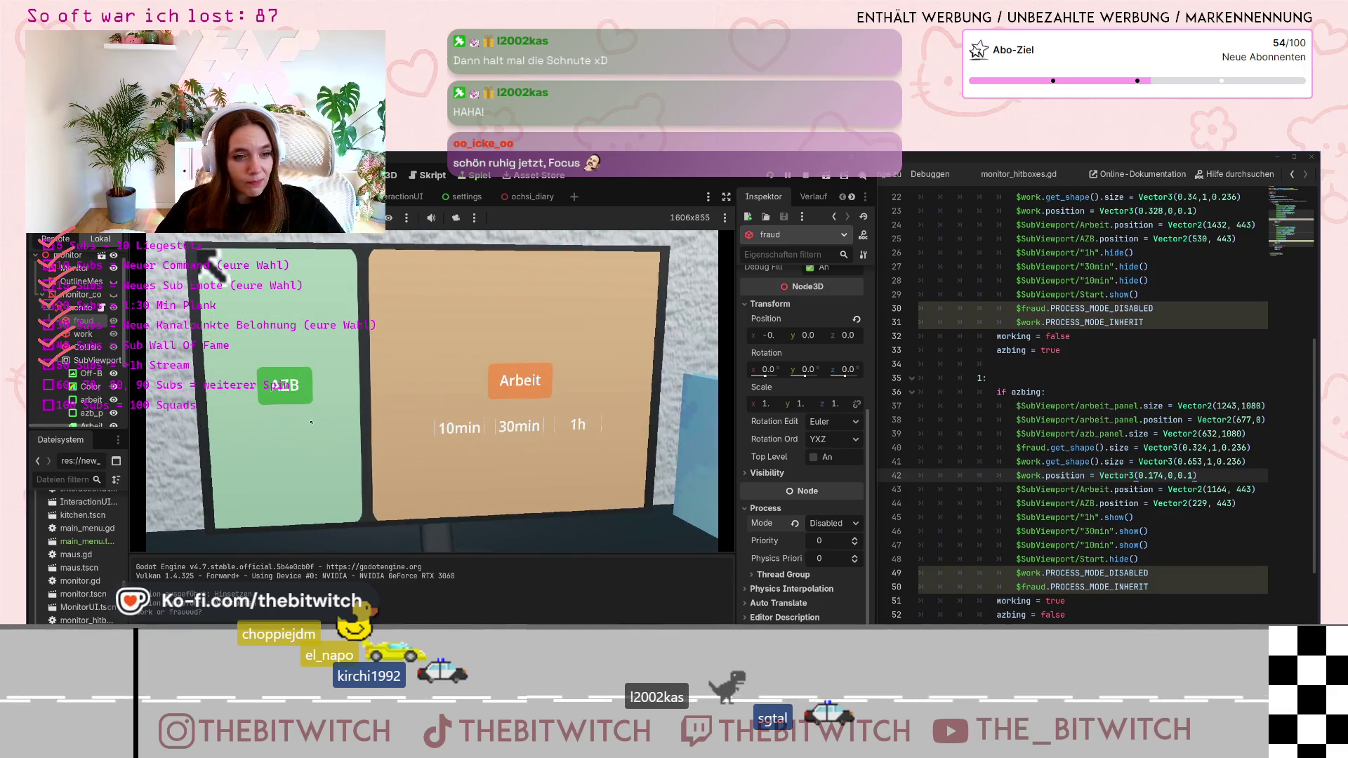
pyautogui.click(298, 391)
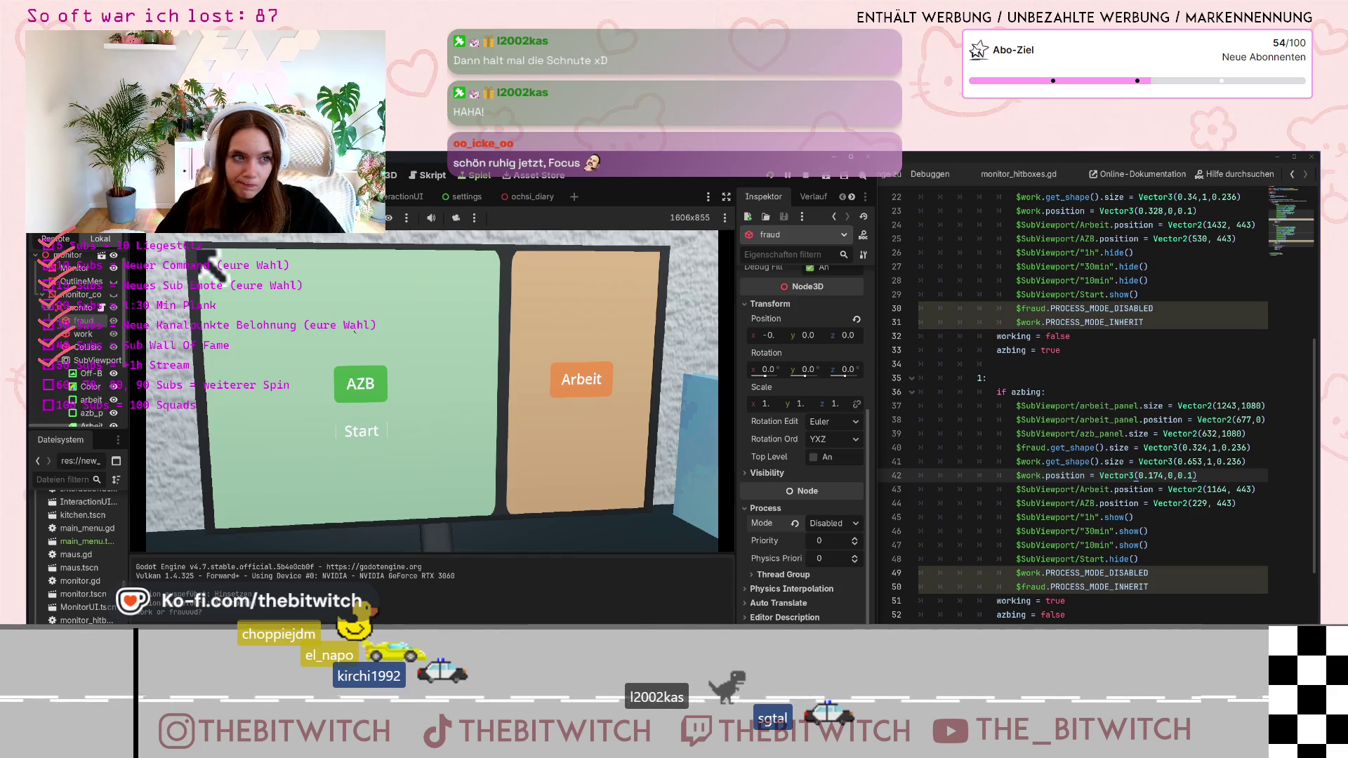
# Check the node list at the monitor spot, then raise the Script Editor window
pyautogui.keyDown('alt'); pyautogui.rightClick(377, 434); pyautogui.keyUp('alt')
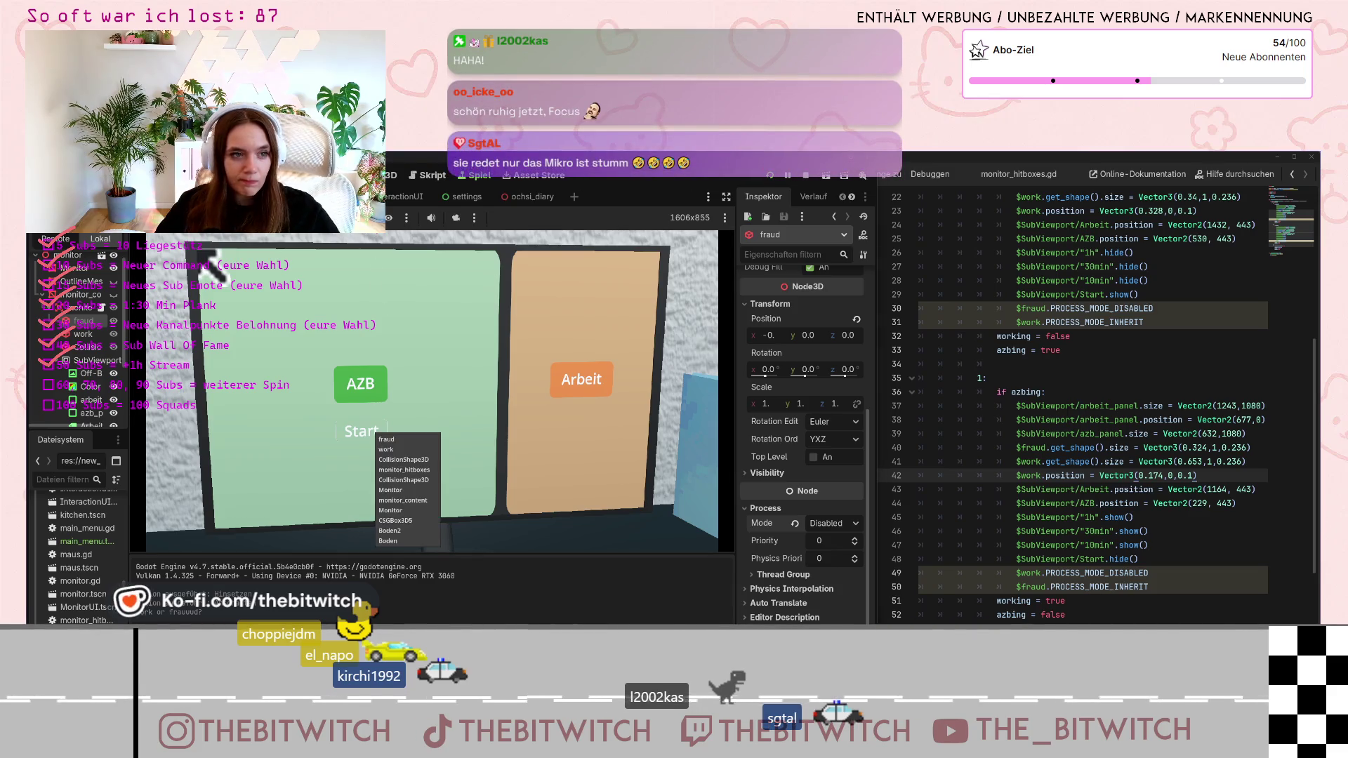
pyautogui.press('Escape')
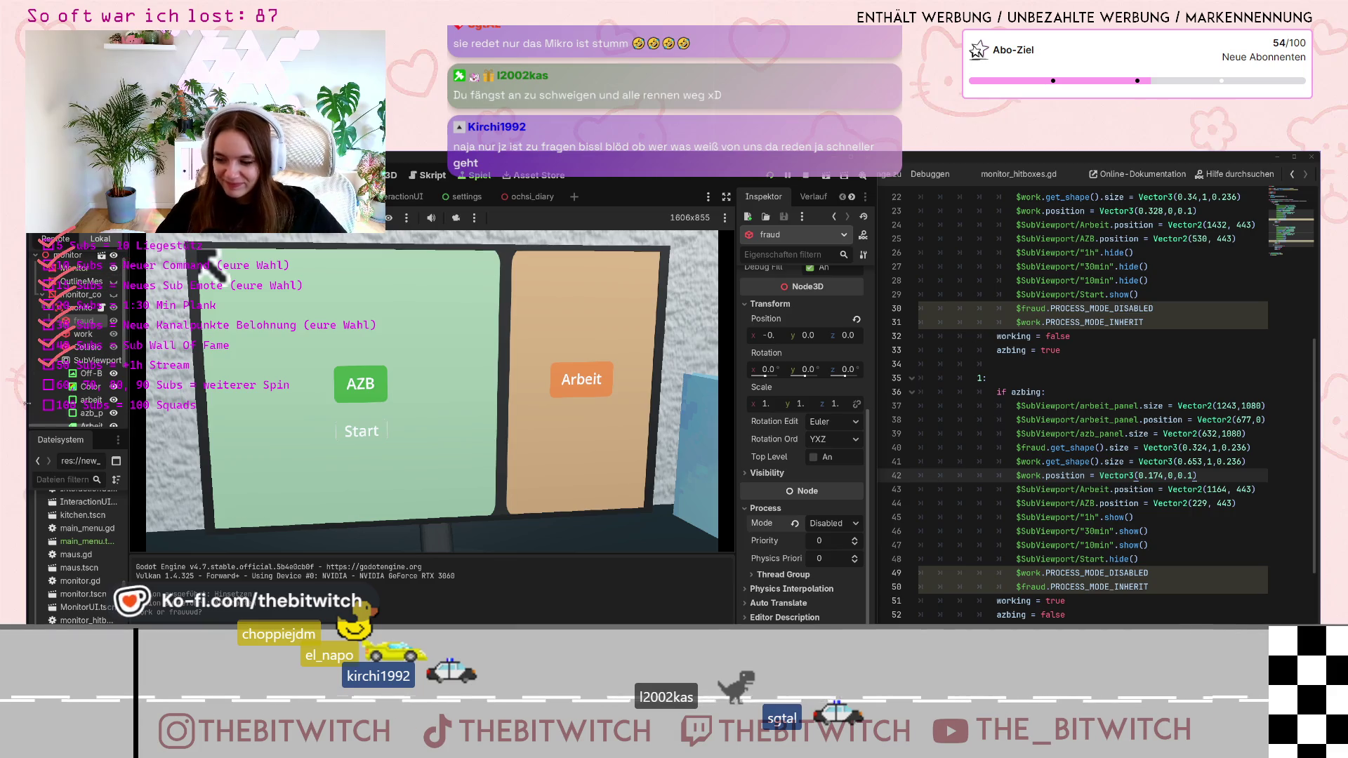
pyautogui.click(1066, 559)
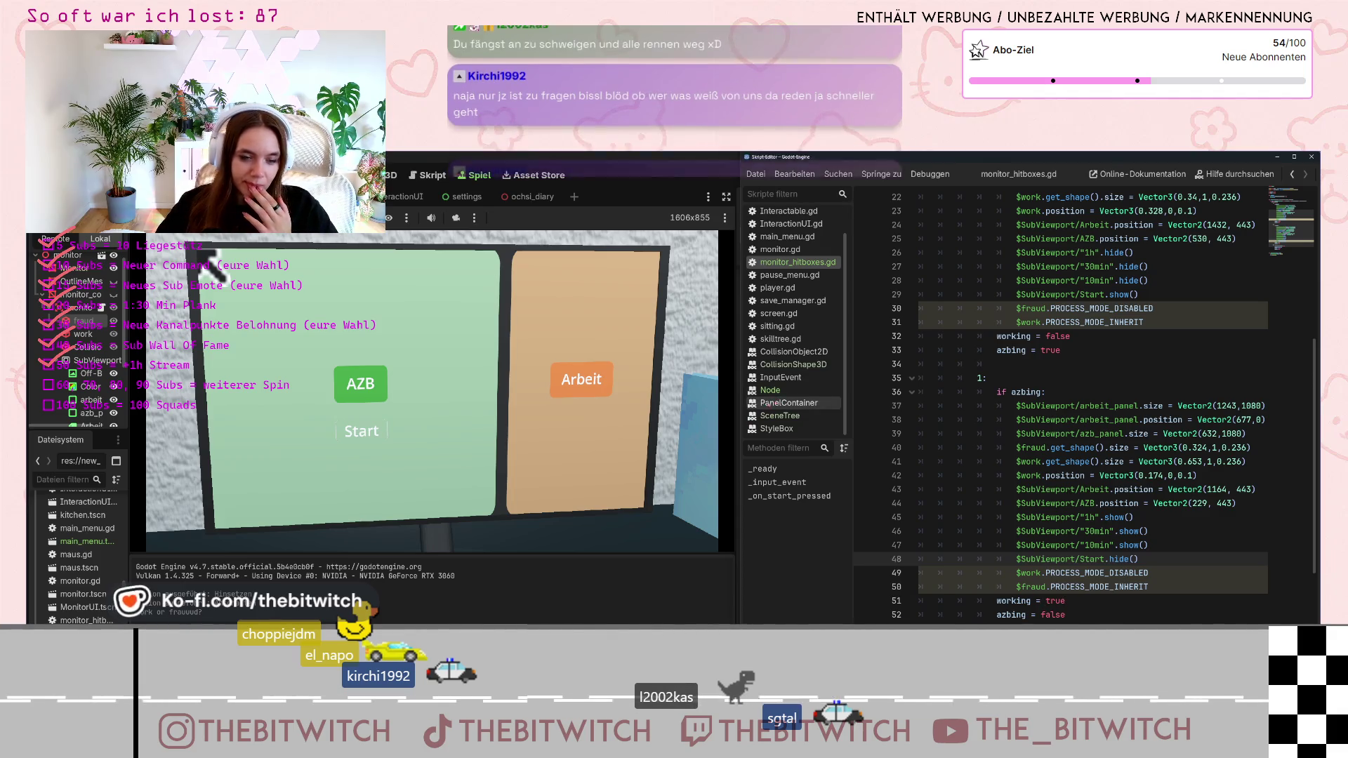
# Set the fraud node's Process Mode back to Inherit
pyautogui.click(620, 177)
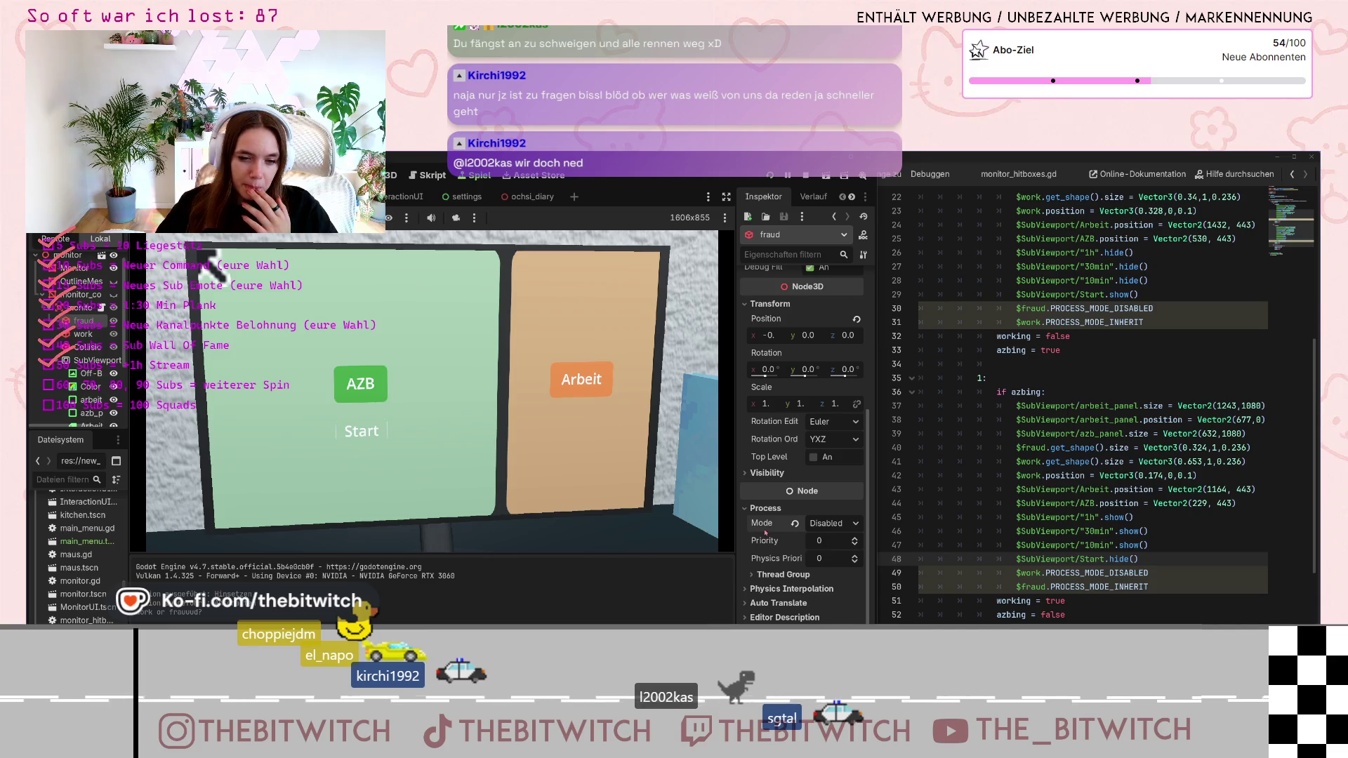
pyautogui.click(855, 524)
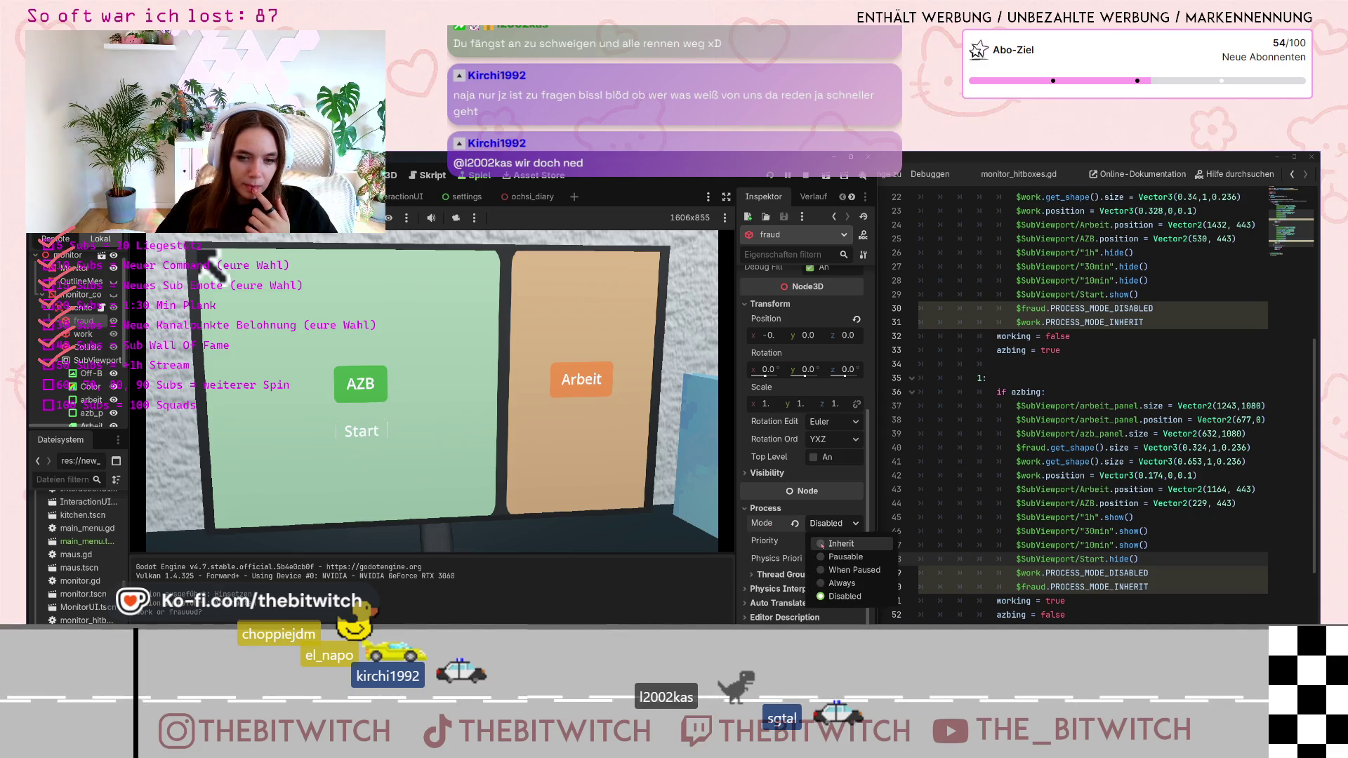
pyautogui.click(841, 544)
# Select the work node and expand its Process section to confirm Inherit
pyautogui.click(83, 334)
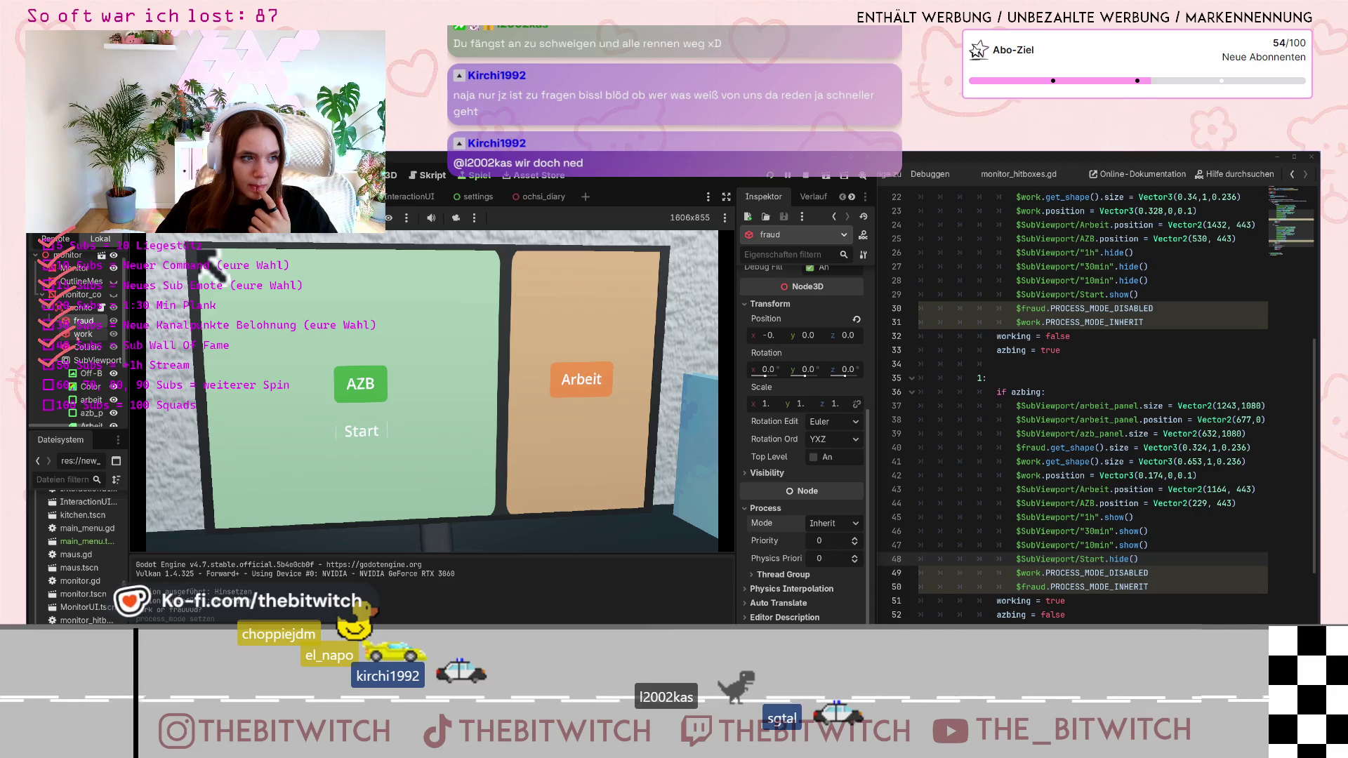
pyautogui.scroll(-3, 809, 489)
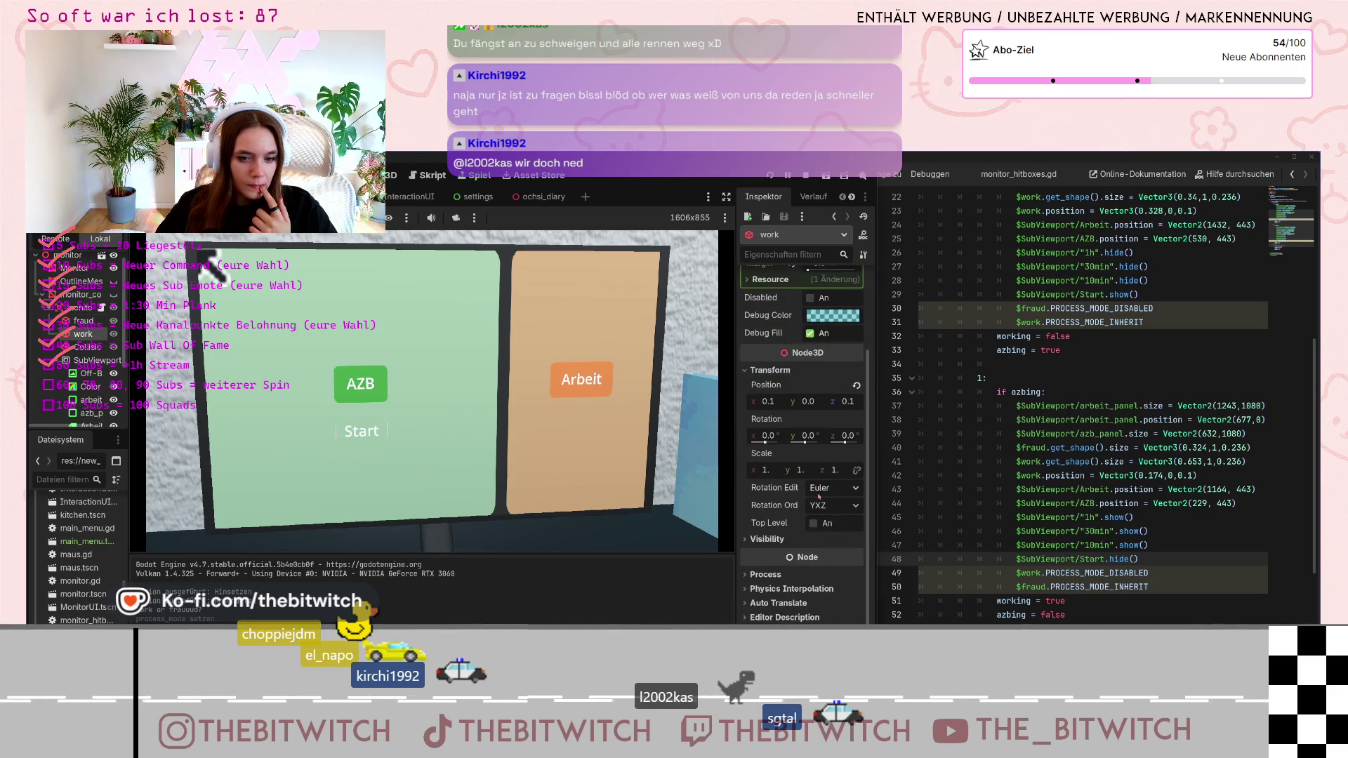
pyautogui.click(749, 576)
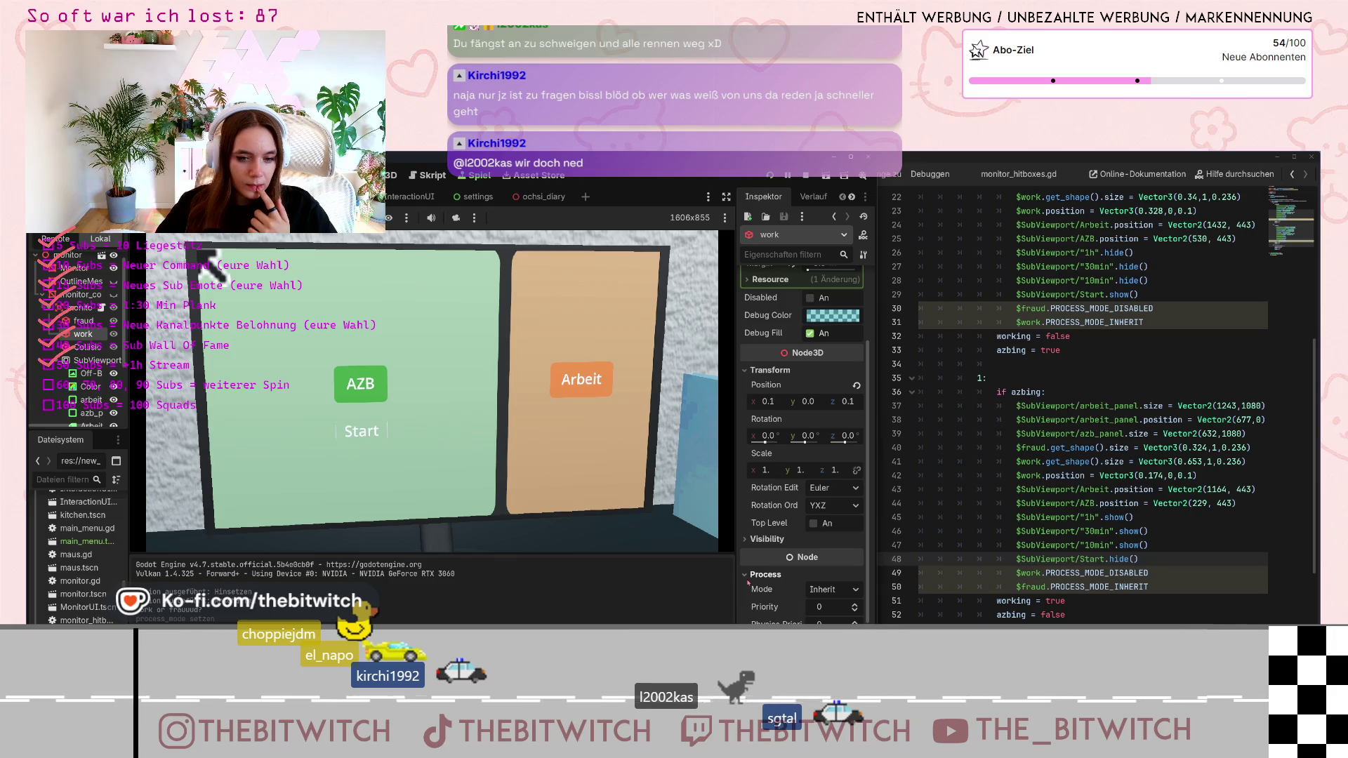
pyautogui.scroll(-2, 761, 570)
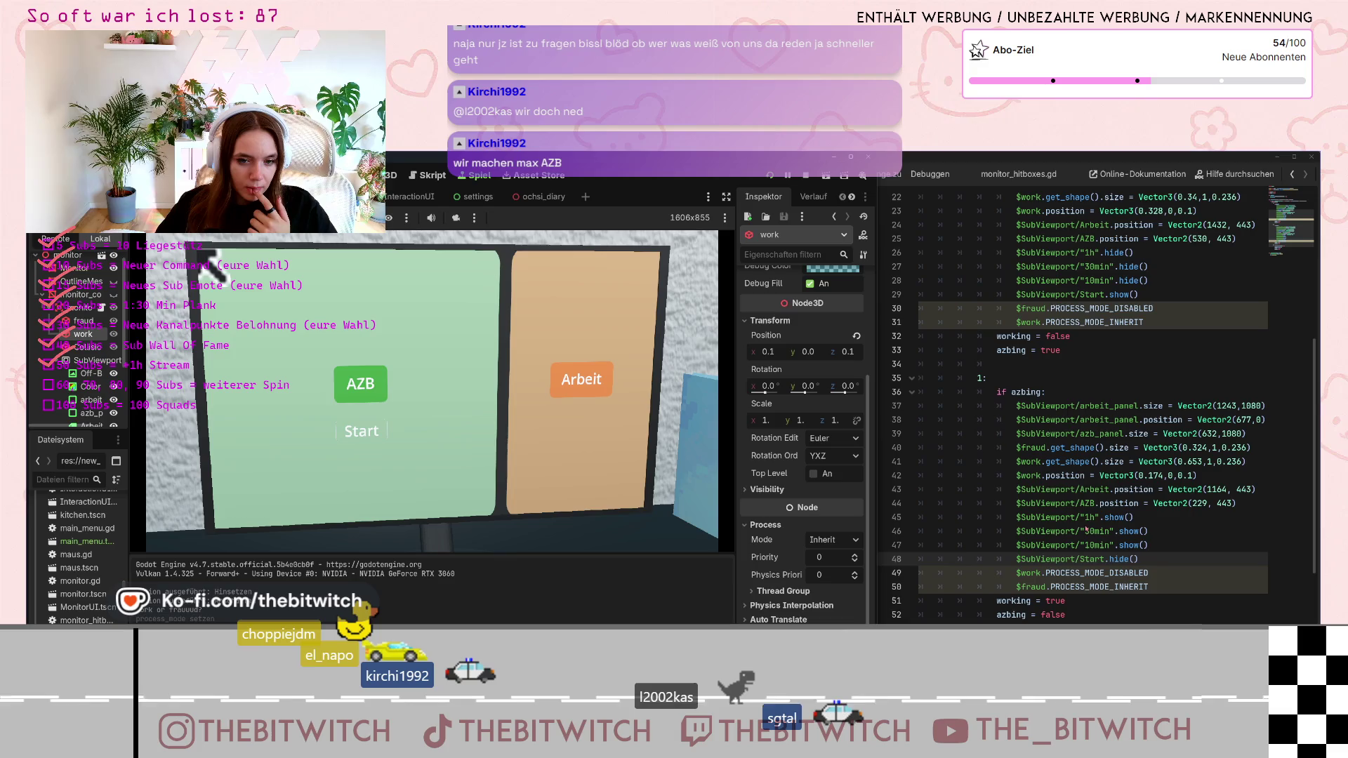
pyautogui.scroll(-3, 1112, 517)
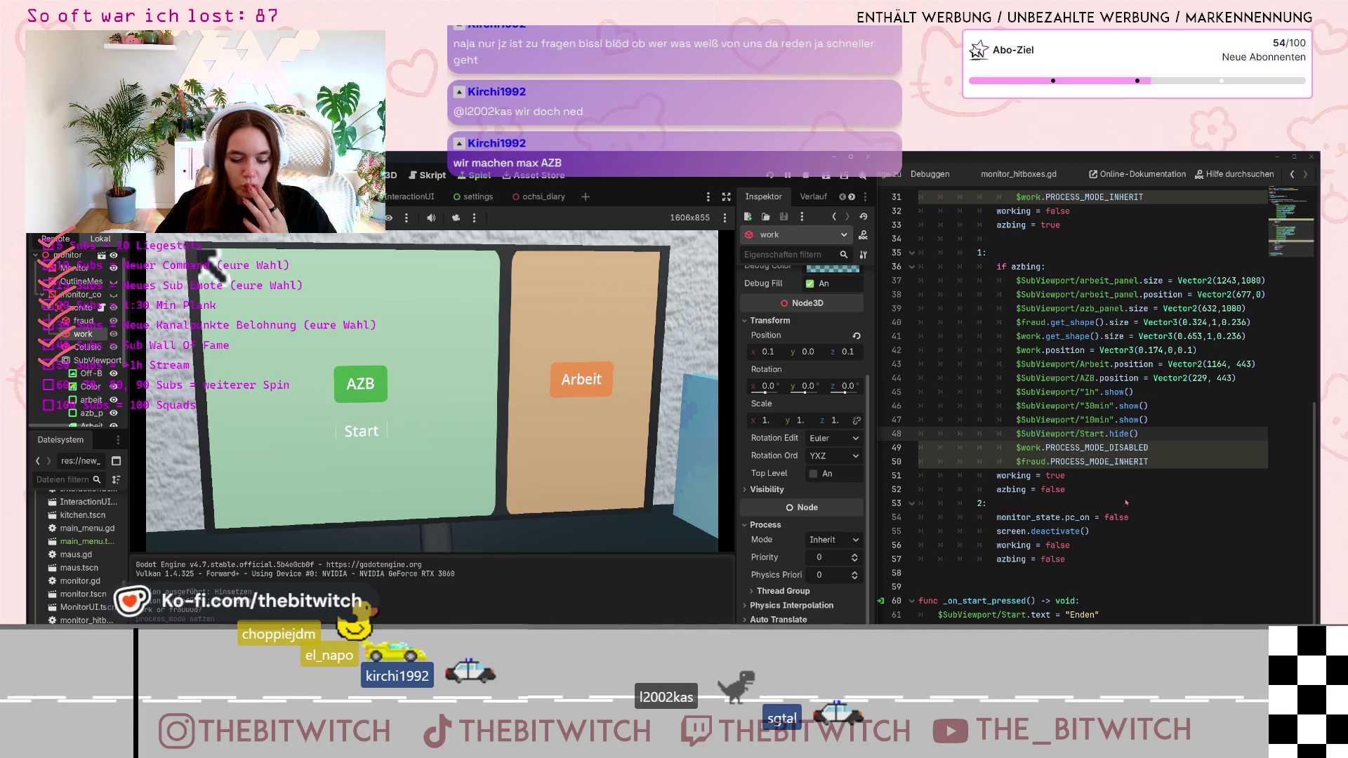
# Change working = false to working = true on line 56 in branch 2, leaving azbing false
pyautogui.click(1126, 503)
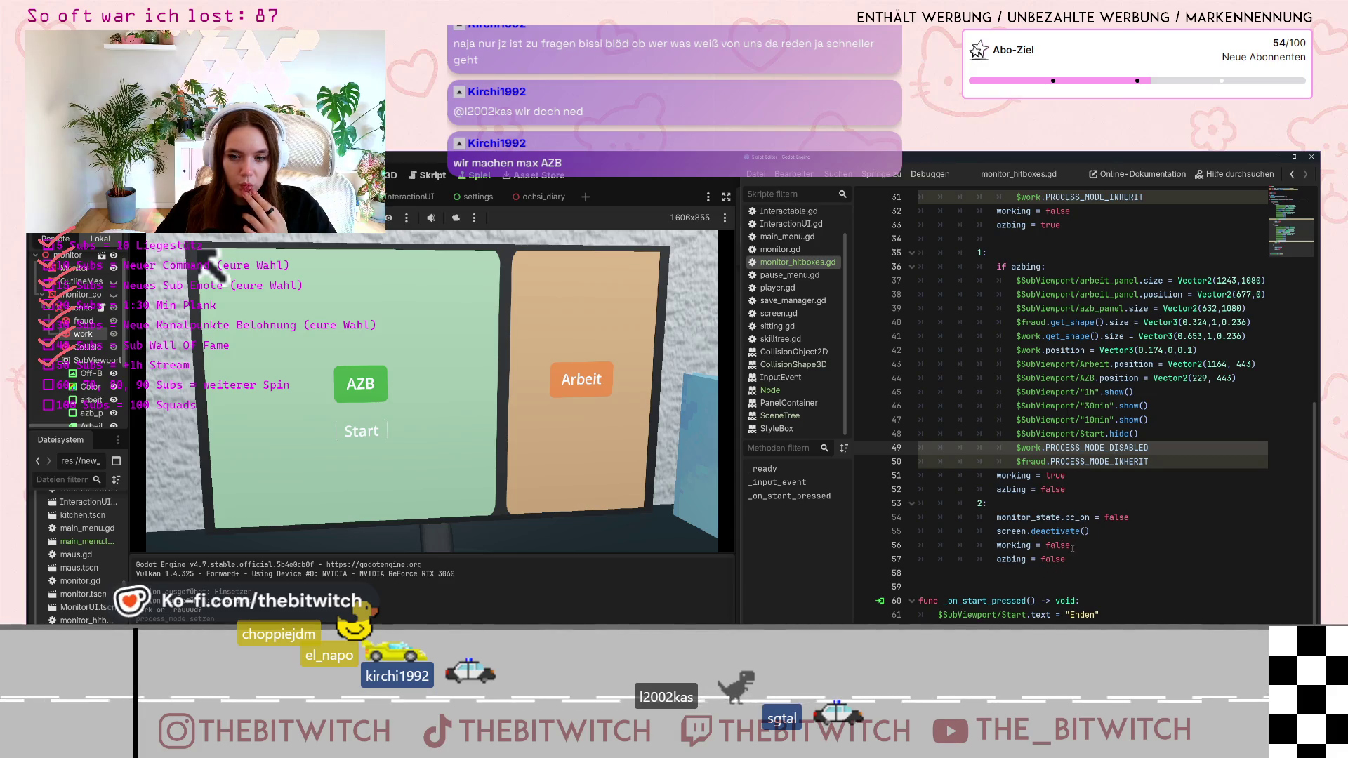
pyautogui.click(1047, 546)
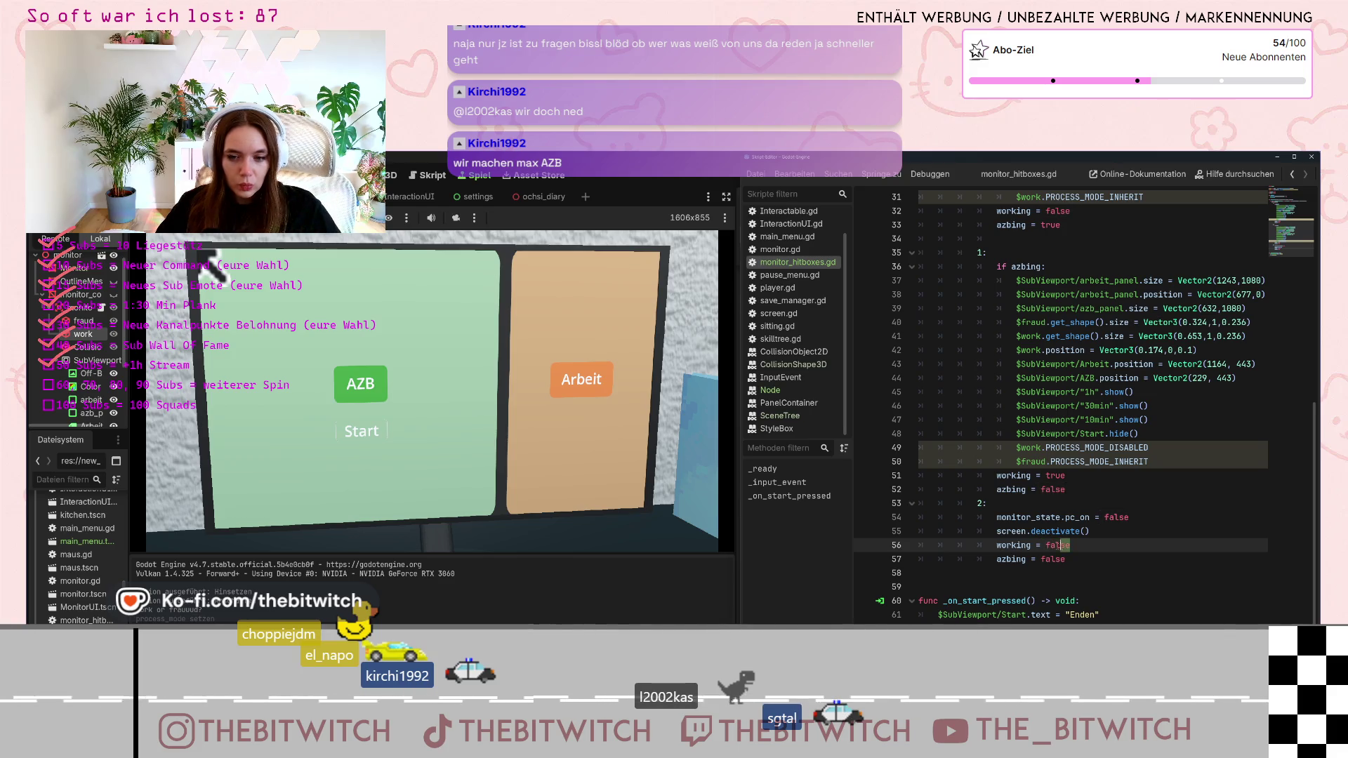
pyautogui.doubleClick(1058, 545)
pyautogui.write('true')
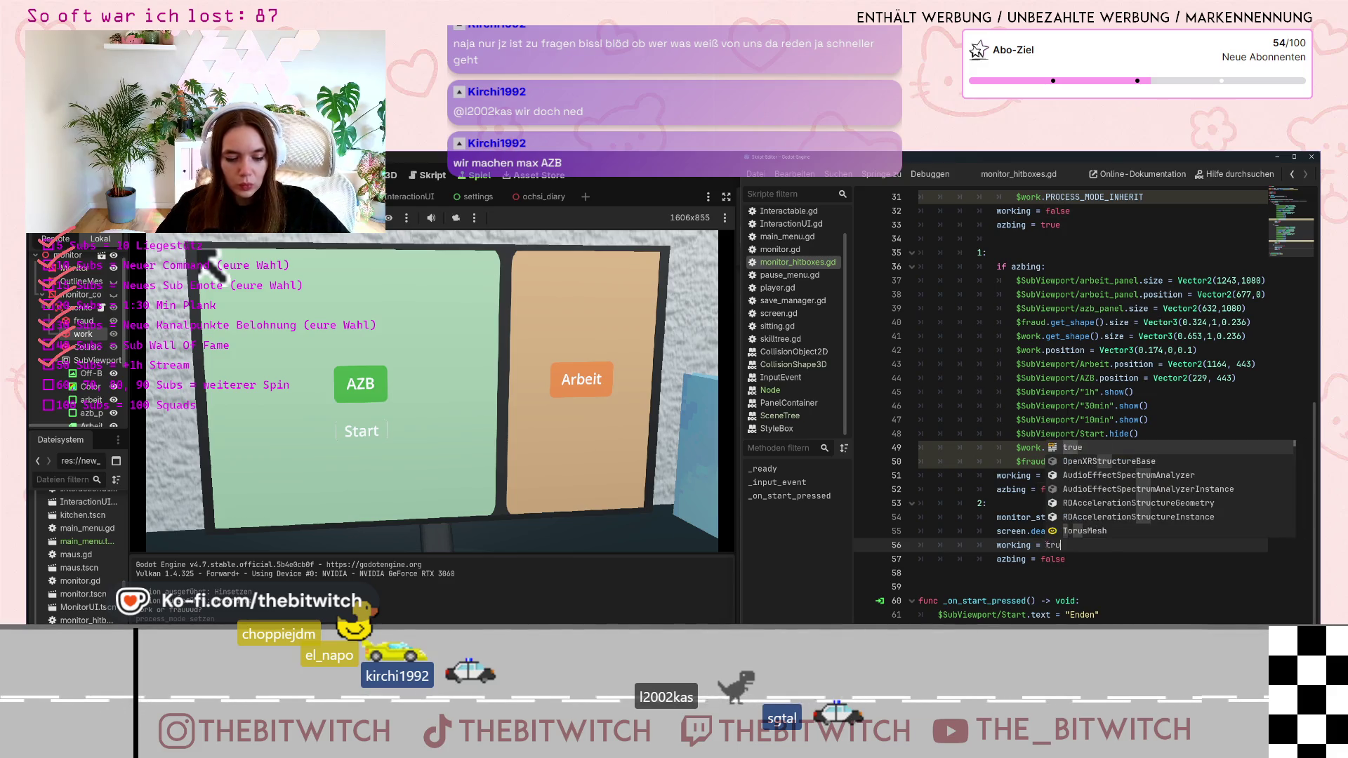
pyautogui.click(1086, 600)
pyautogui.click(1102, 557)
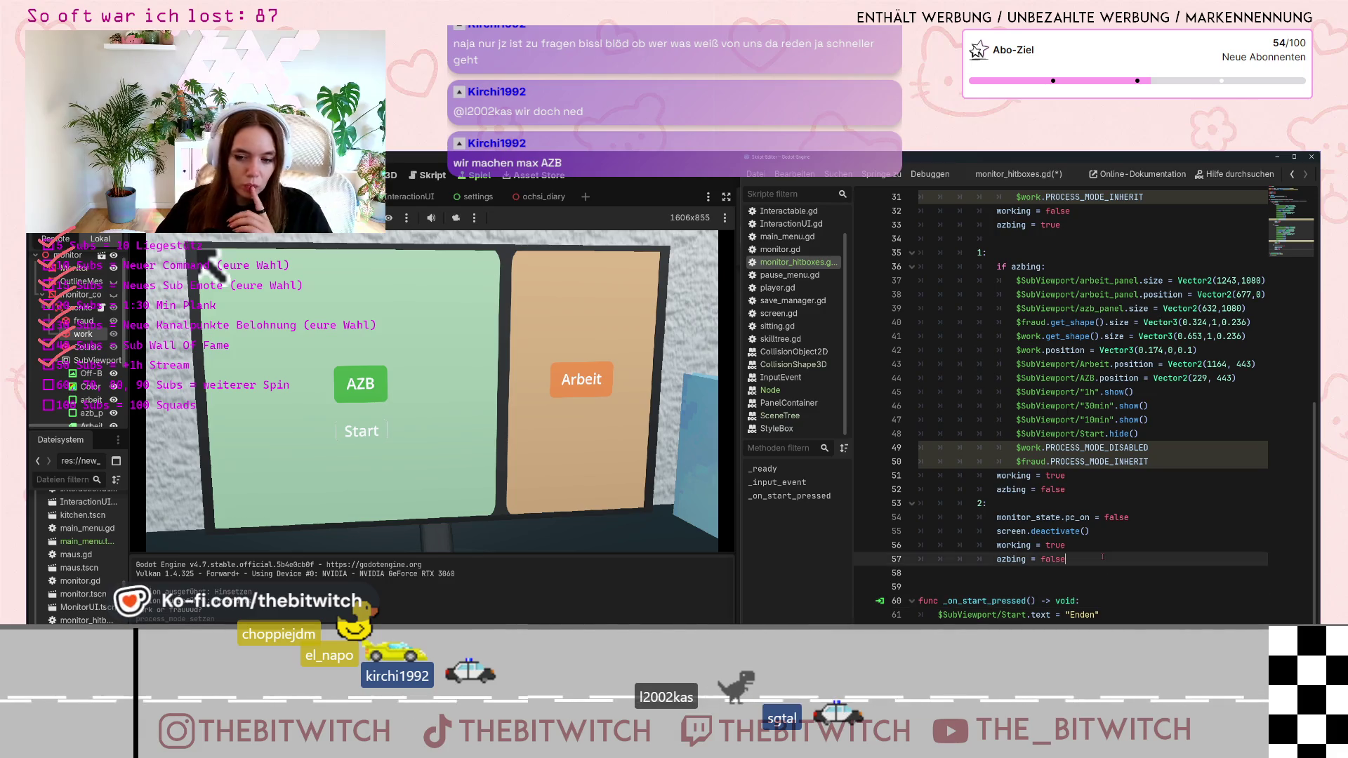
pyautogui.scroll(-1, 1051, 597)
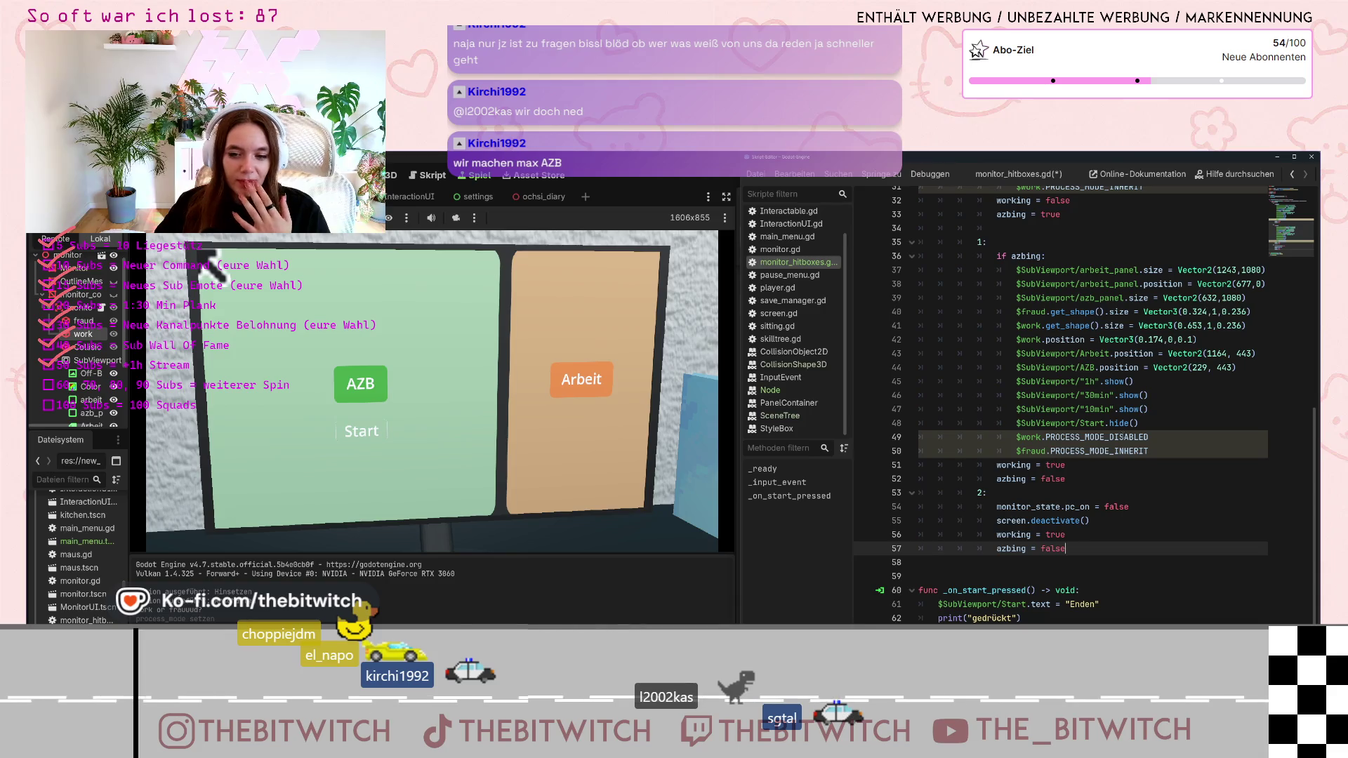
pyautogui.scroll(1, 1106, 478)
pyautogui.click(1106, 478)
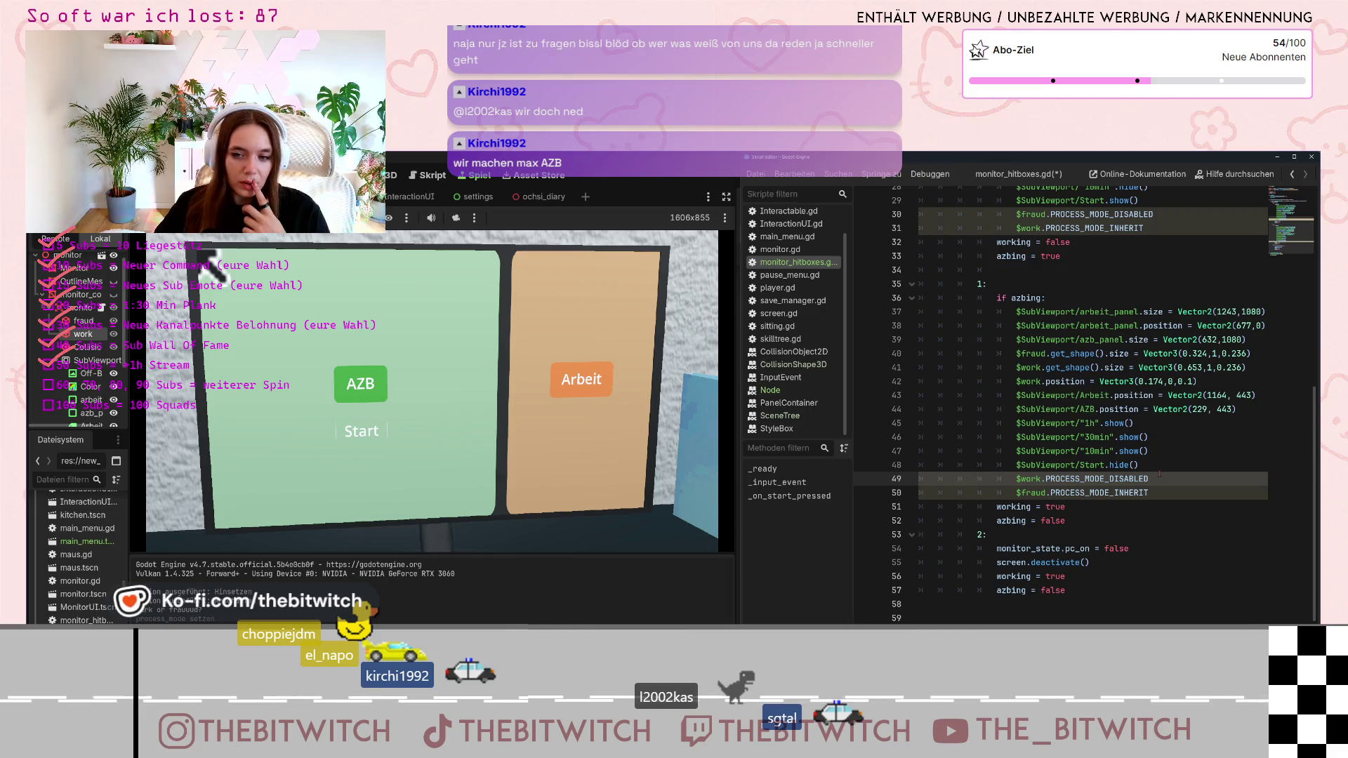
# Remove the stray parenthesis after PROCESS_MODE_DISABLED on line 49 and search the help for 'process'
pyautogui.write('(')
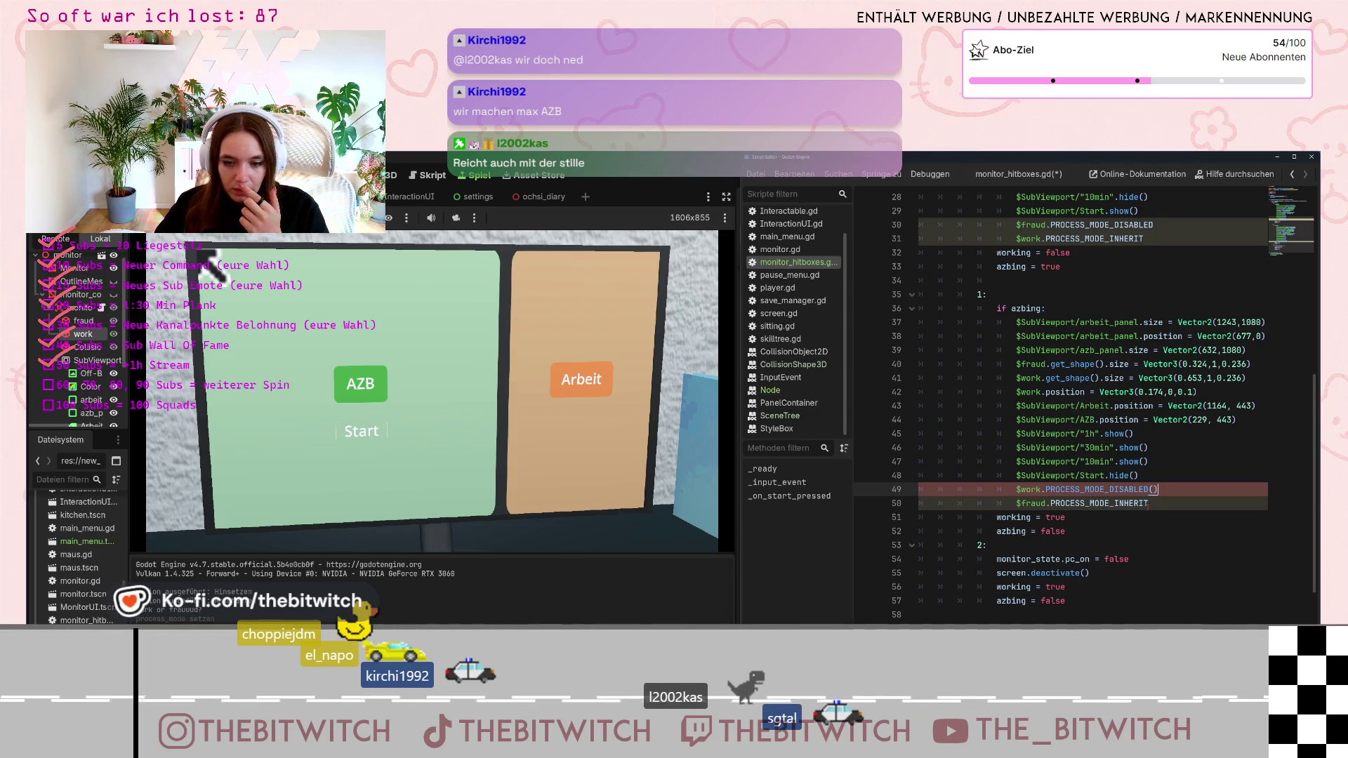
pyautogui.moveTo(1148, 504)
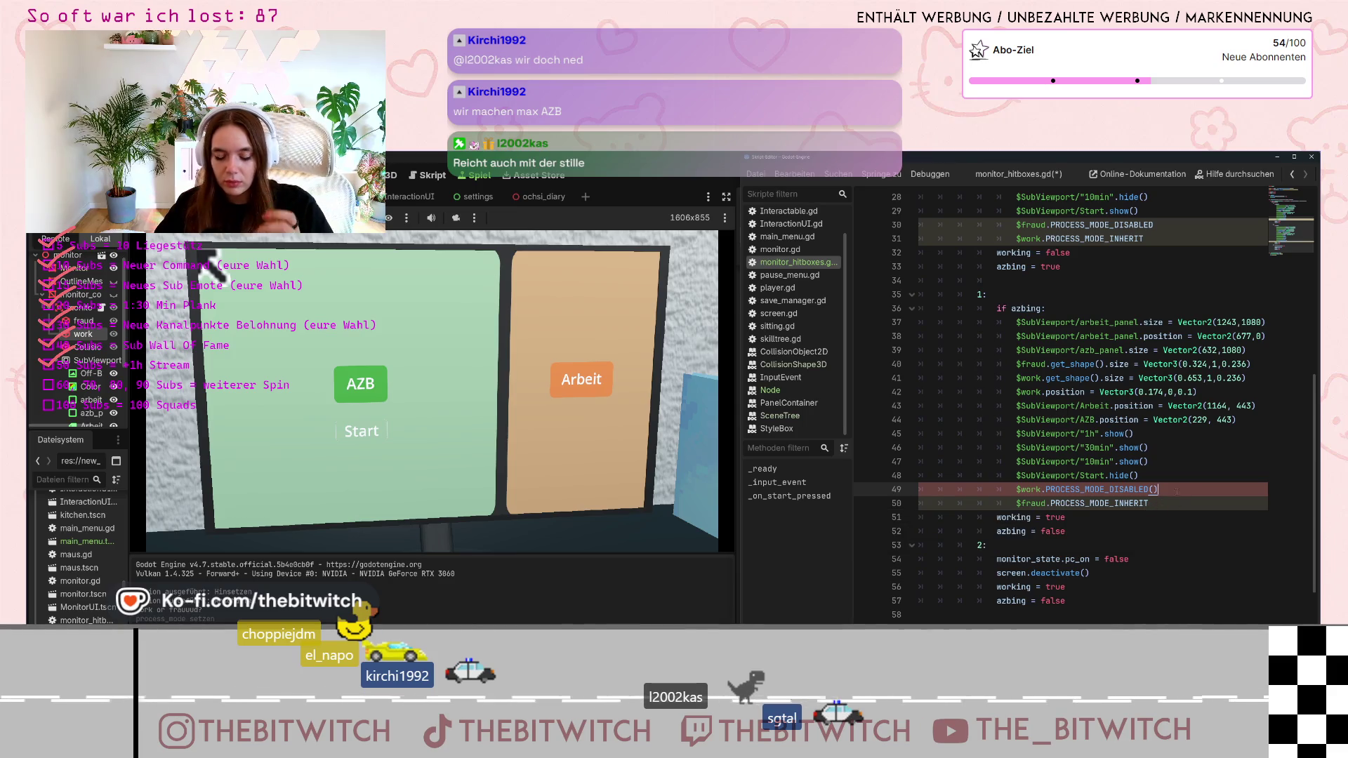
pyautogui.press('BackSpace')
pyautogui.press('BackSpace')
pyautogui.click(1181, 471)
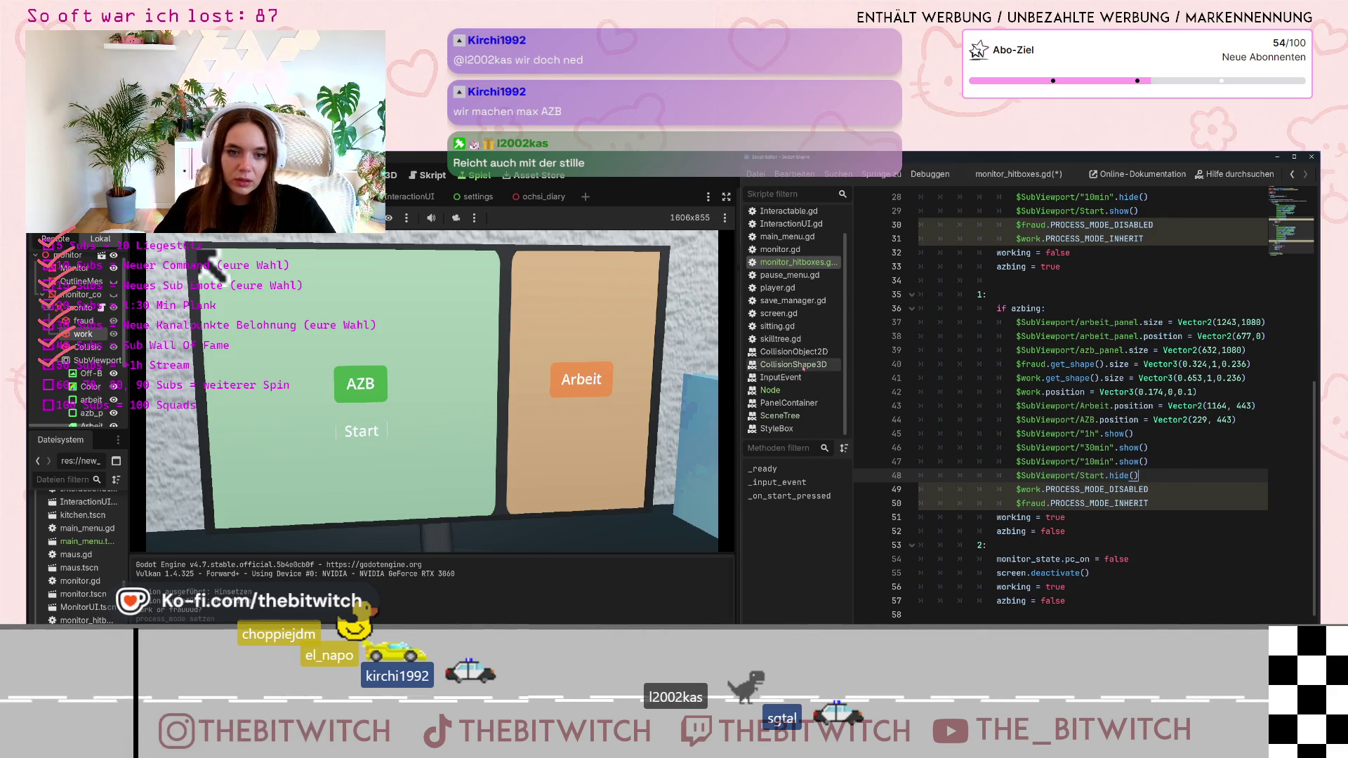
pyautogui.click(1234, 174)
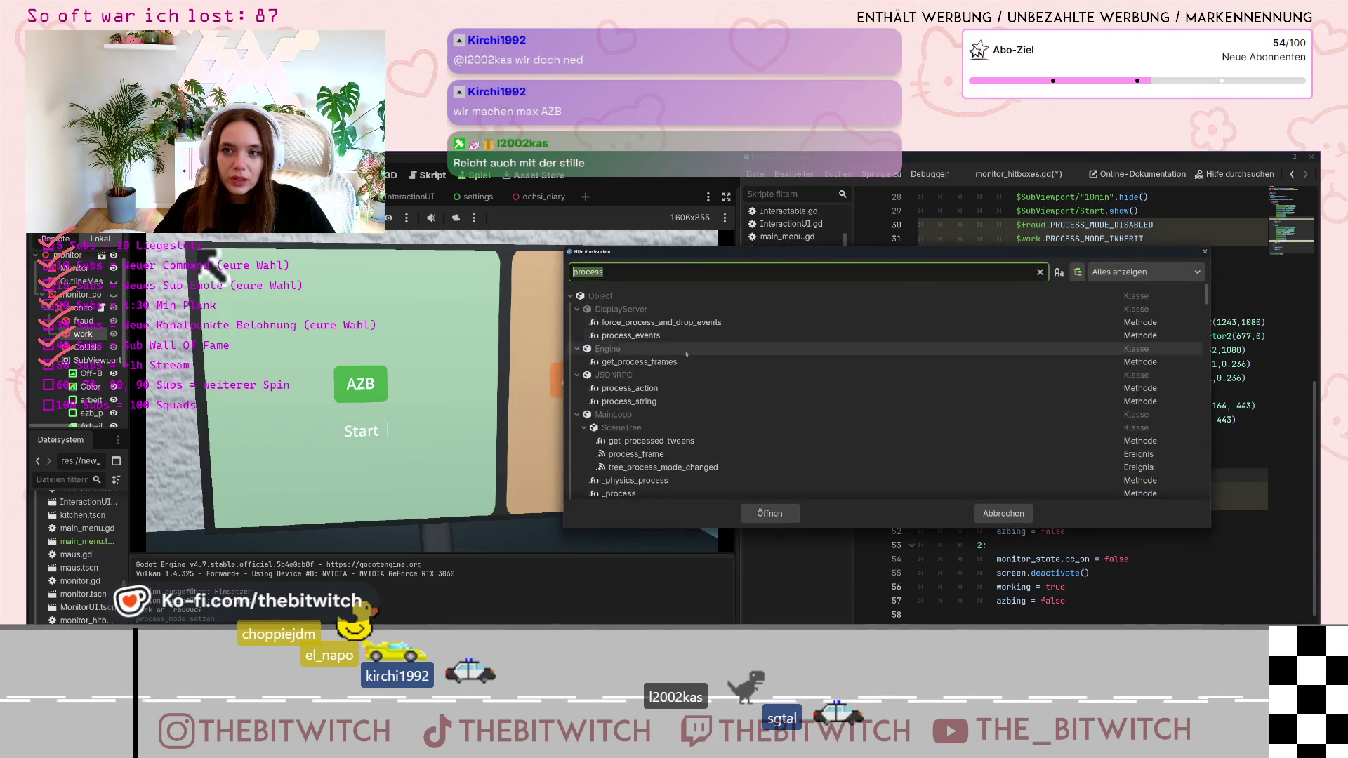
# Read Node's process_mode documentation via a 'process_' help search, then return to monitor_hitboxes.gd
pyautogui.click(639, 270)
pyautogui.write('_')
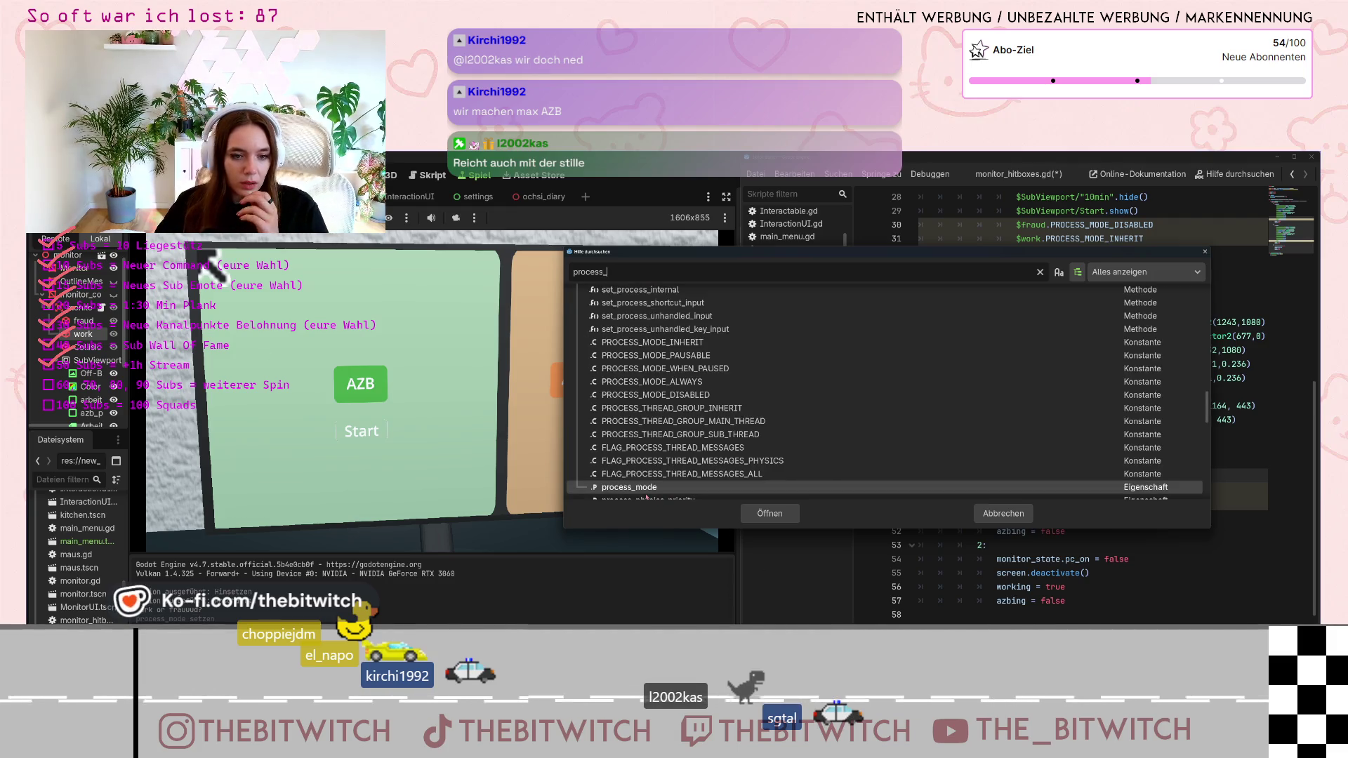
pyautogui.press('Return')
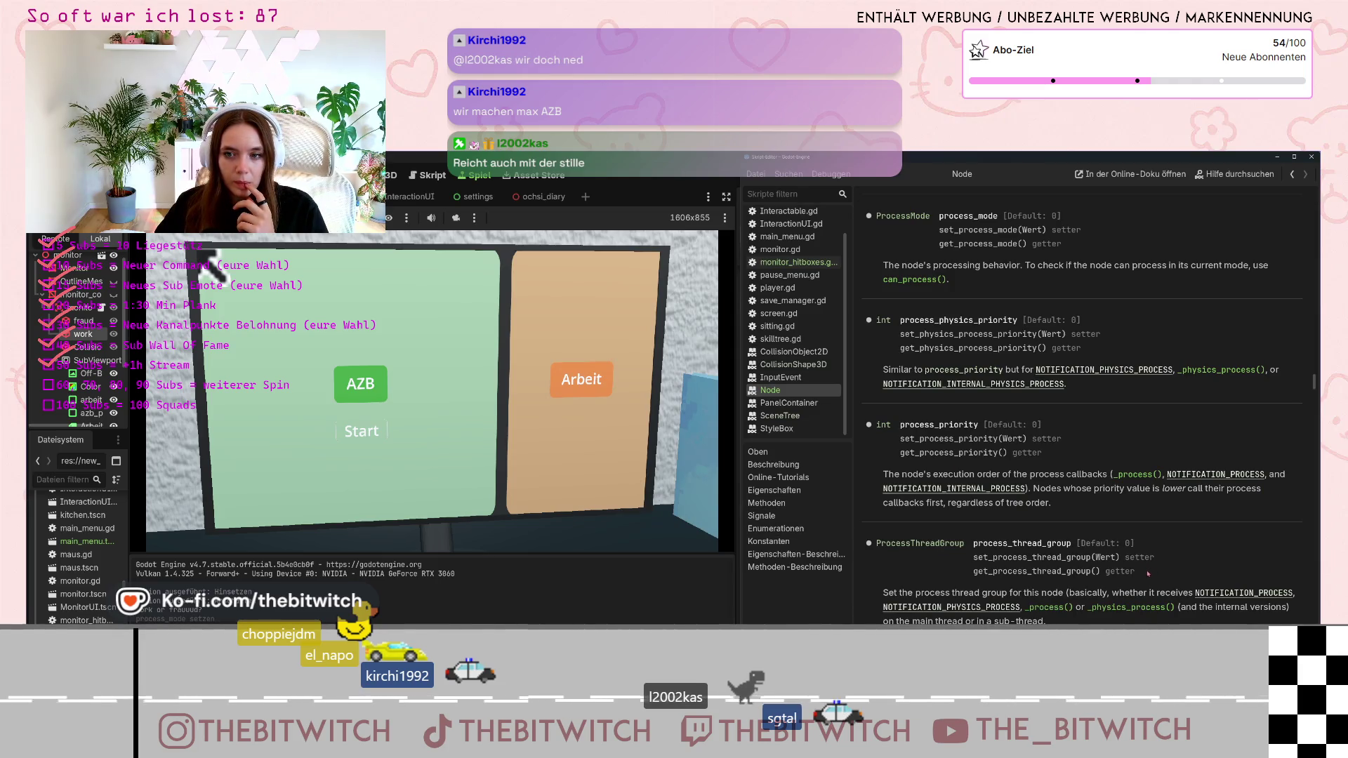
pyautogui.scroll(-3, 1149, 573)
pyautogui.scroll(-3, 1148, 573)
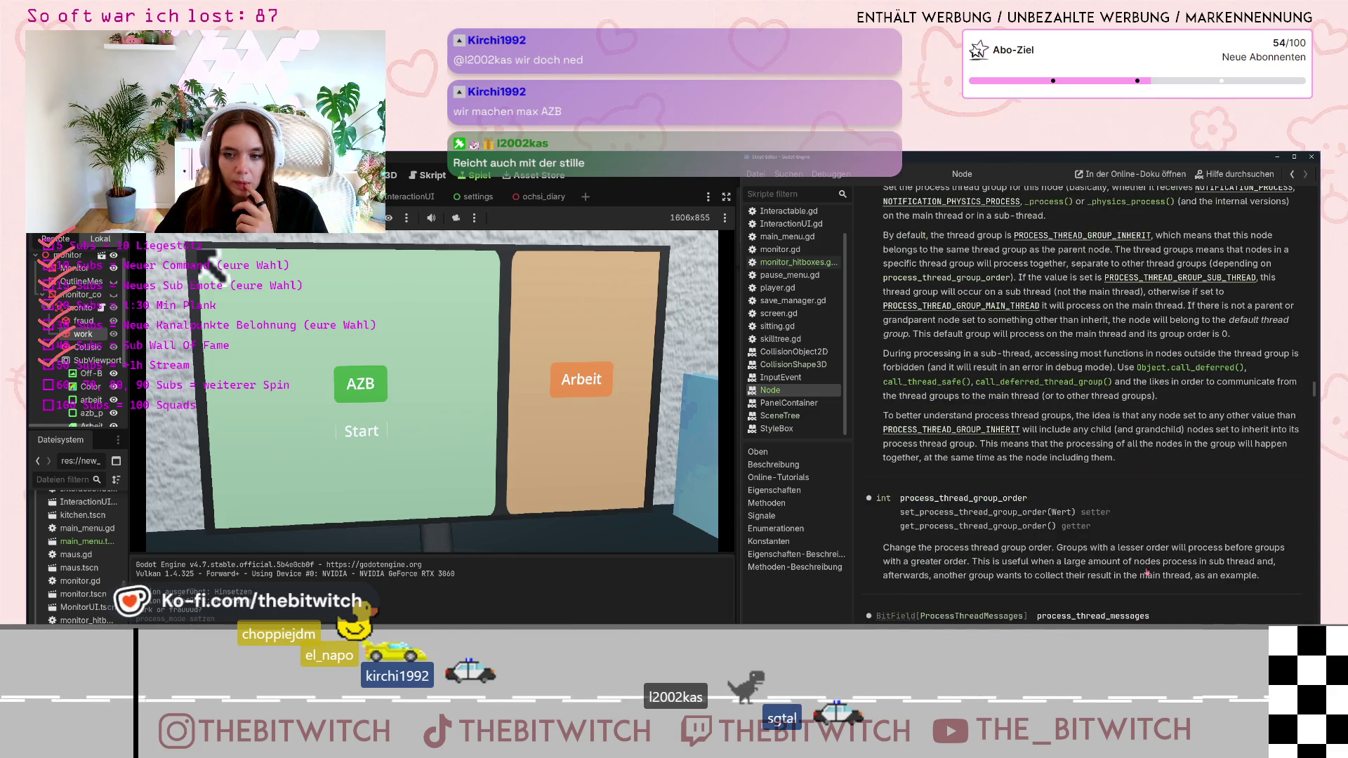
pyautogui.scroll(-8, 1147, 573)
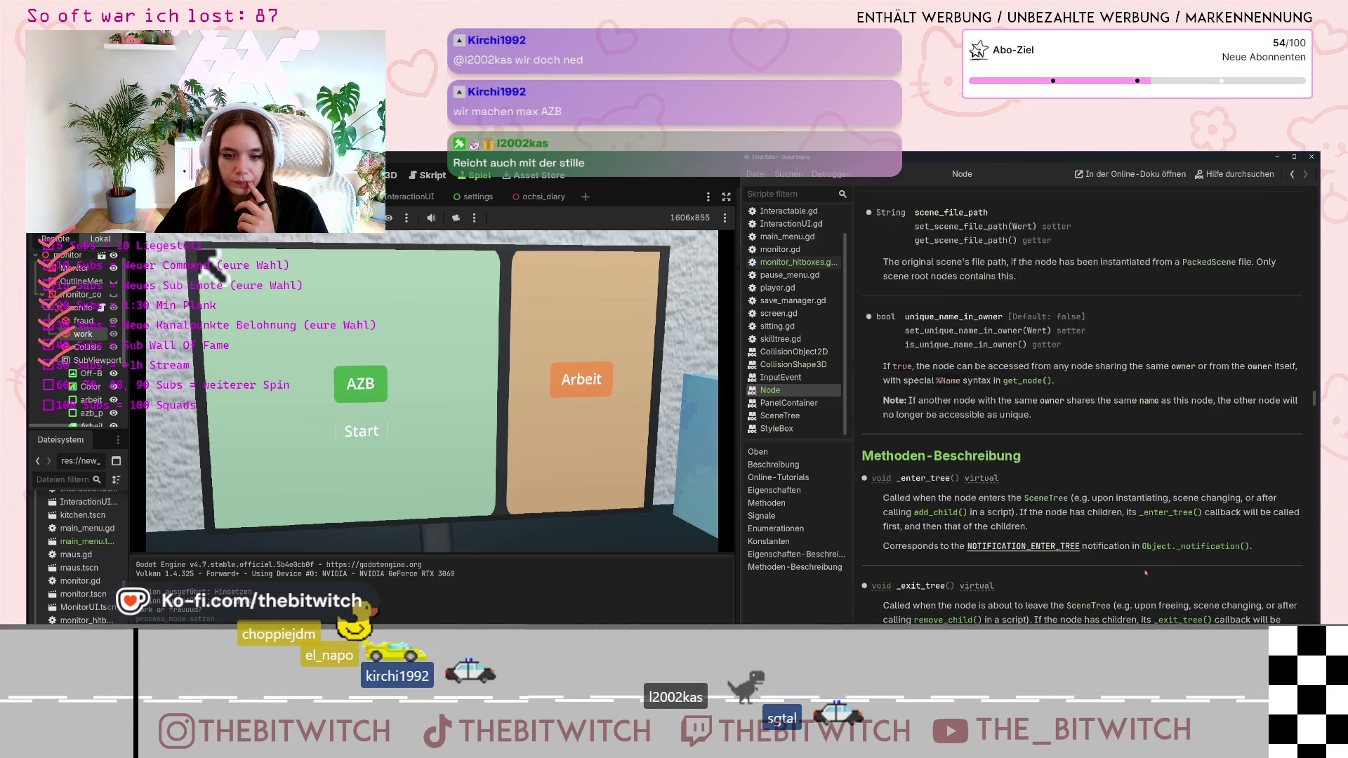
pyautogui.scroll(-3, 1146, 574)
pyautogui.scroll(-3, 1146, 574)
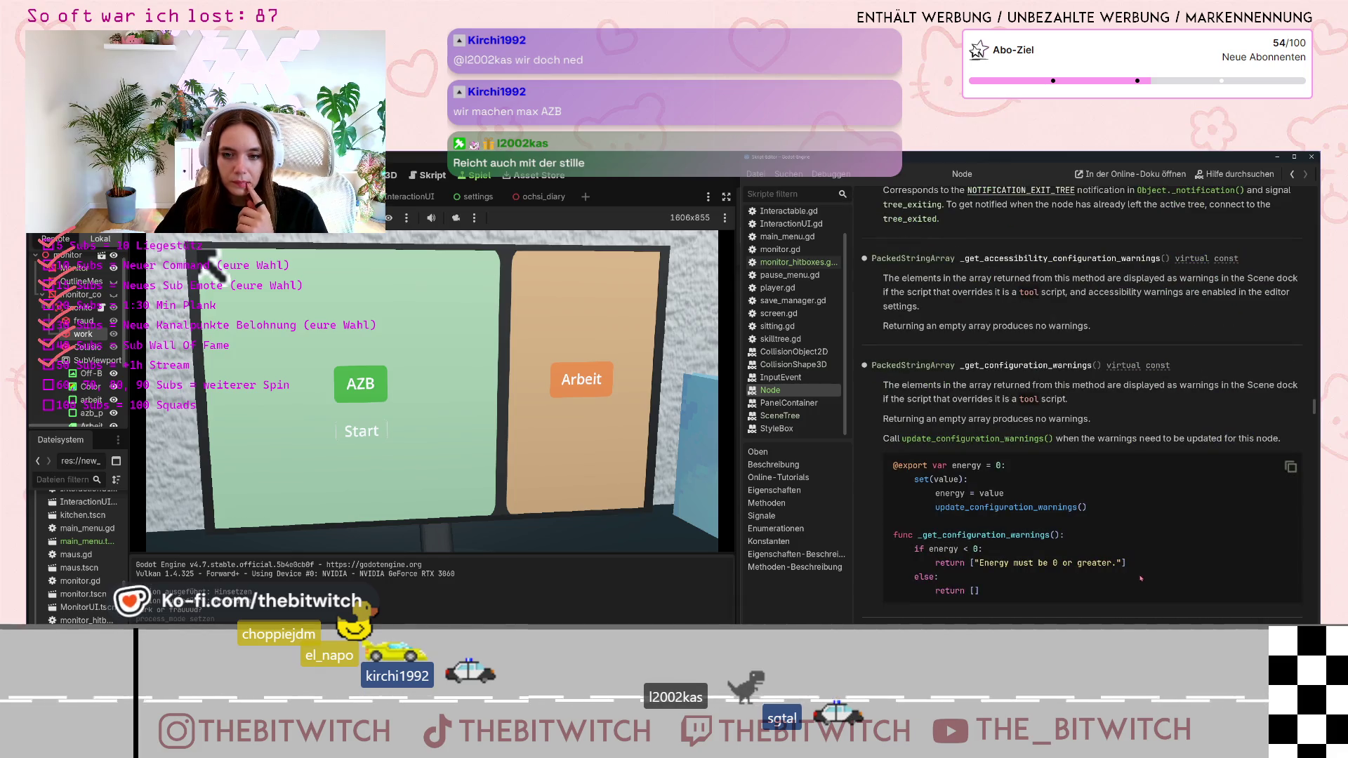
pyautogui.scroll(-3, 1142, 575)
pyautogui.scroll(3, 1142, 576)
pyautogui.scroll(10, 1143, 575)
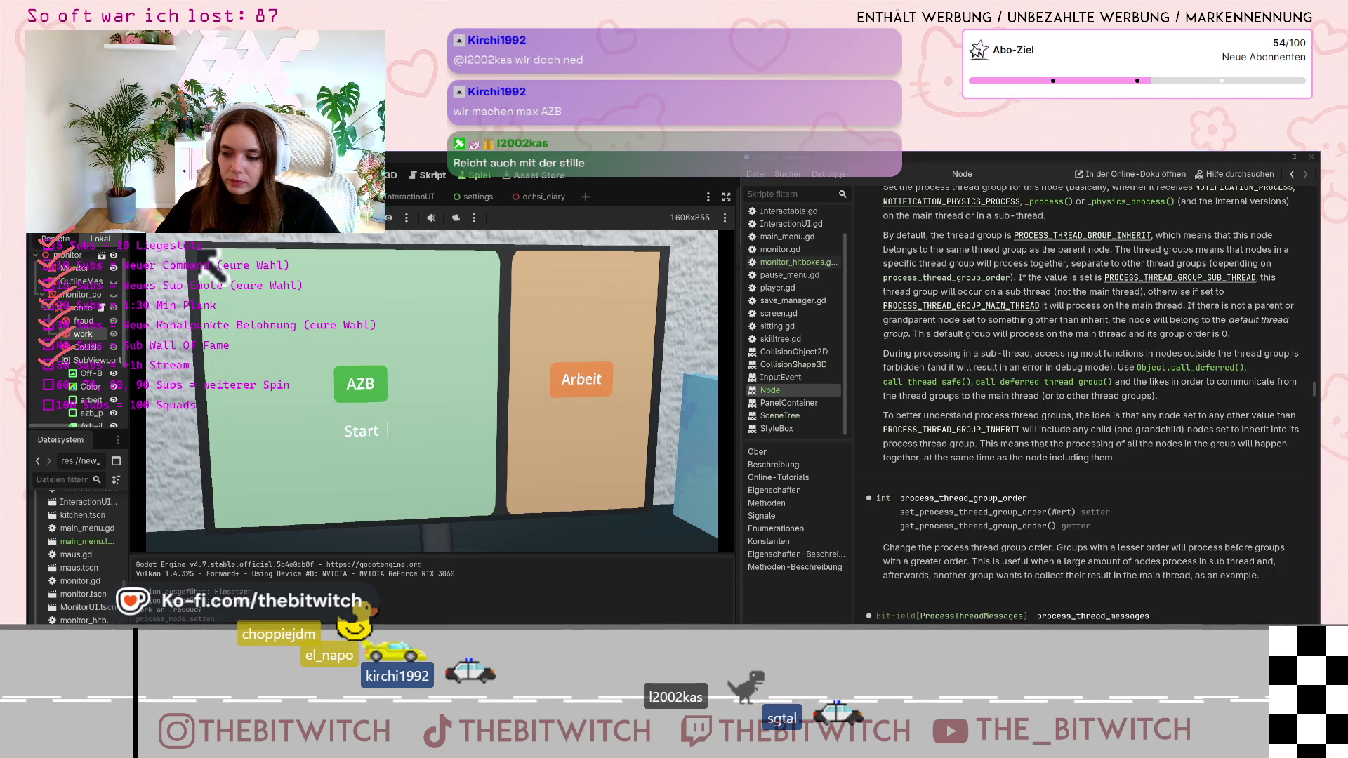
pyautogui.click(807, 262)
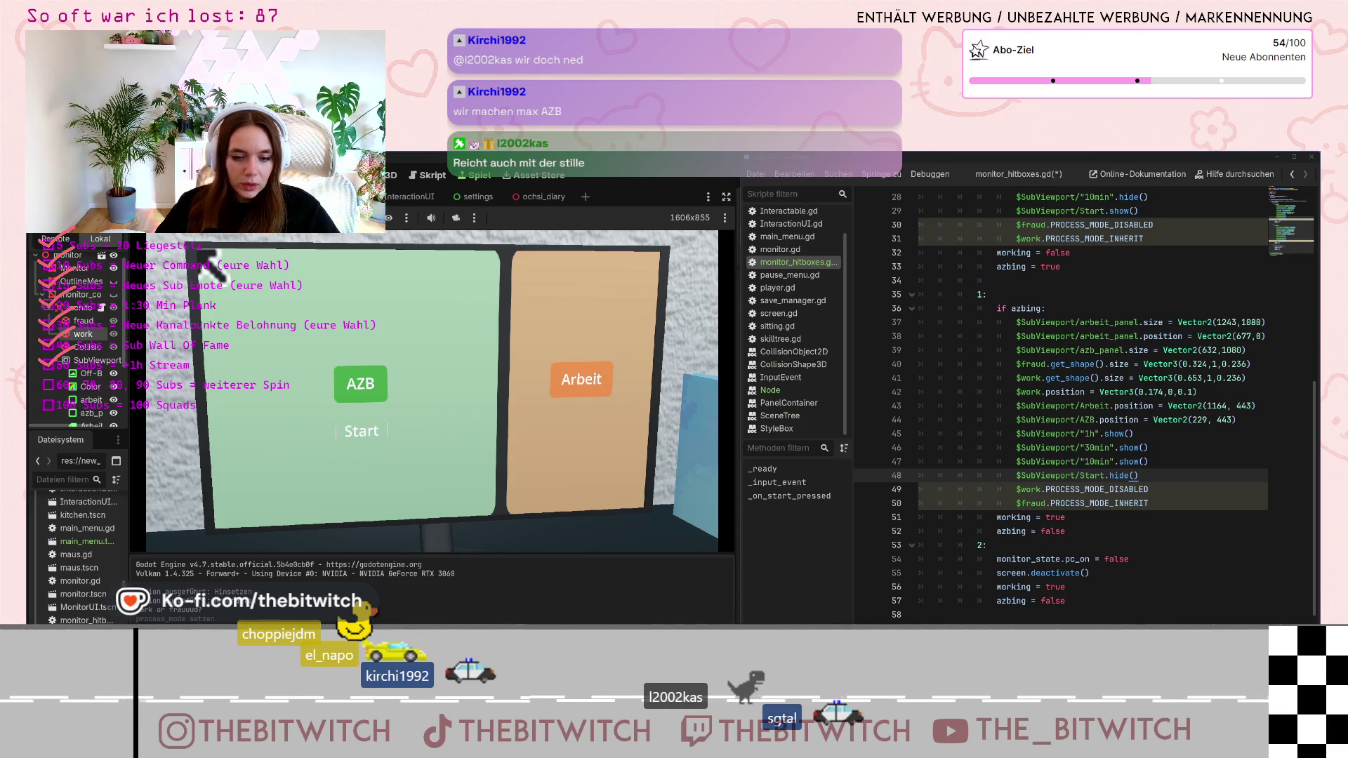
# Ask the AI chat why $work.PROCESS_MODE_DISABLED doesn't disable the node's process mode
pyautogui.hotkey('alt', 'Tab')
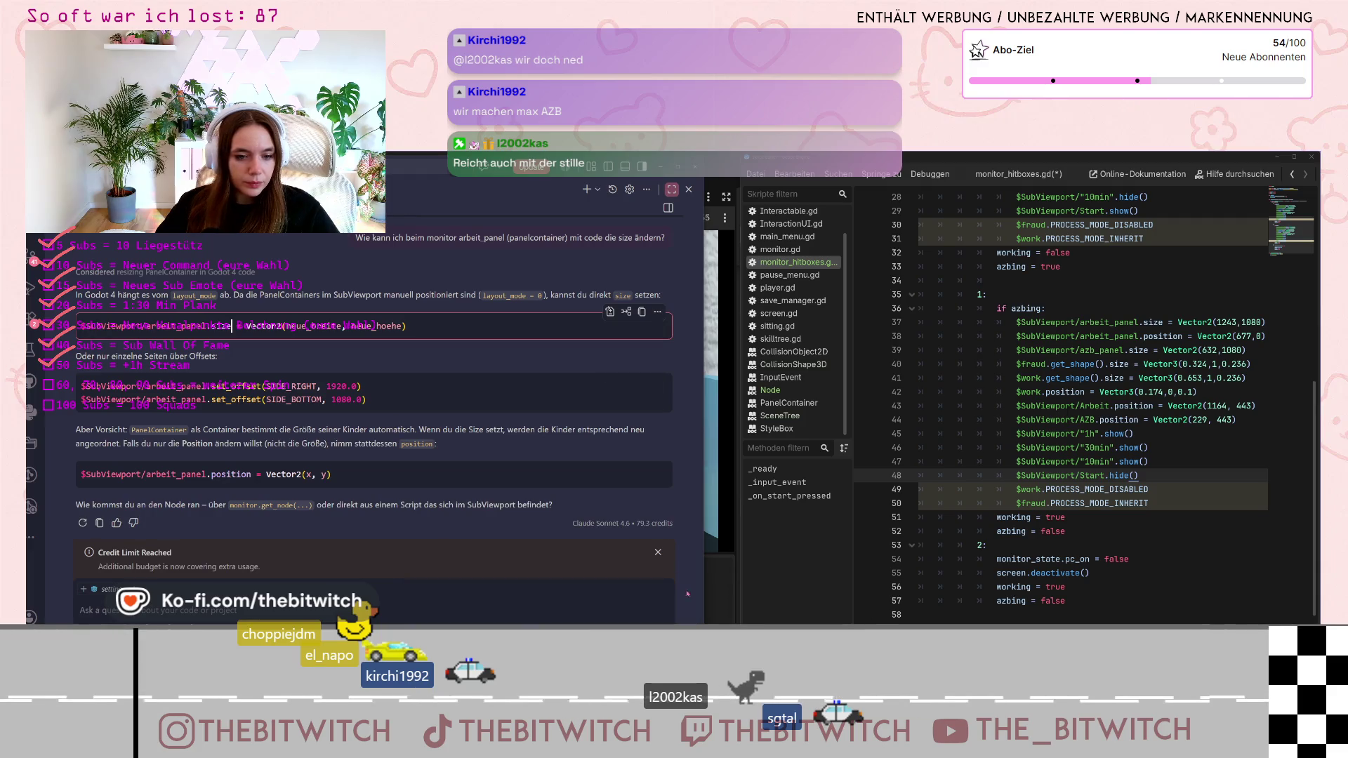
pyautogui.click(421, 610)
pyautogui.write('Wieso fu')
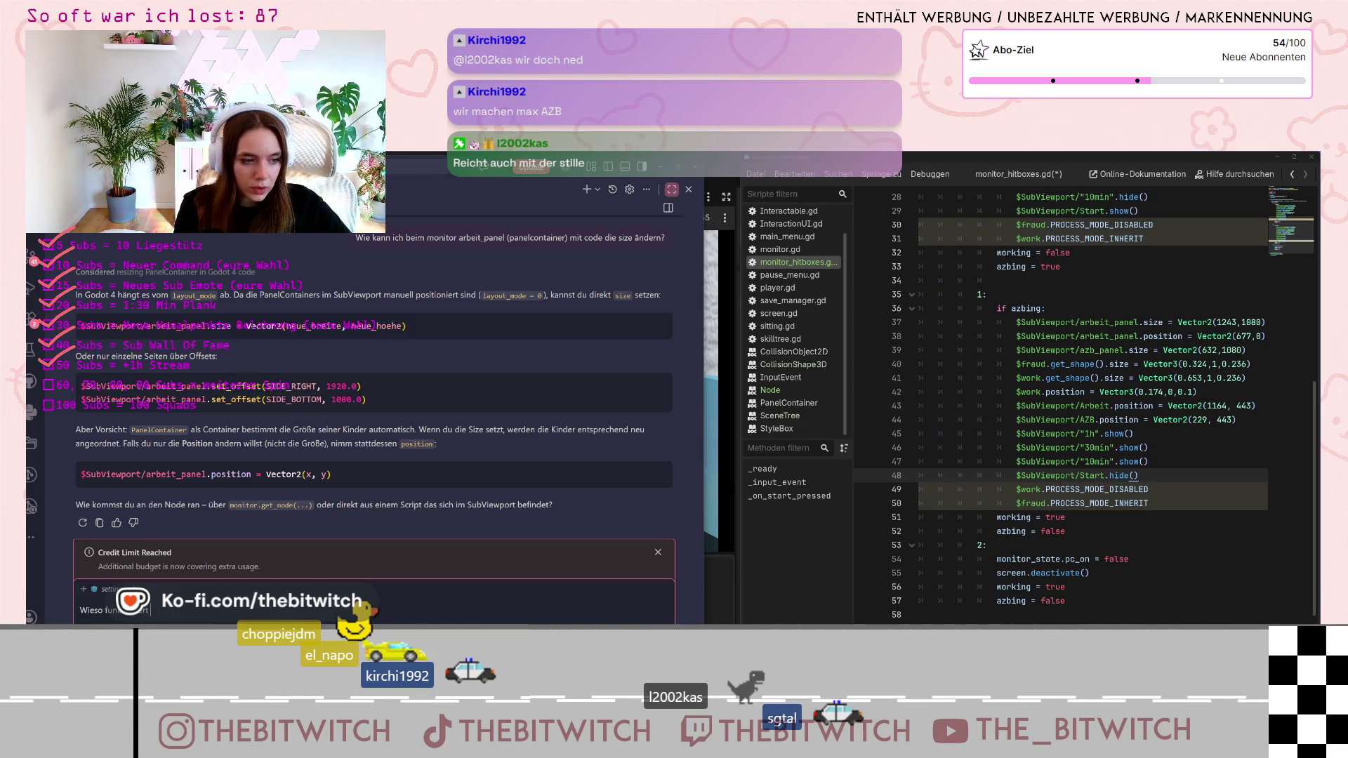
pyautogui.click(1148, 489)
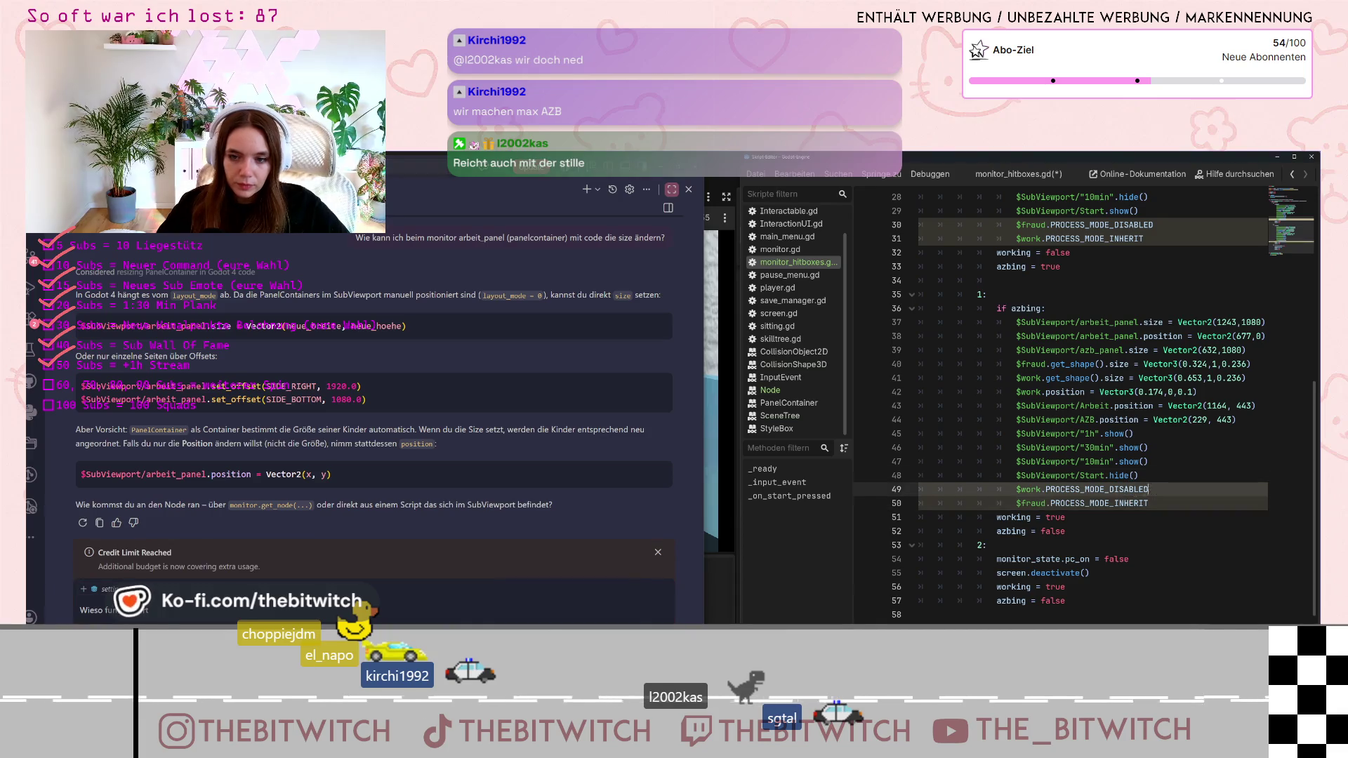
pyautogui.moveTo(1148, 490); pyautogui.dragTo(1015, 489)
pyautogui.hotkey('ctrl', 'c')
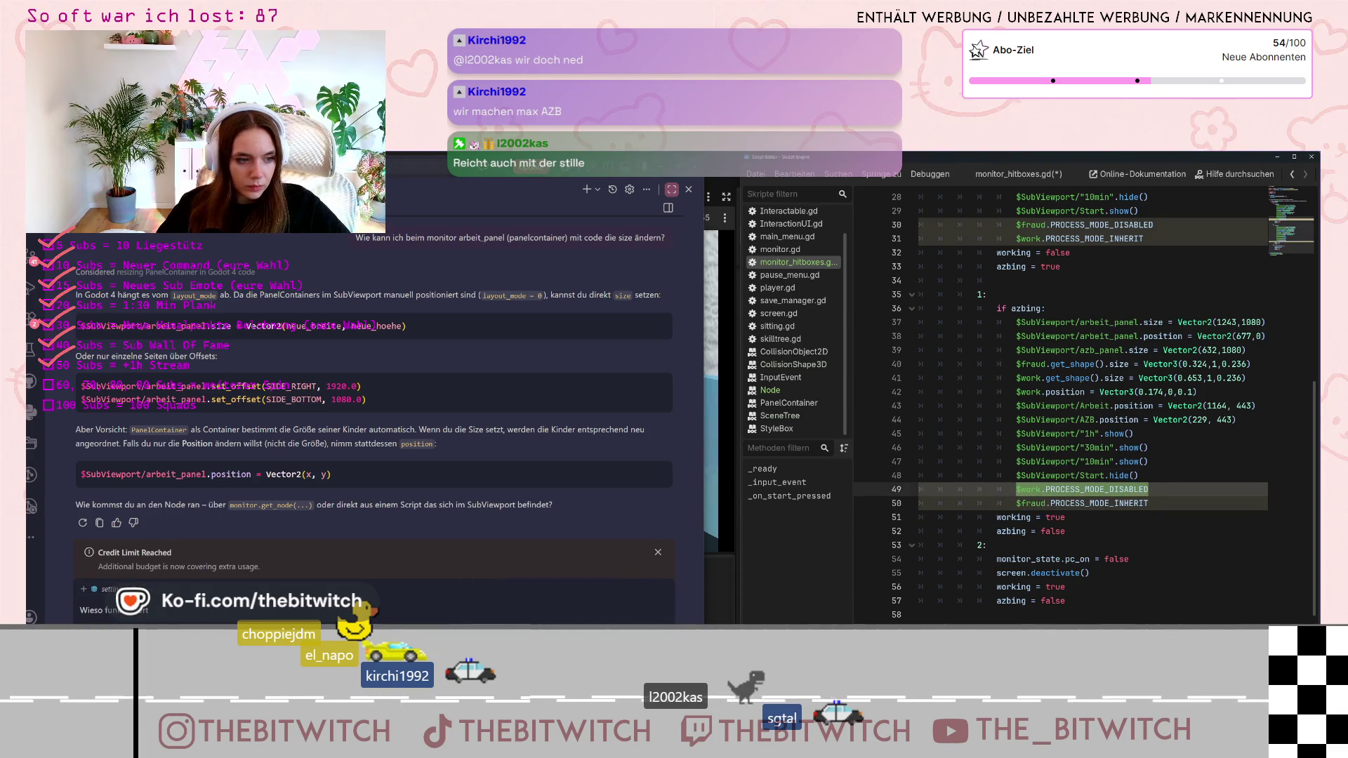
pyautogui.click(181, 613)
pyautogui.hotkey('ctrl', 'v')
pyautogui.write('ni')
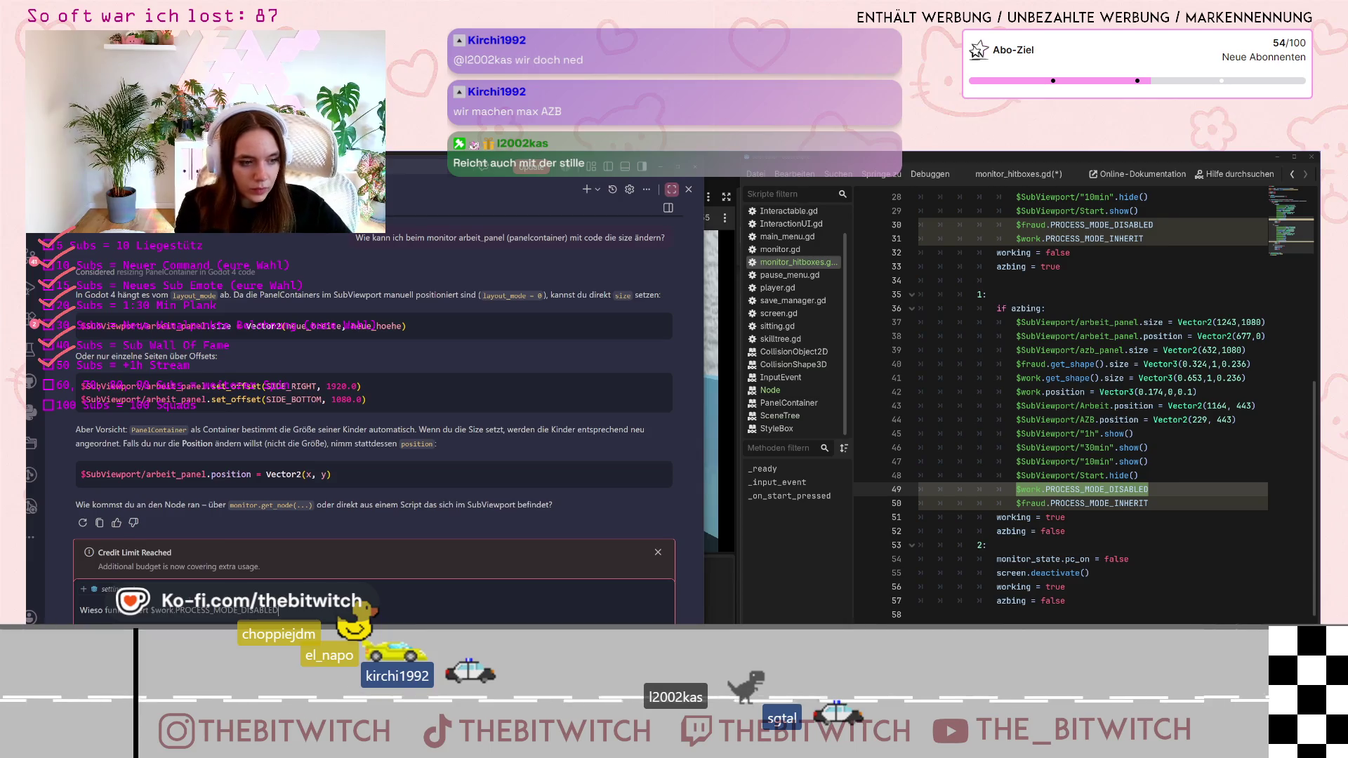
pyautogui.write('cht so, dass')
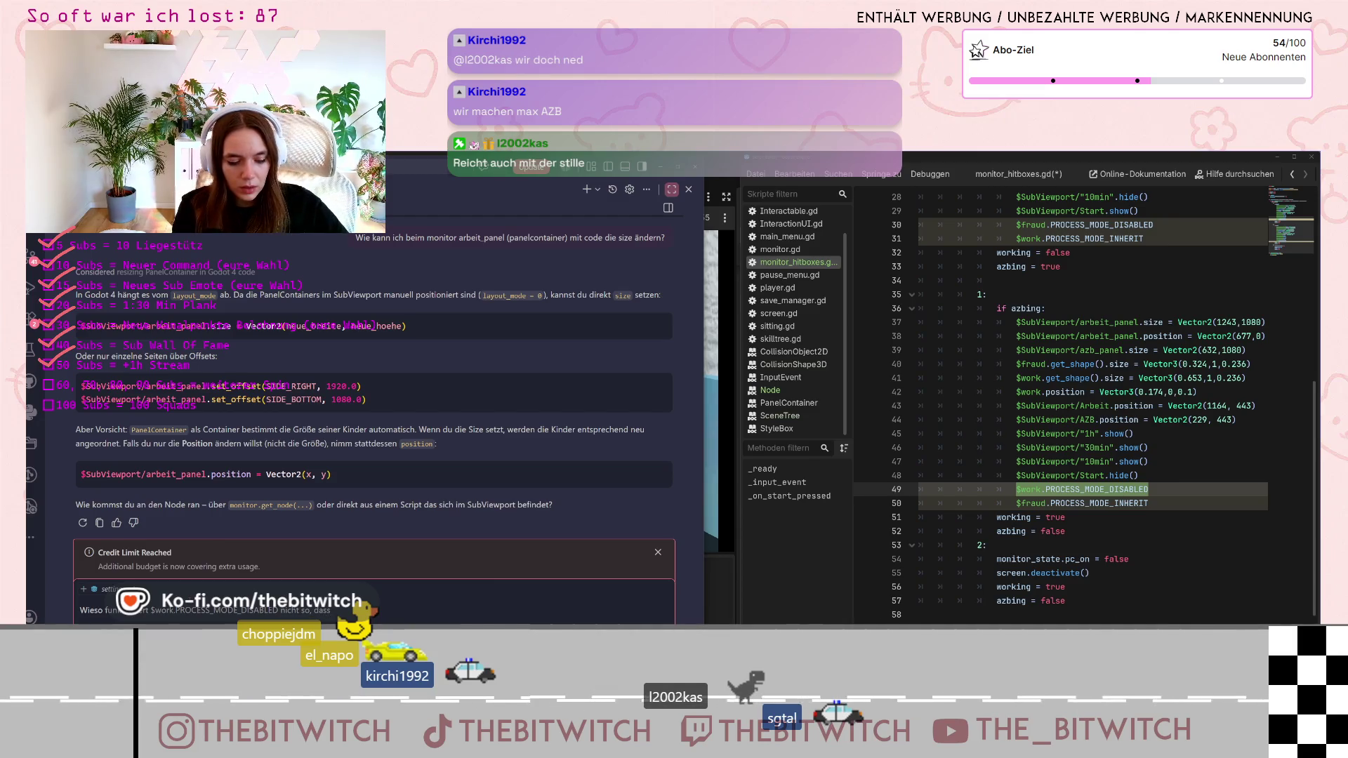
pyautogui.write(' der p mode disabled wir')
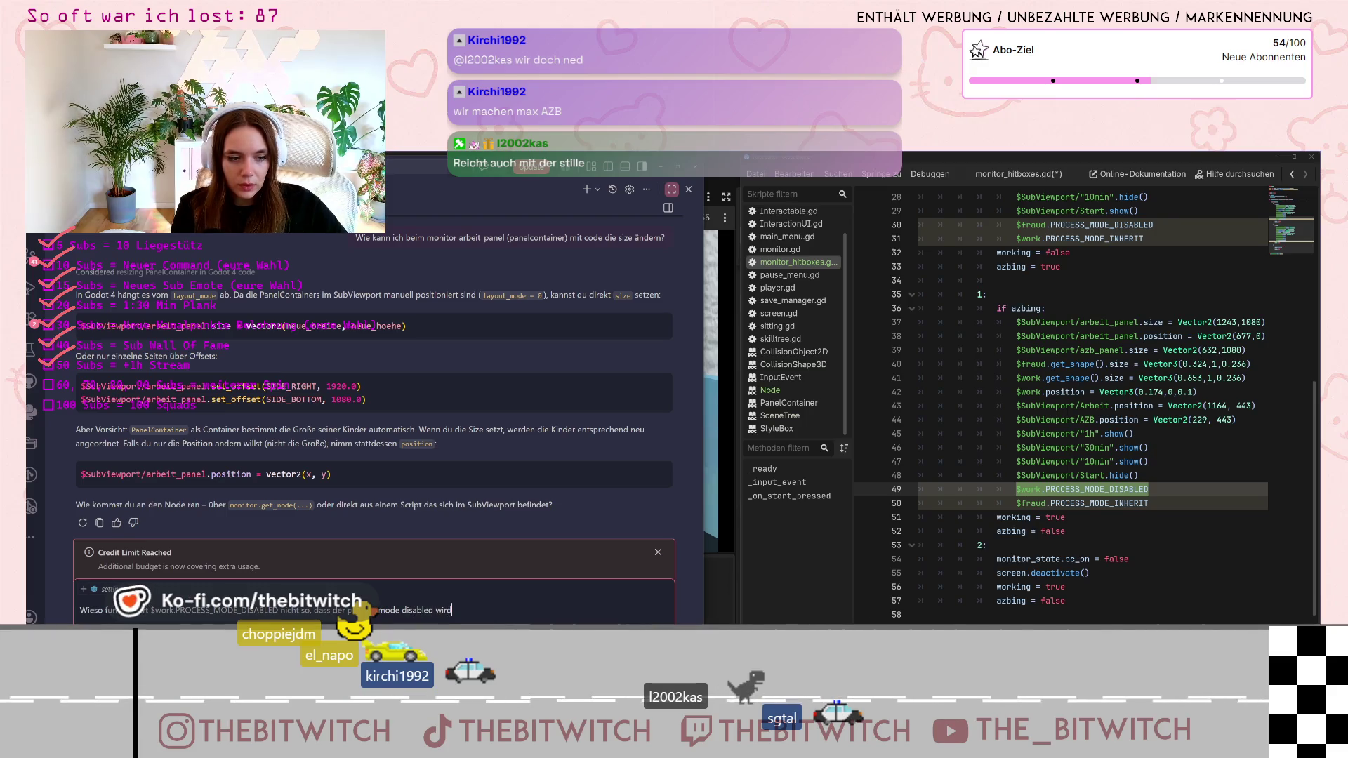
pyautogui.write('d')
pyautogui.press('Return')
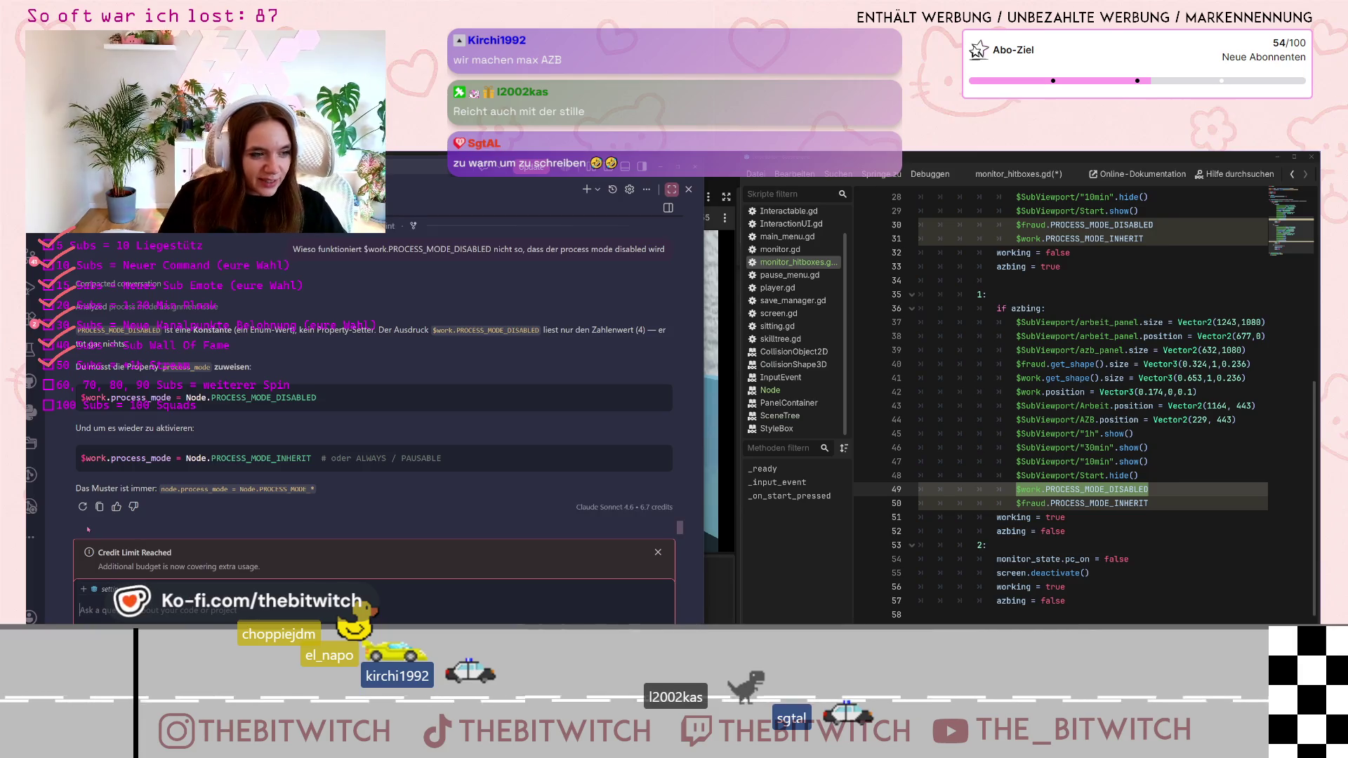
# Rewrite line 49 as $work.process_mode = PROCESS_MODE_DISABLED and copy the 'process_mode =' text
pyautogui.click(211, 397)
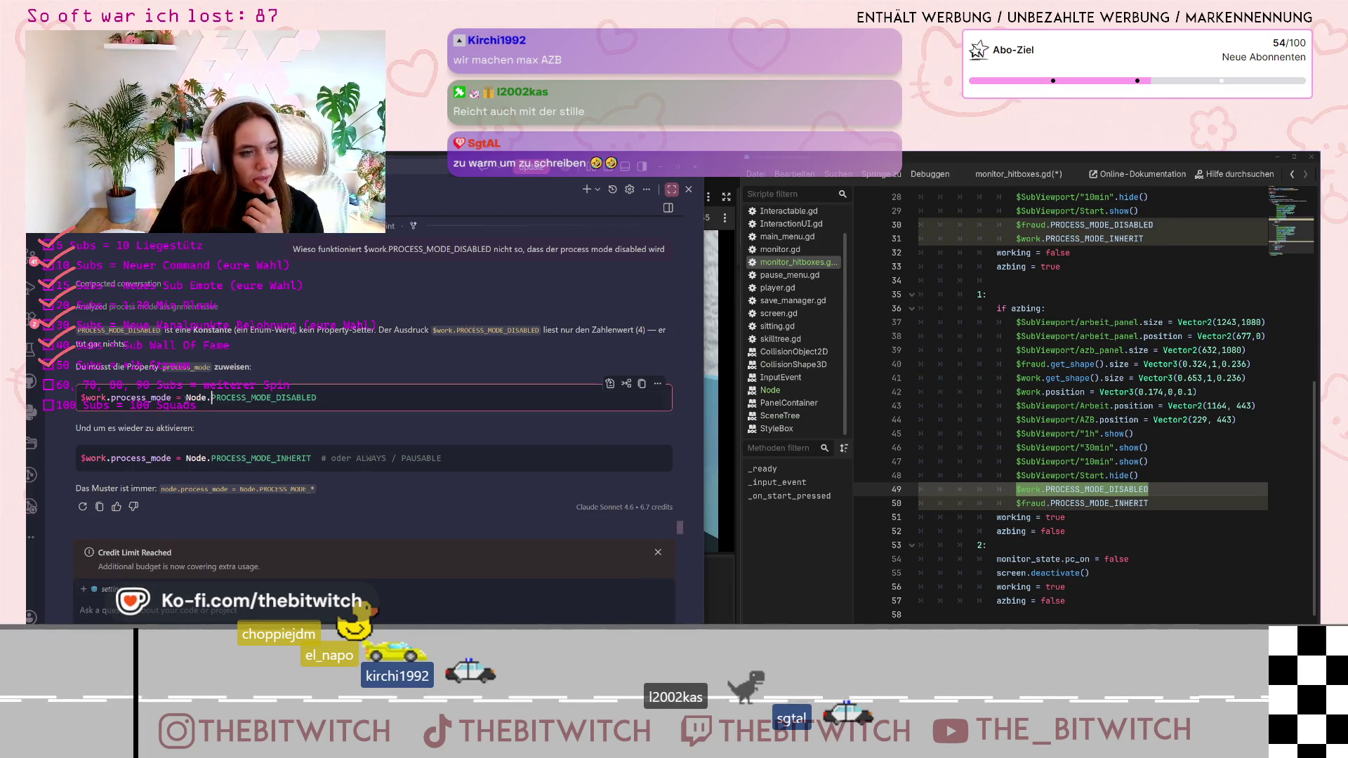
pyautogui.press('Home')
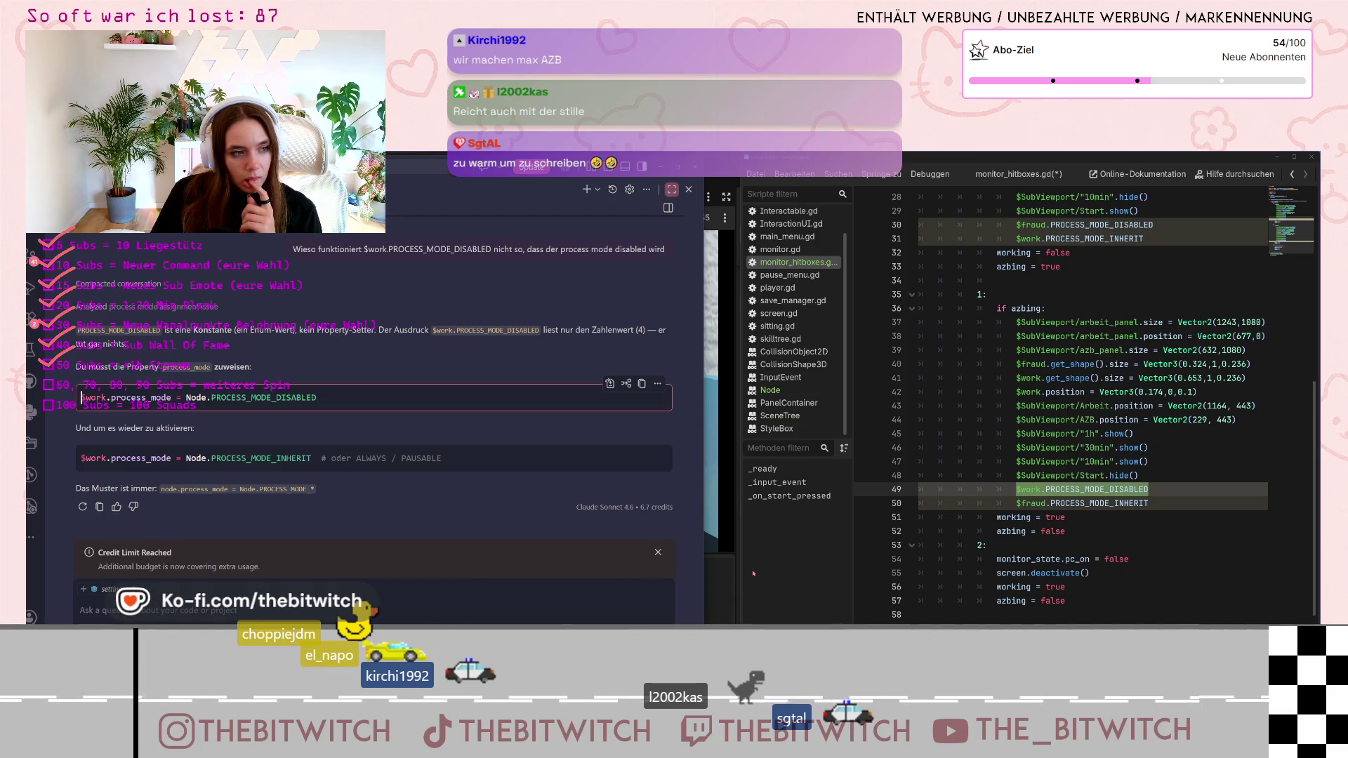
pyautogui.click(1060, 476)
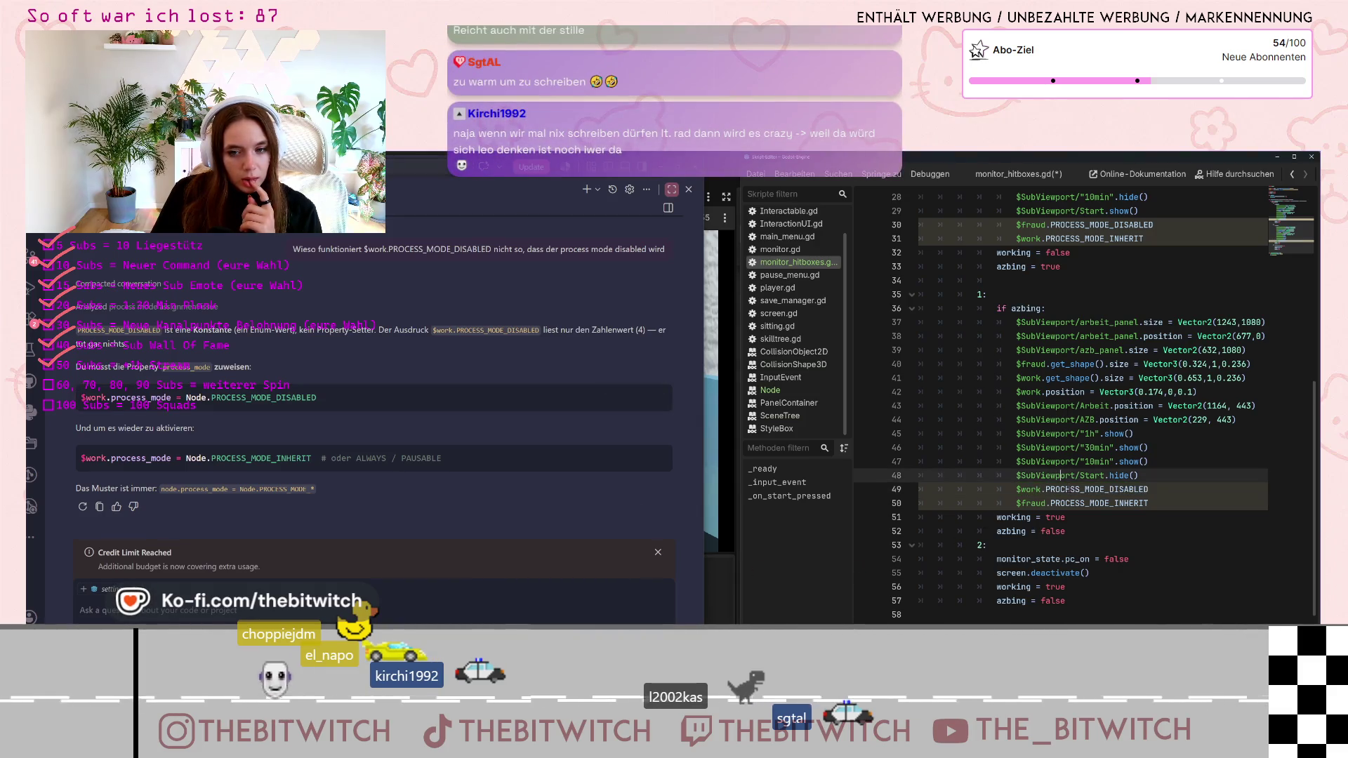
pyautogui.click(1041, 490)
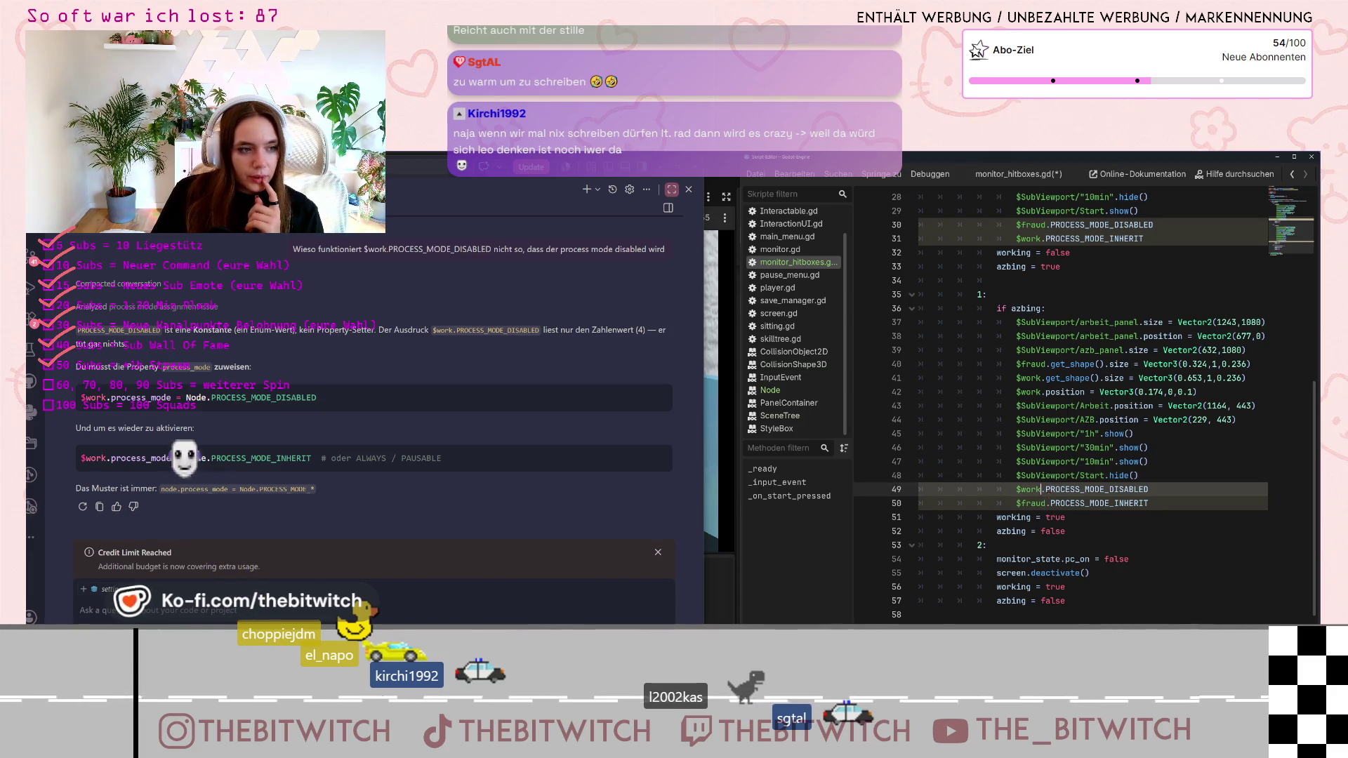
pyautogui.moveTo(1069, 465)
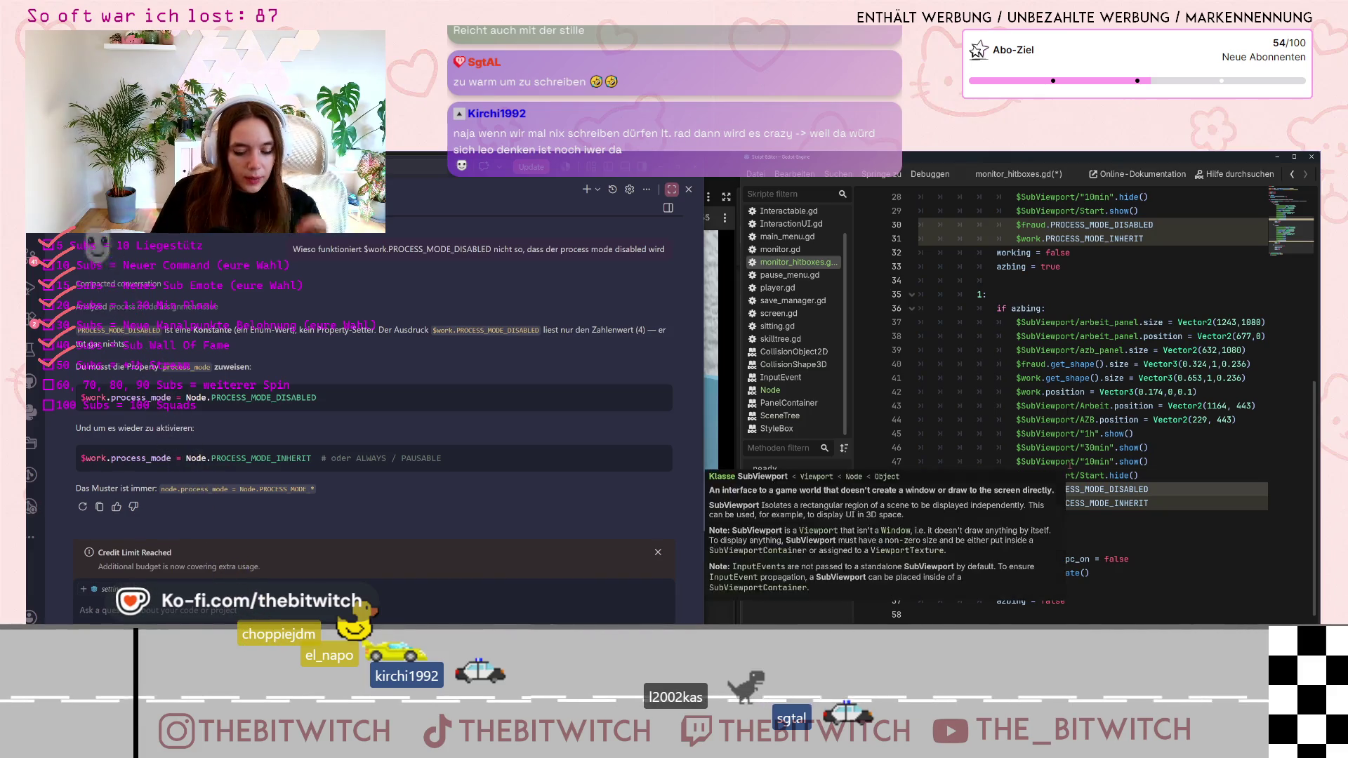
pyautogui.write('process')
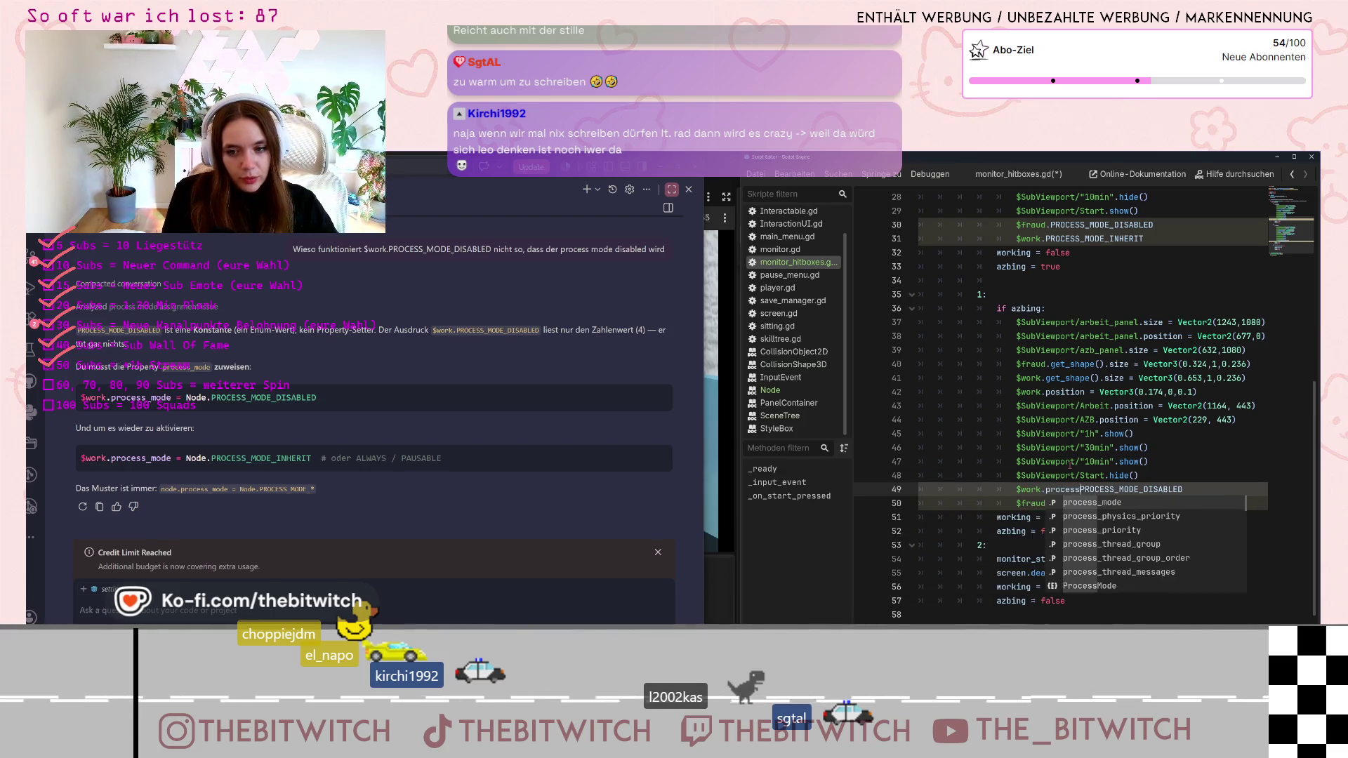
pyautogui.press('Return')
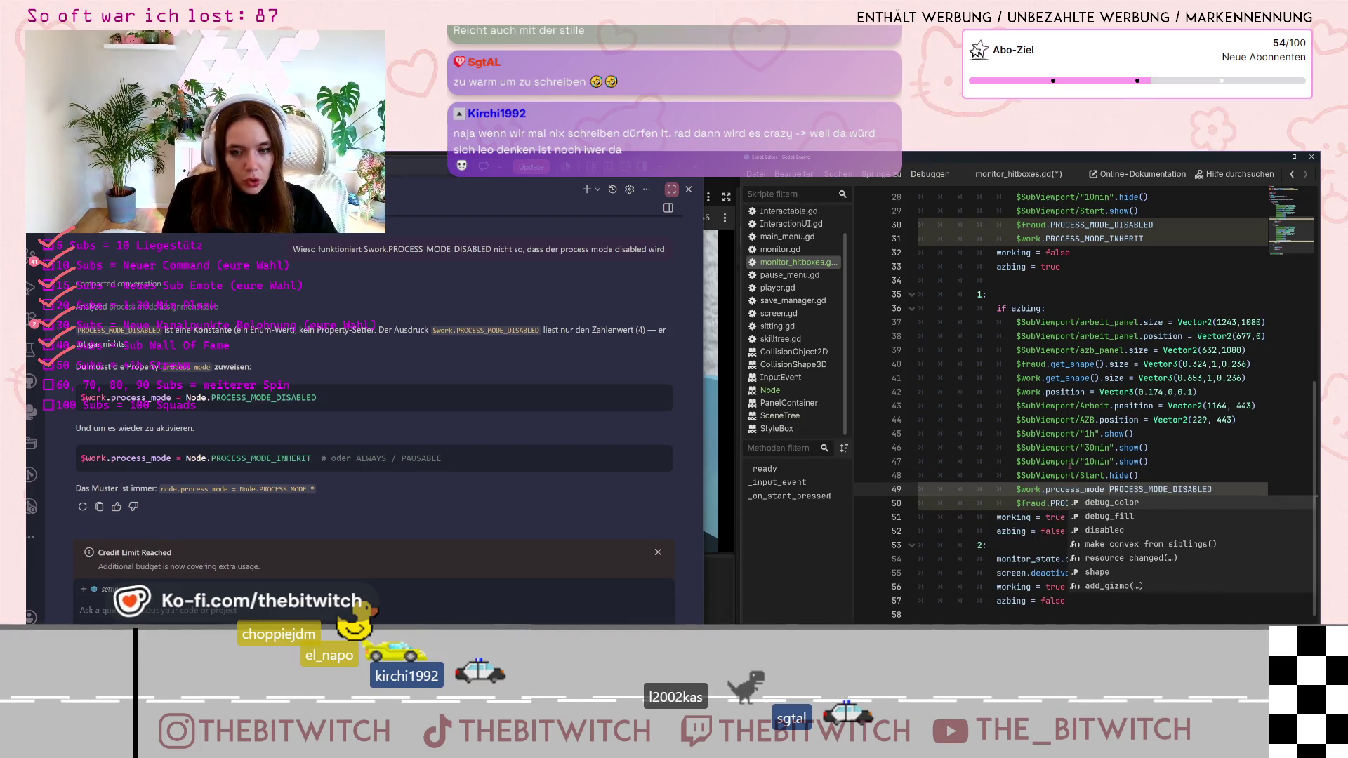
pyautogui.press('Escape')
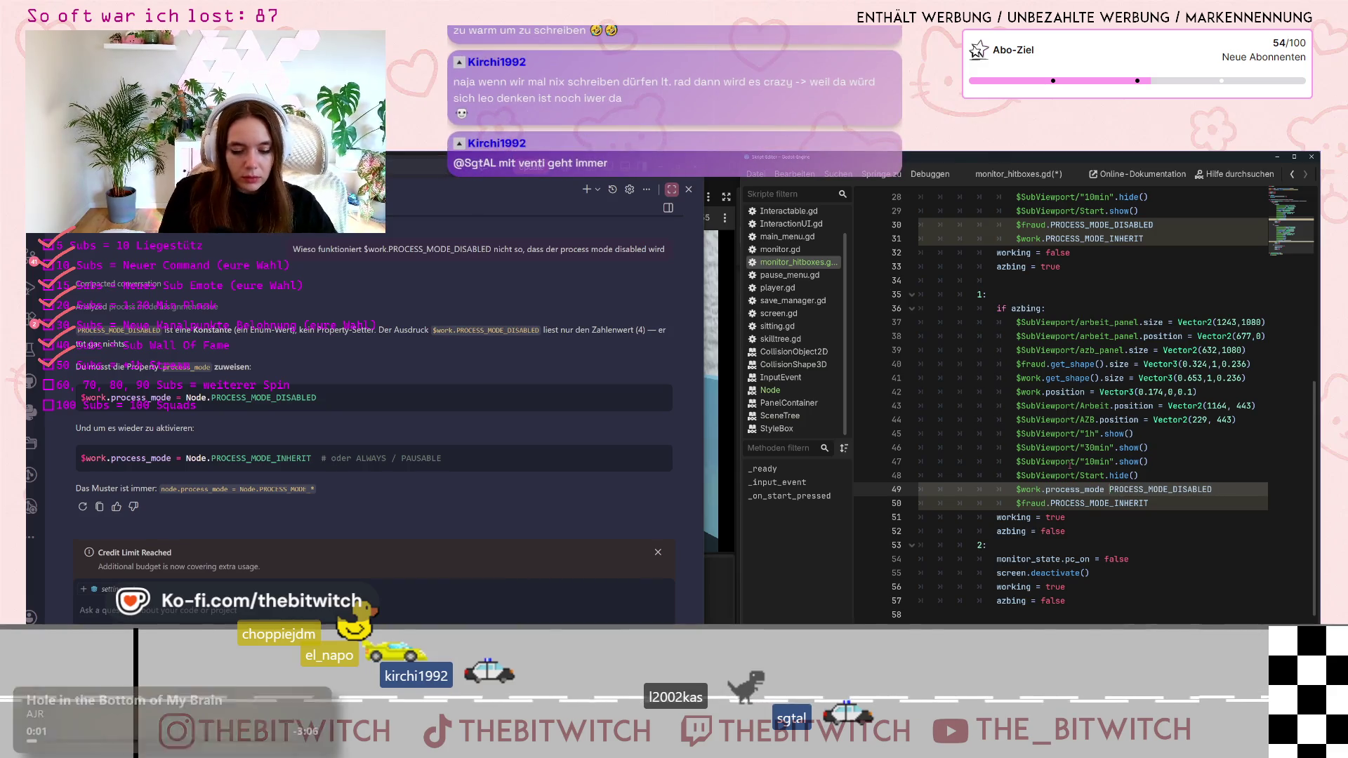
pyautogui.write('=')
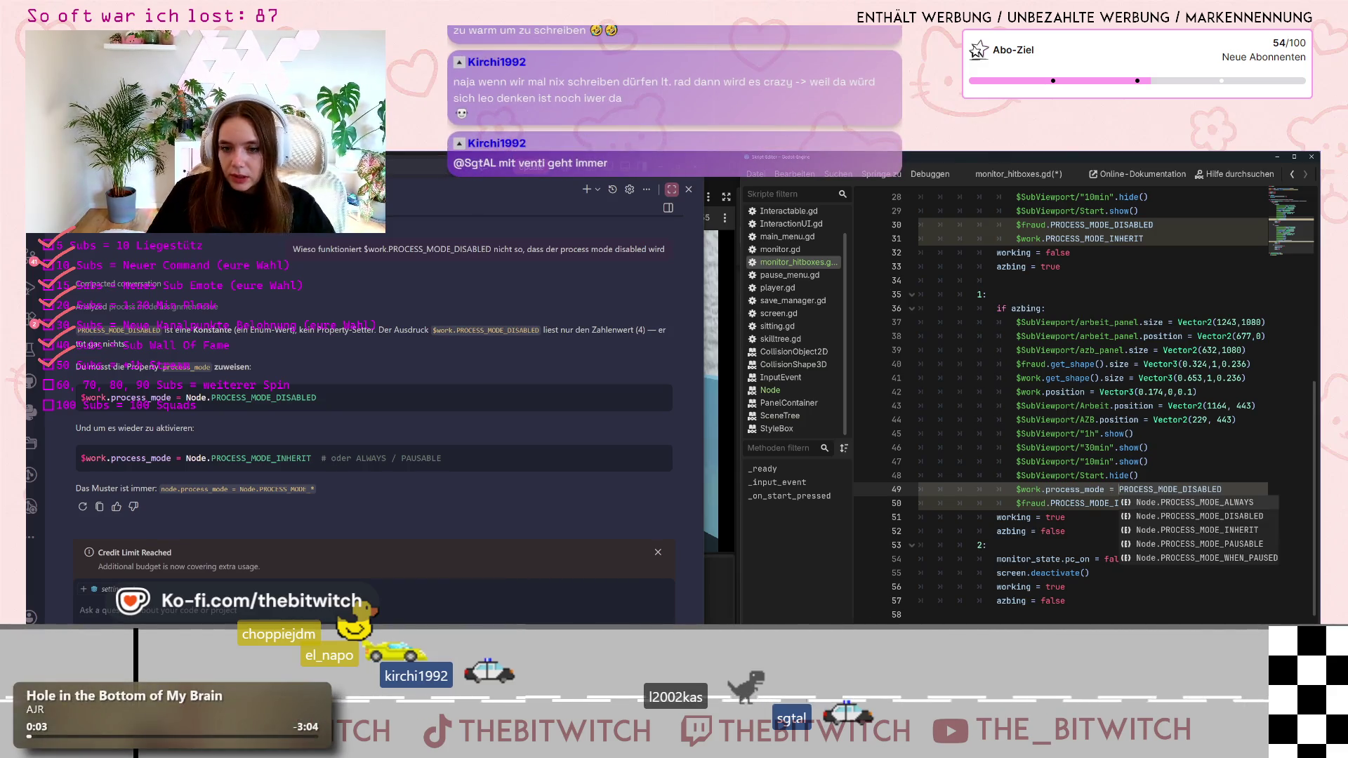
pyautogui.click(1227, 477)
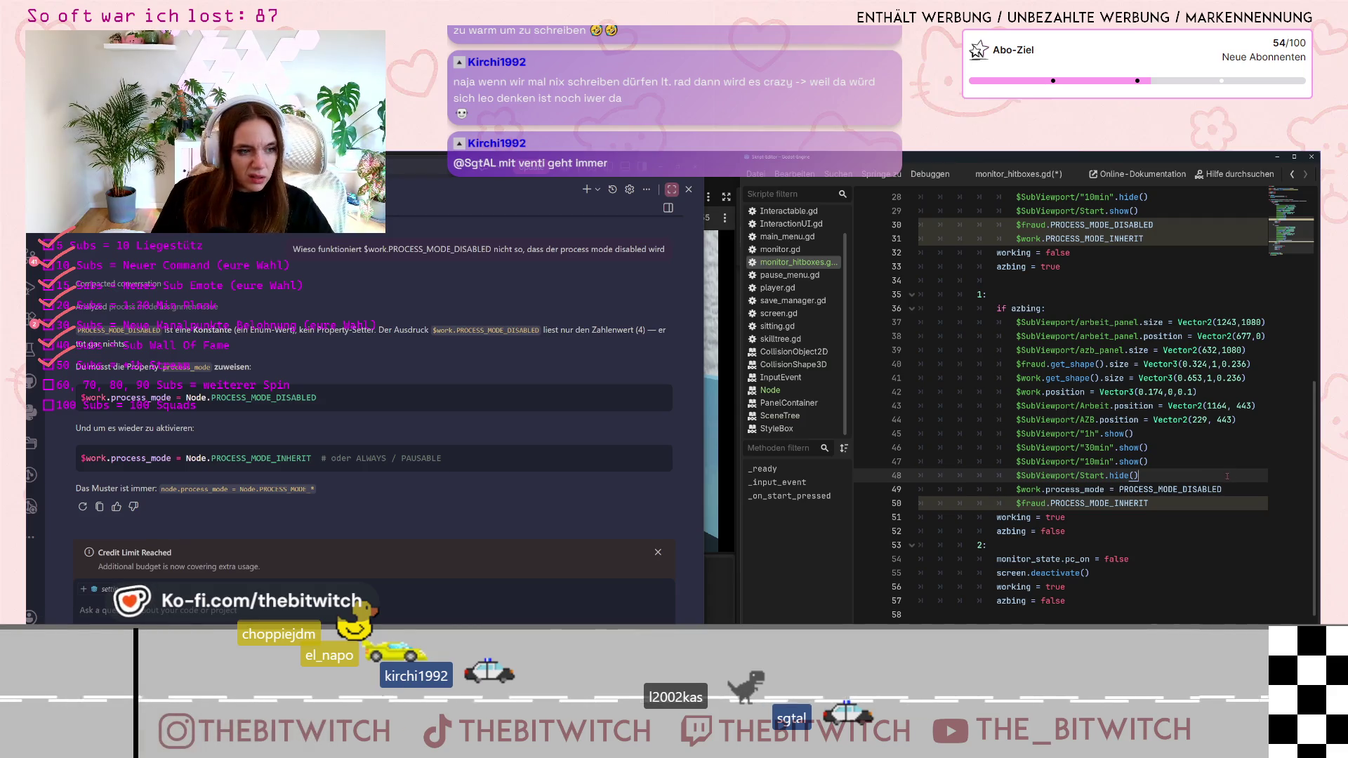
pyautogui.click(1092, 489)
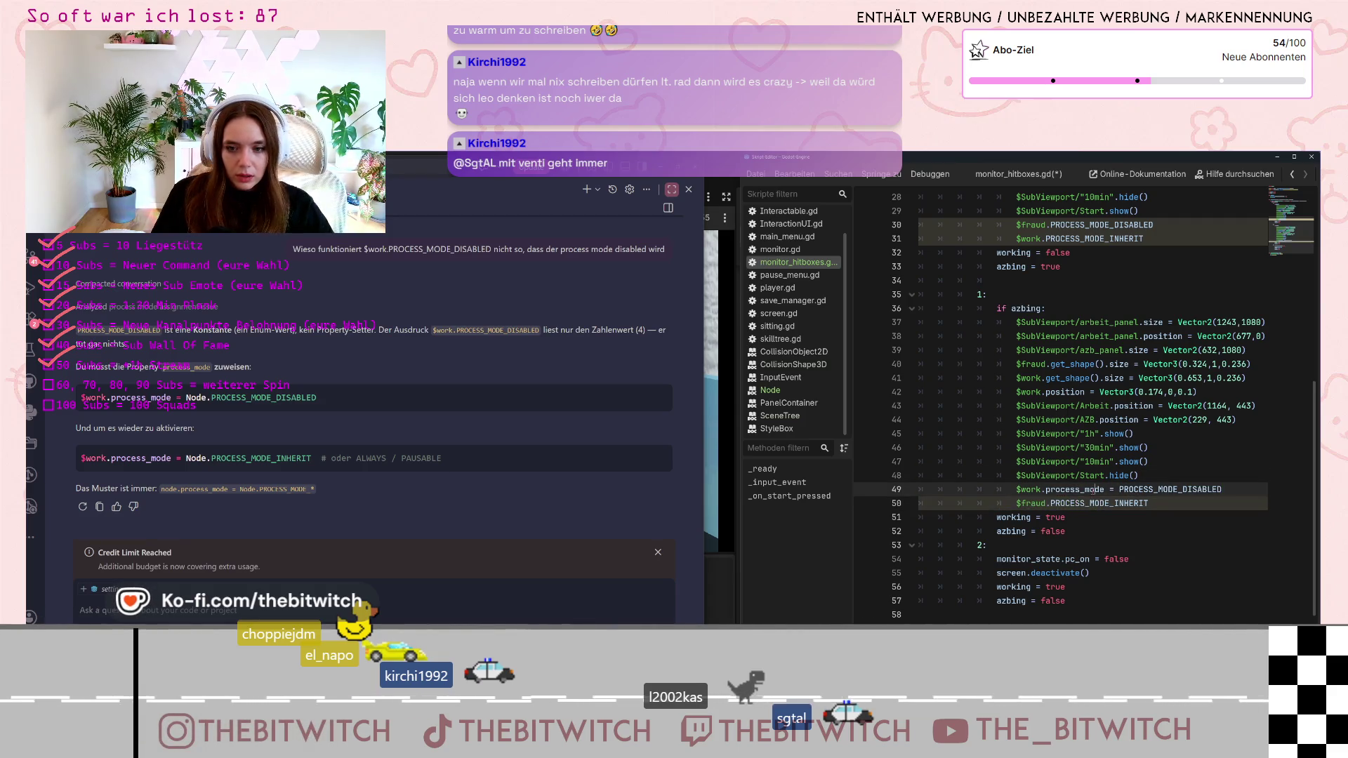
pyautogui.moveTo(1046, 490); pyautogui.dragTo(1118, 489)
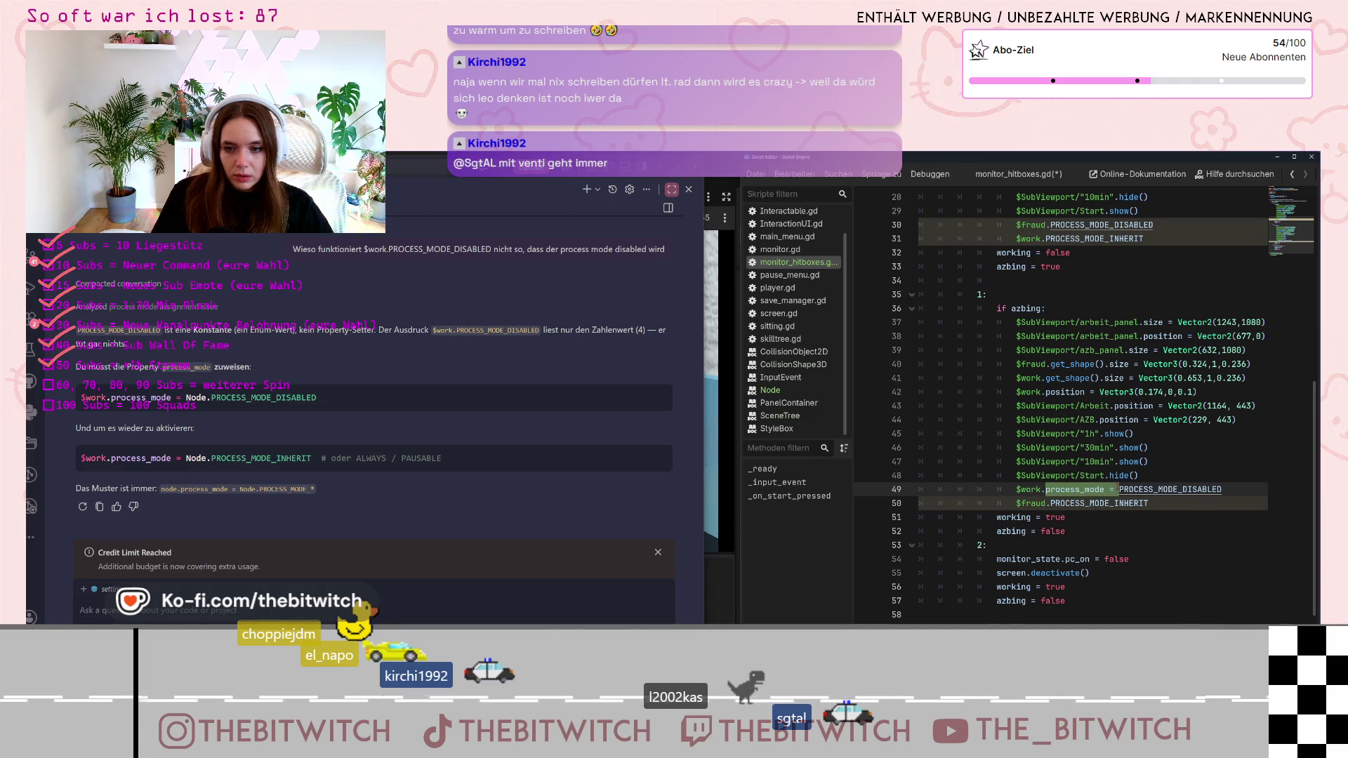
pyautogui.hotkey('ctrl', 'c')
# Insert 'process_mode =' into the $fraud line 50 and into lines 30 and 31
pyautogui.click(1048, 504)
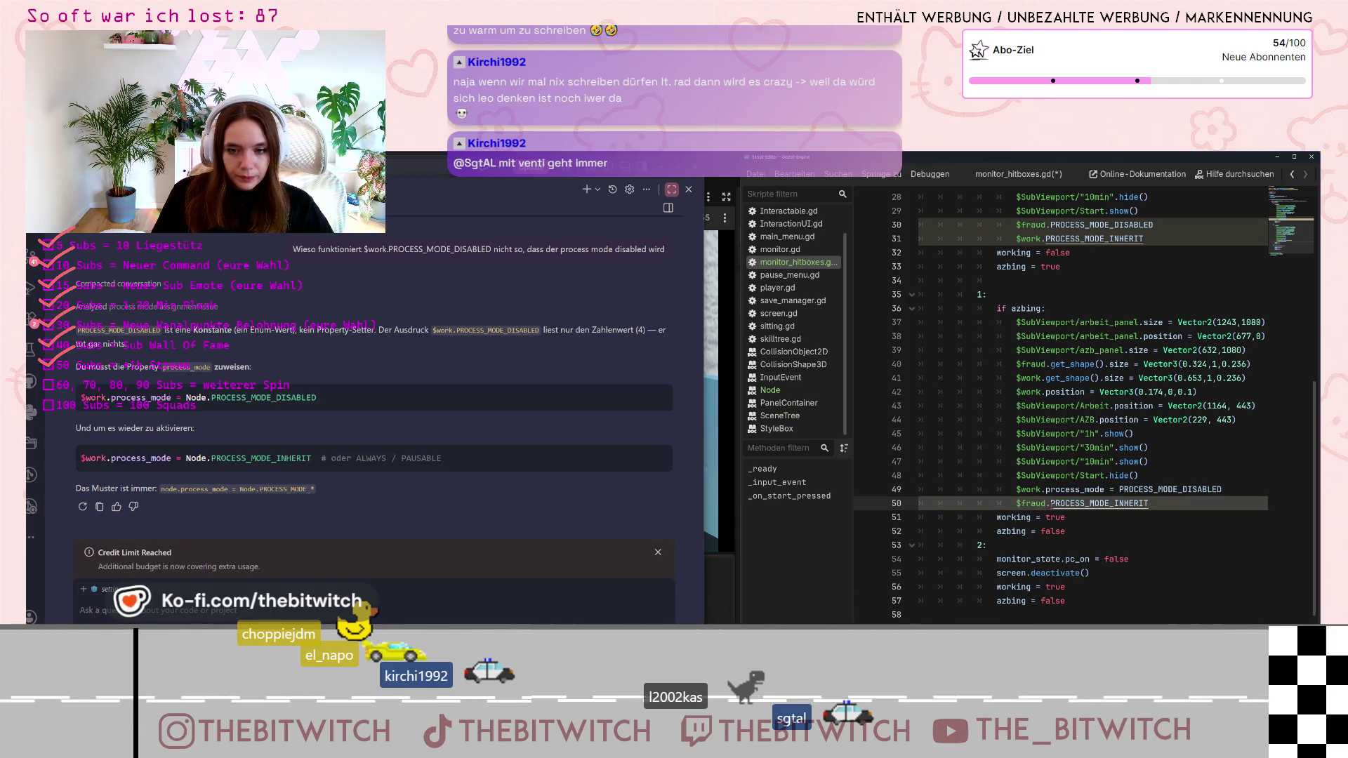
pyautogui.hotkey('ctrl', 'v')
pyautogui.scroll(-1, 1119, 523)
pyautogui.scroll(3, 1116, 440)
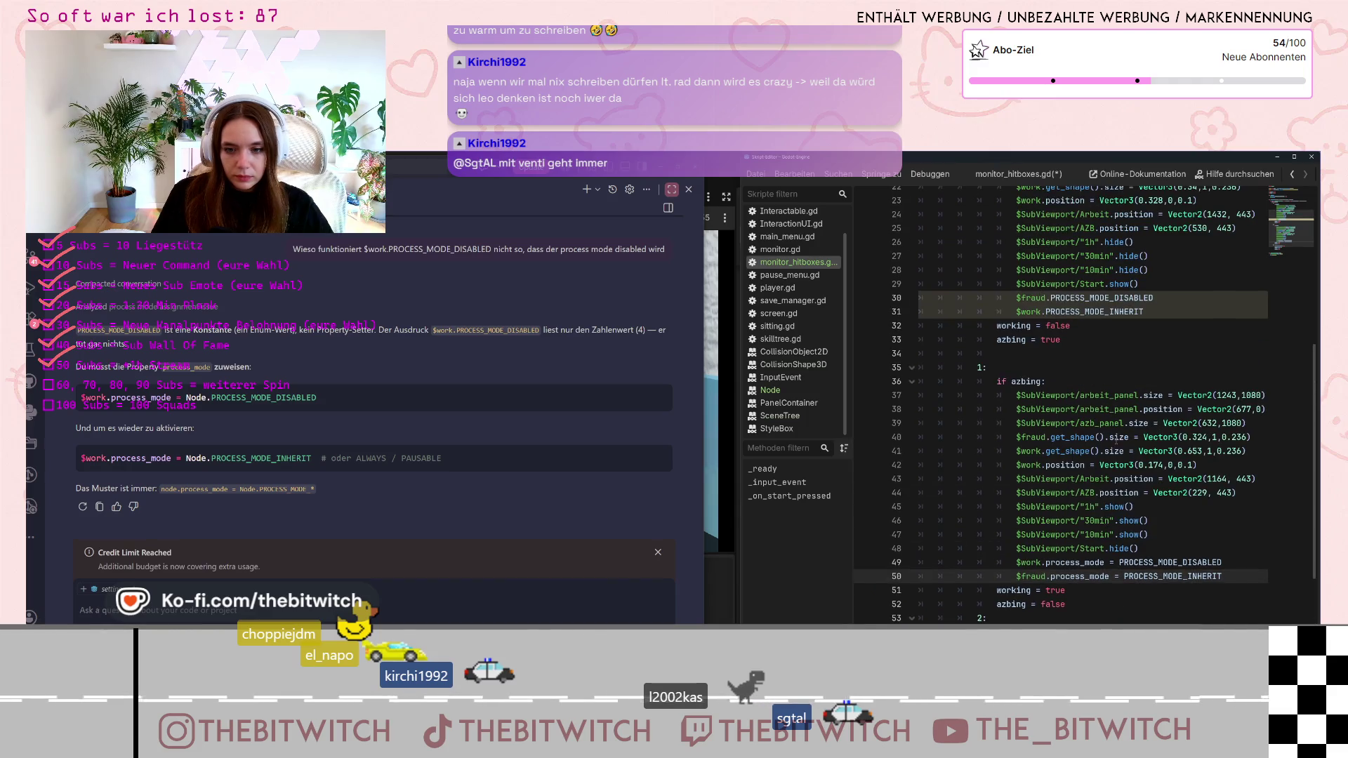
pyautogui.click(1051, 298)
pyautogui.hotkey('ctrl', 'v')
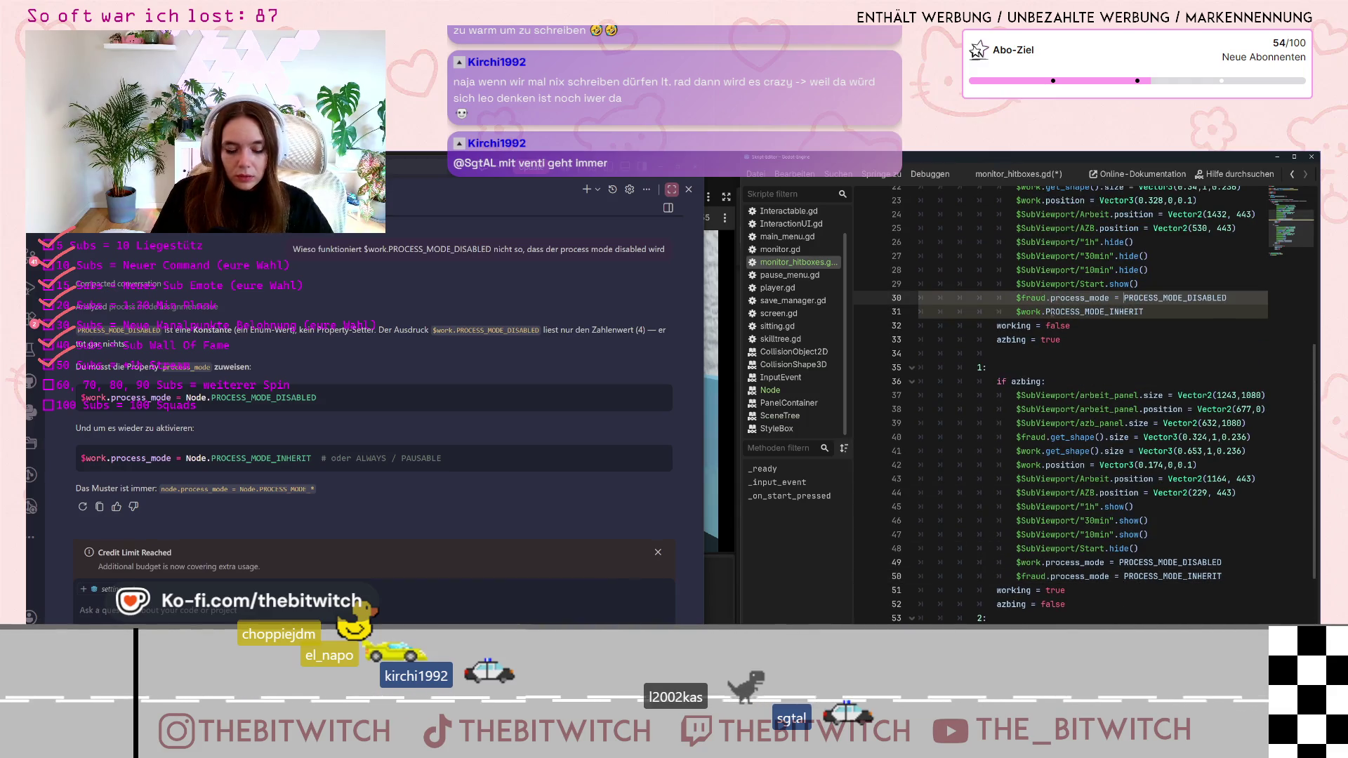
pyautogui.click(1046, 312)
pyautogui.hotkey('ctrl', 'v')
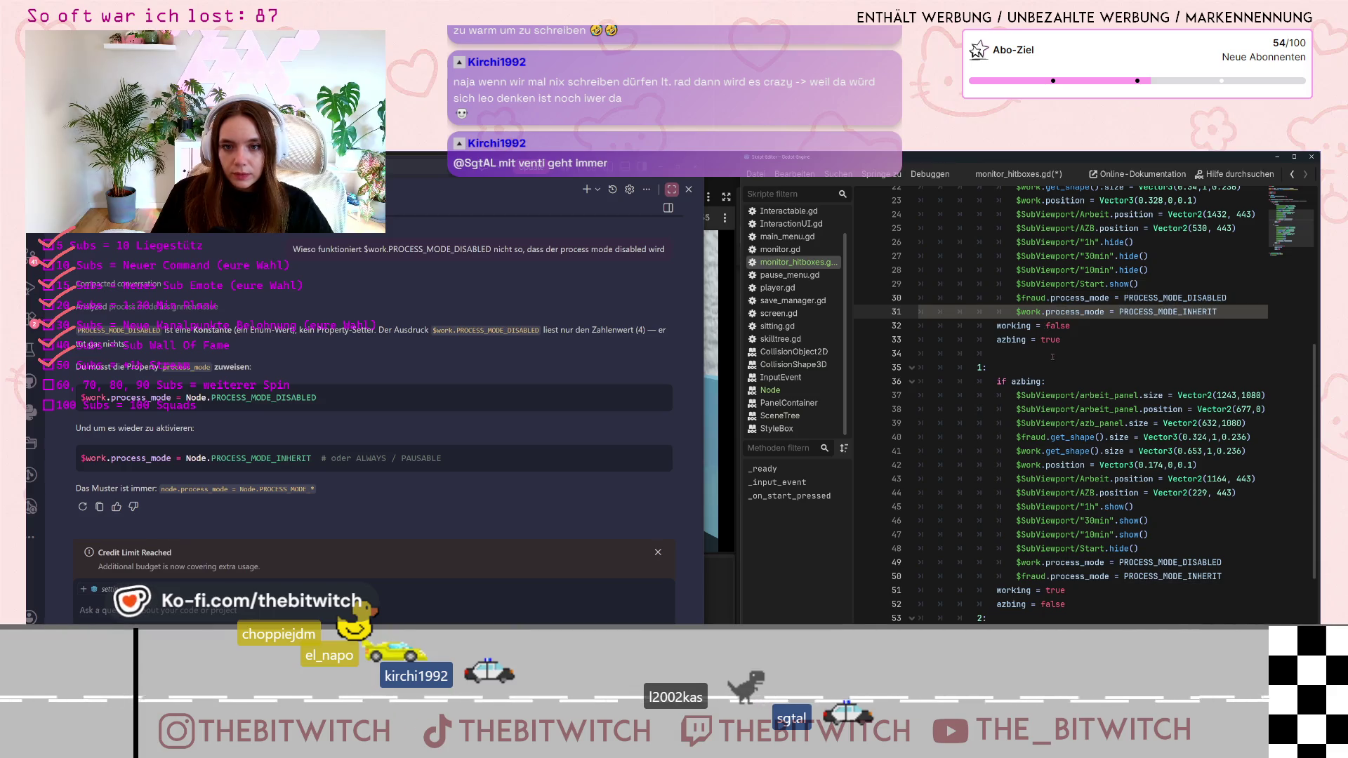
# Save the script and run the game with F5
pyautogui.scroll(1, 1053, 387)
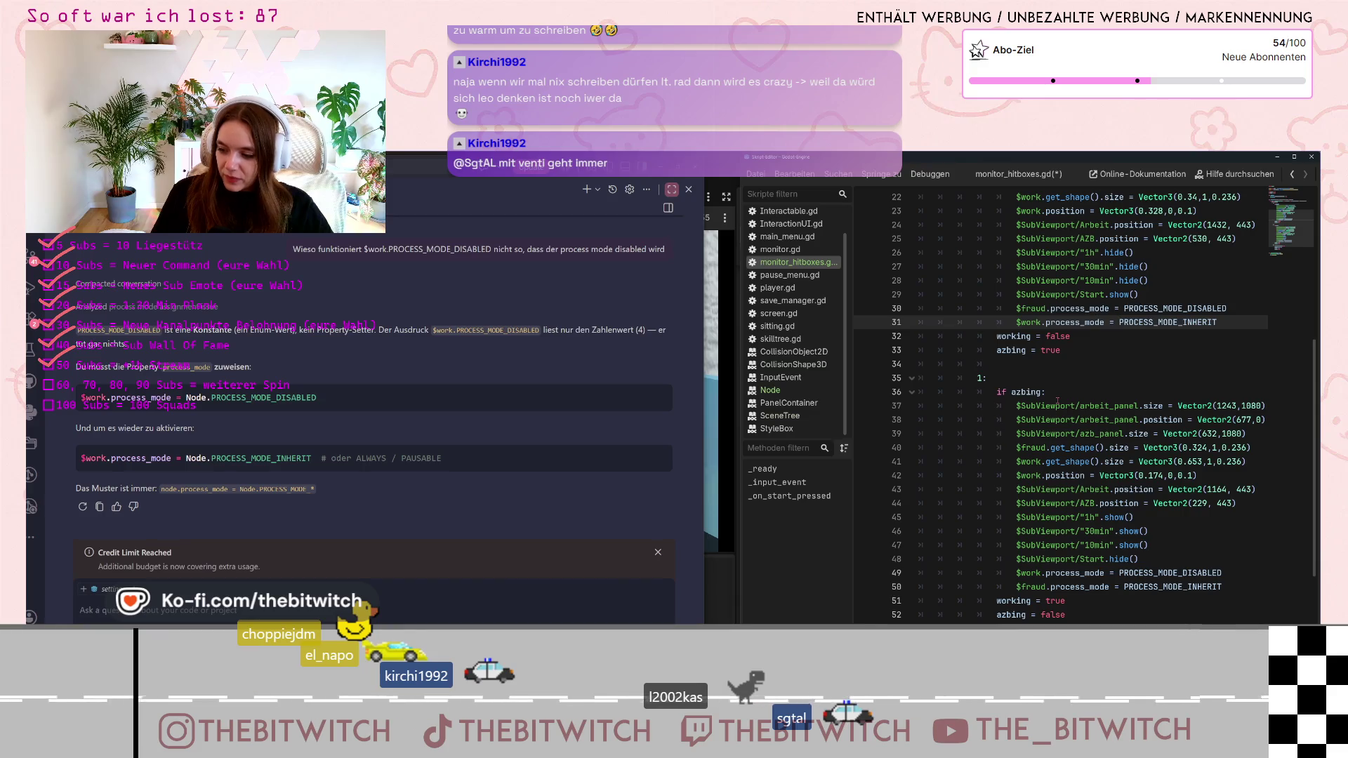
pyautogui.moveTo(1057, 401)
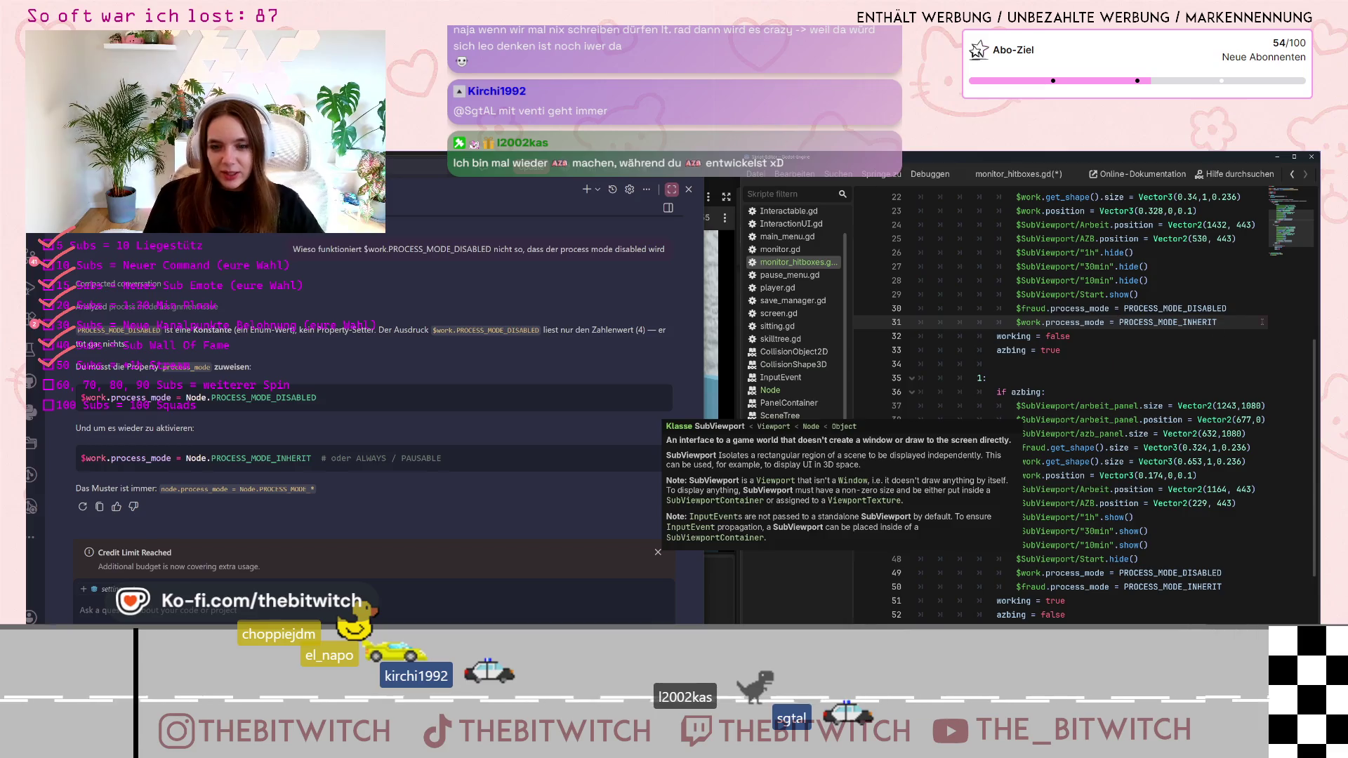
pyautogui.click(991, 377)
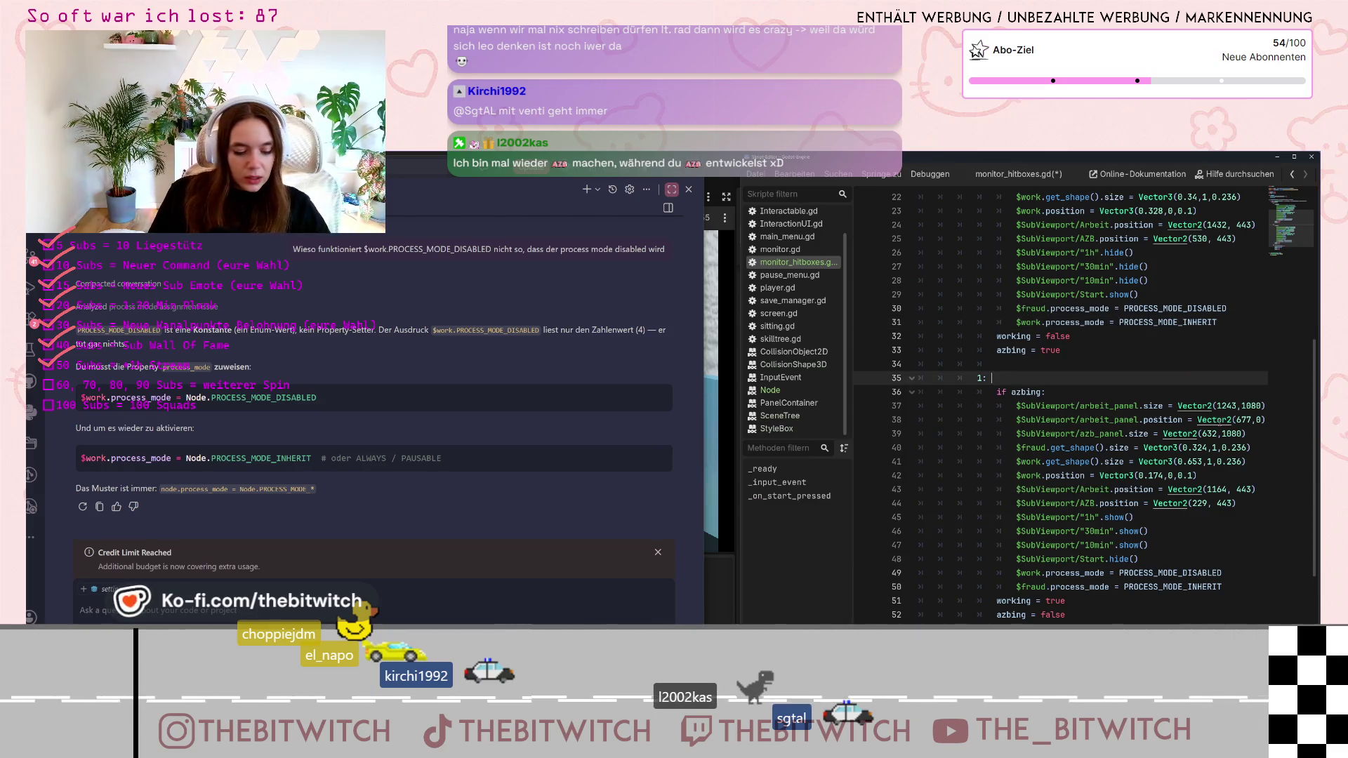
pyautogui.press('F5')
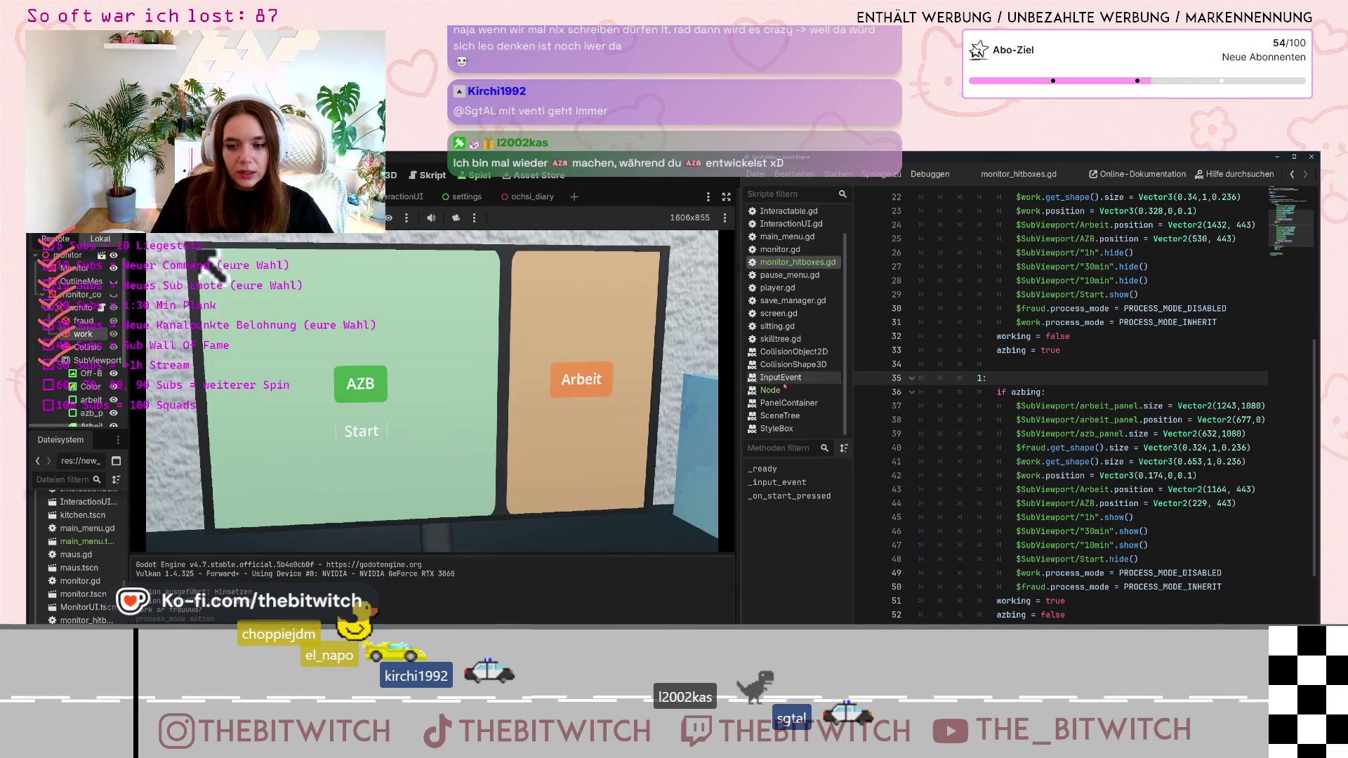
# Copy branch 1's two process_mode lines onto a new line at the end of match branch 2
pyautogui.scroll(-2, 1096, 483)
pyautogui.scroll(-1, 1096, 483)
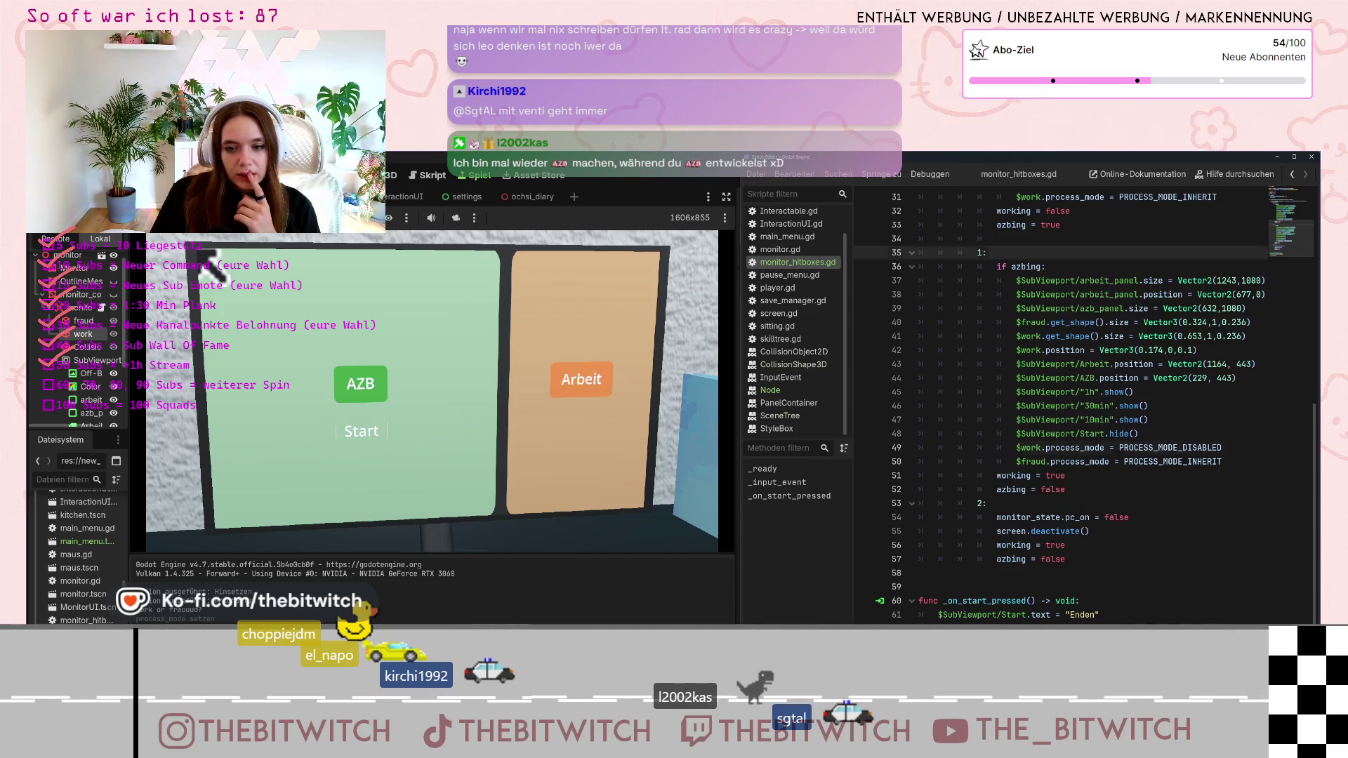
pyautogui.click(1065, 447)
pyautogui.moveTo(1015, 448); pyautogui.dragTo(1223, 461)
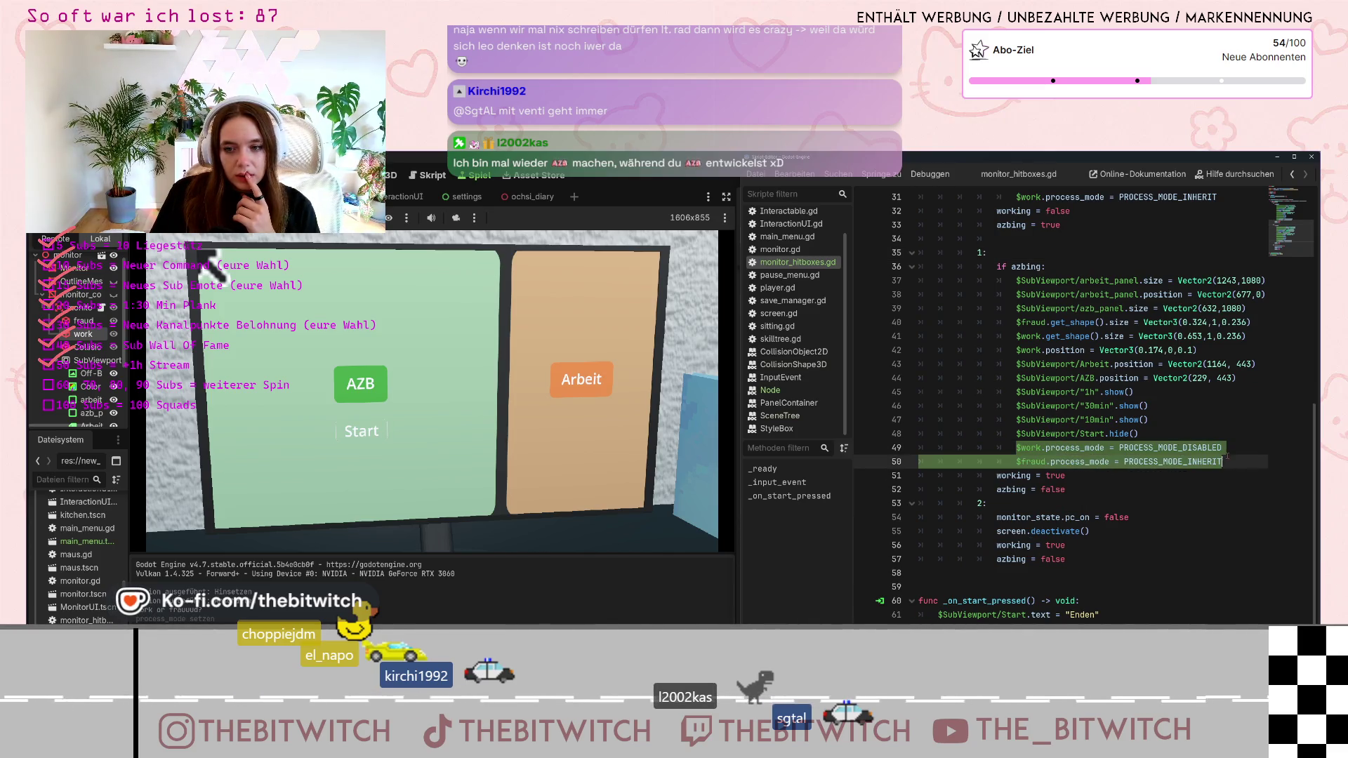
pyautogui.hotkey('ctrl', 'c')
pyautogui.click(1095, 560)
pyautogui.press('Return')
pyautogui.hotkey('ctrl', 'v')
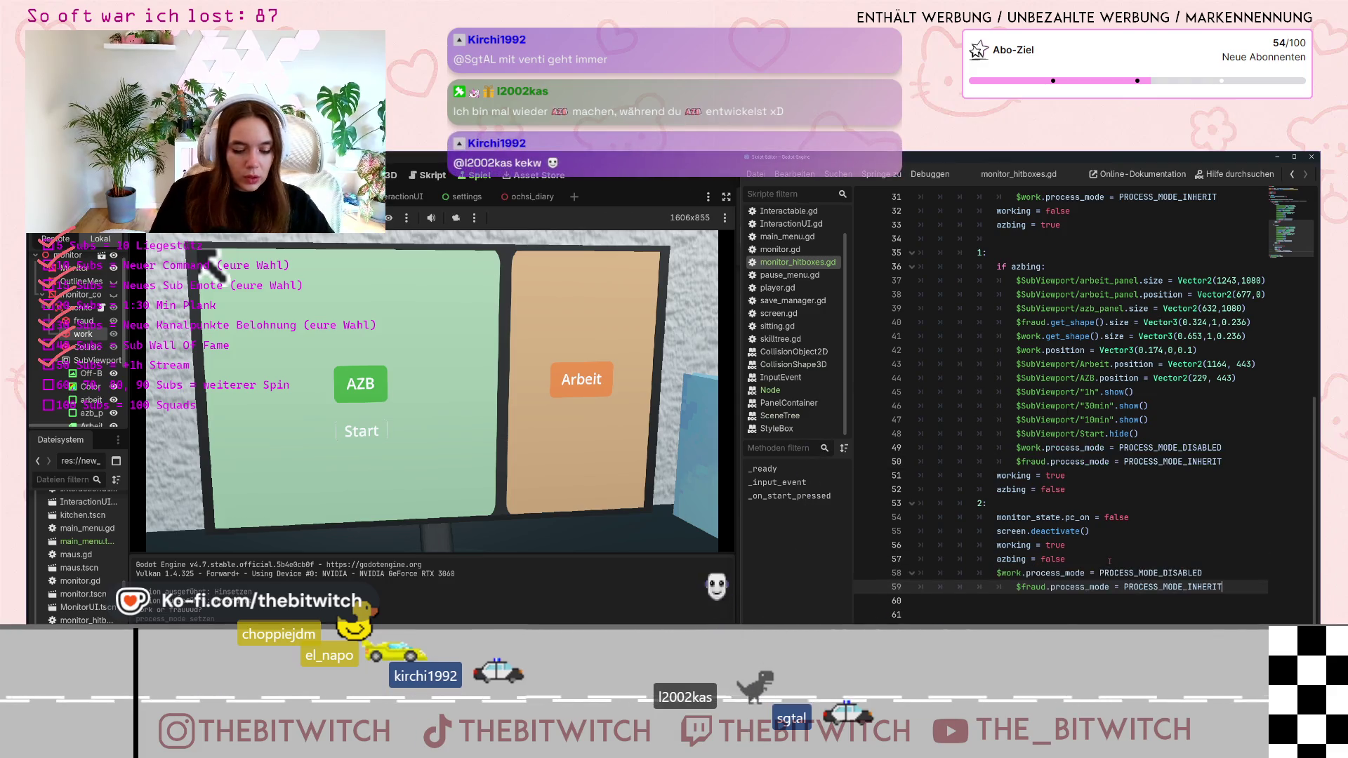
# Fix the pasted $fraud line's indentation and reselect both new process_mode lines
pyautogui.click(1011, 586)
pyautogui.press('BackSpace')
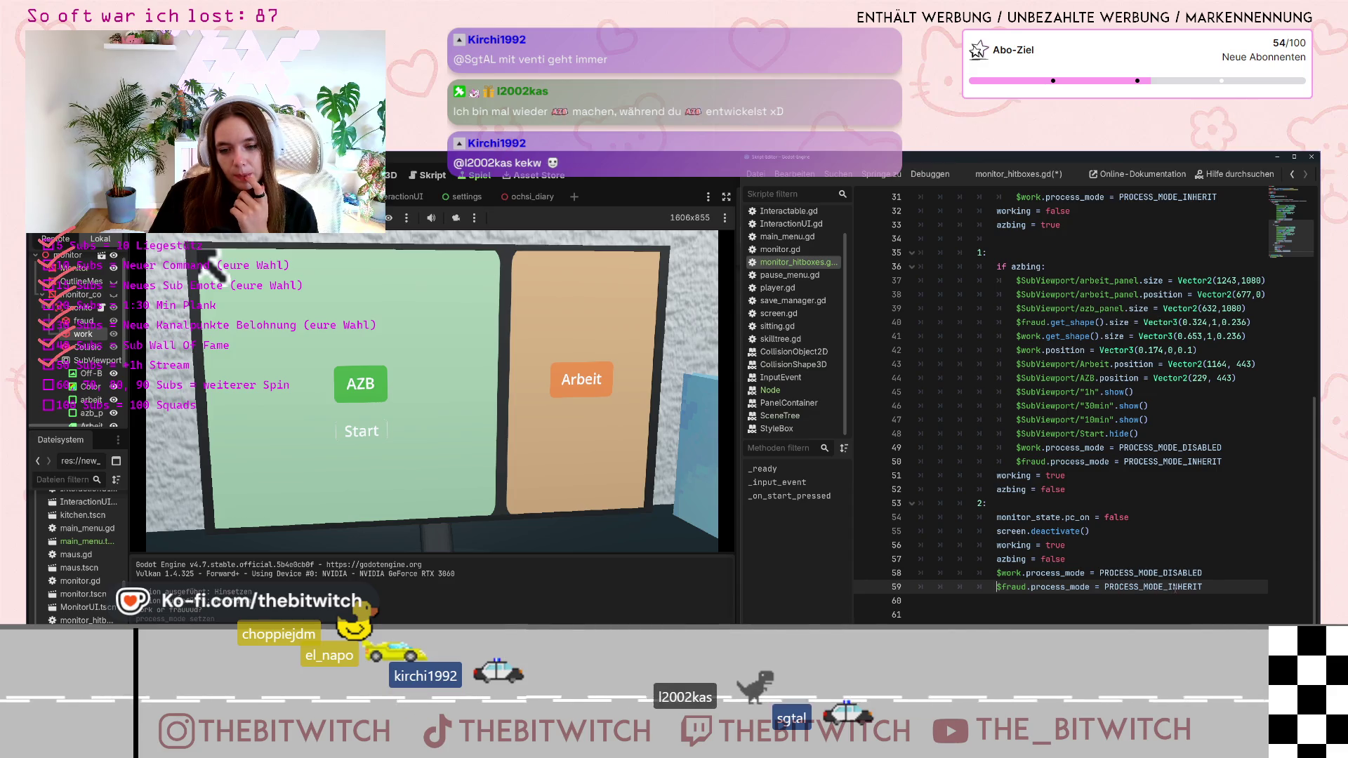
pyautogui.press('End')
pyautogui.hotkey('shift', 'Up')
pyautogui.hotkey('shift', 'Home')
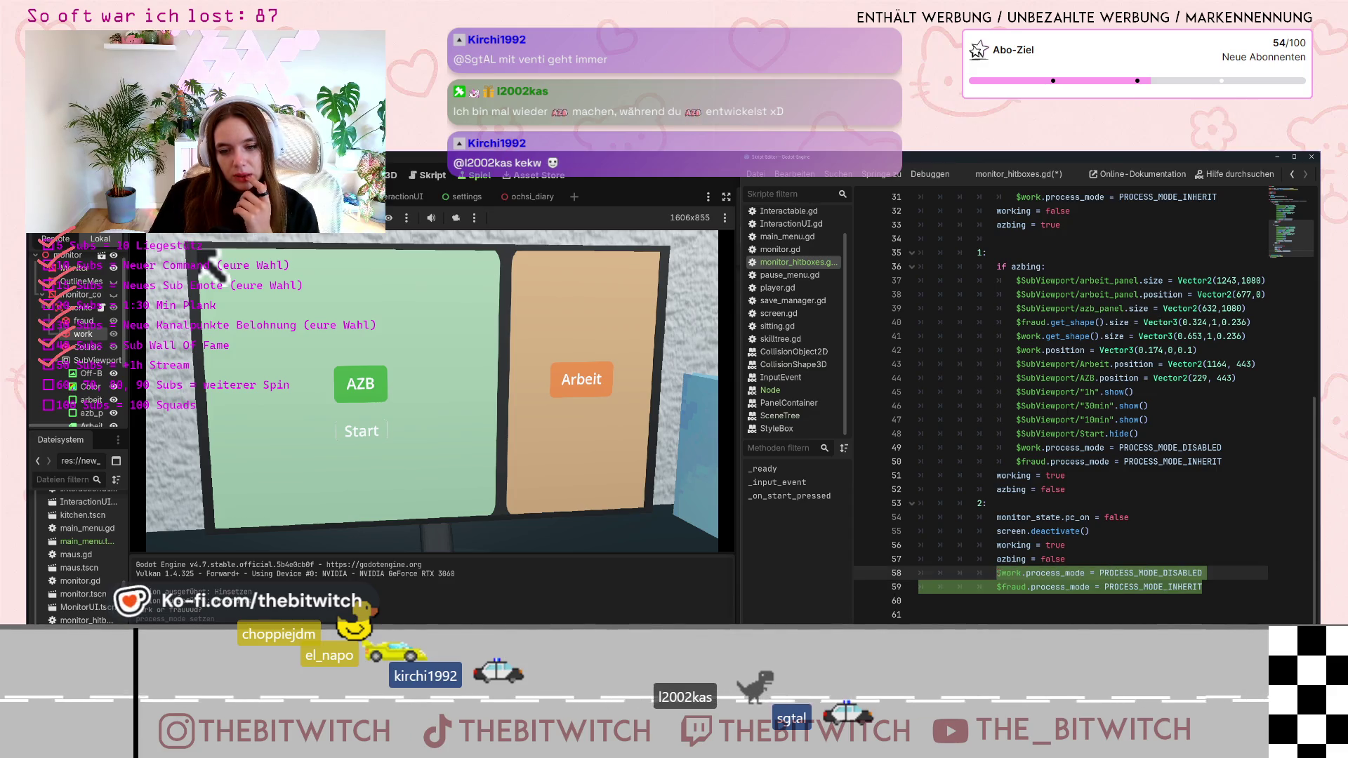
pyautogui.scroll(15, 1036, 534)
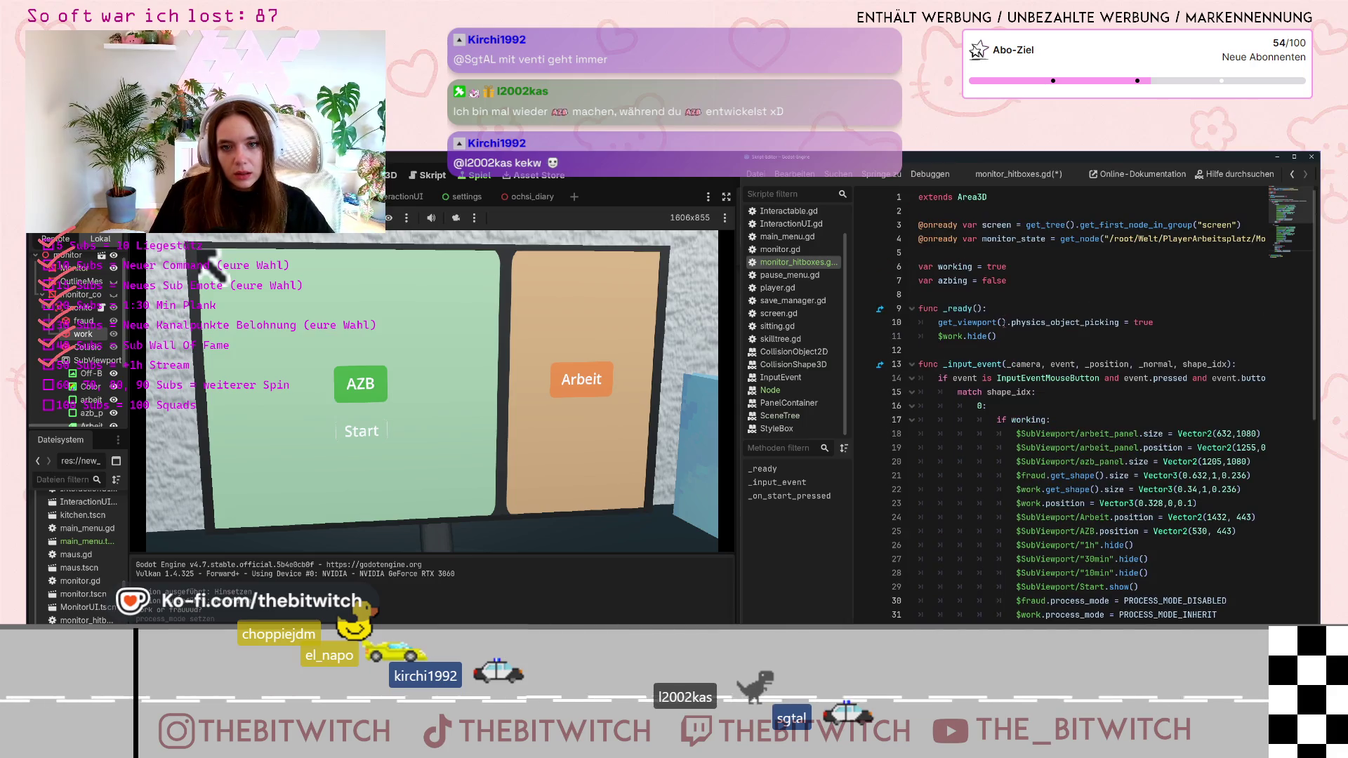
# Replace $work.hide() in _ready with the two process_mode lines and fix the $fraud indentation
pyautogui.moveTo(999, 337); pyautogui.dragTo(936, 337)
pyautogui.hotkey('ctrl', 'v')
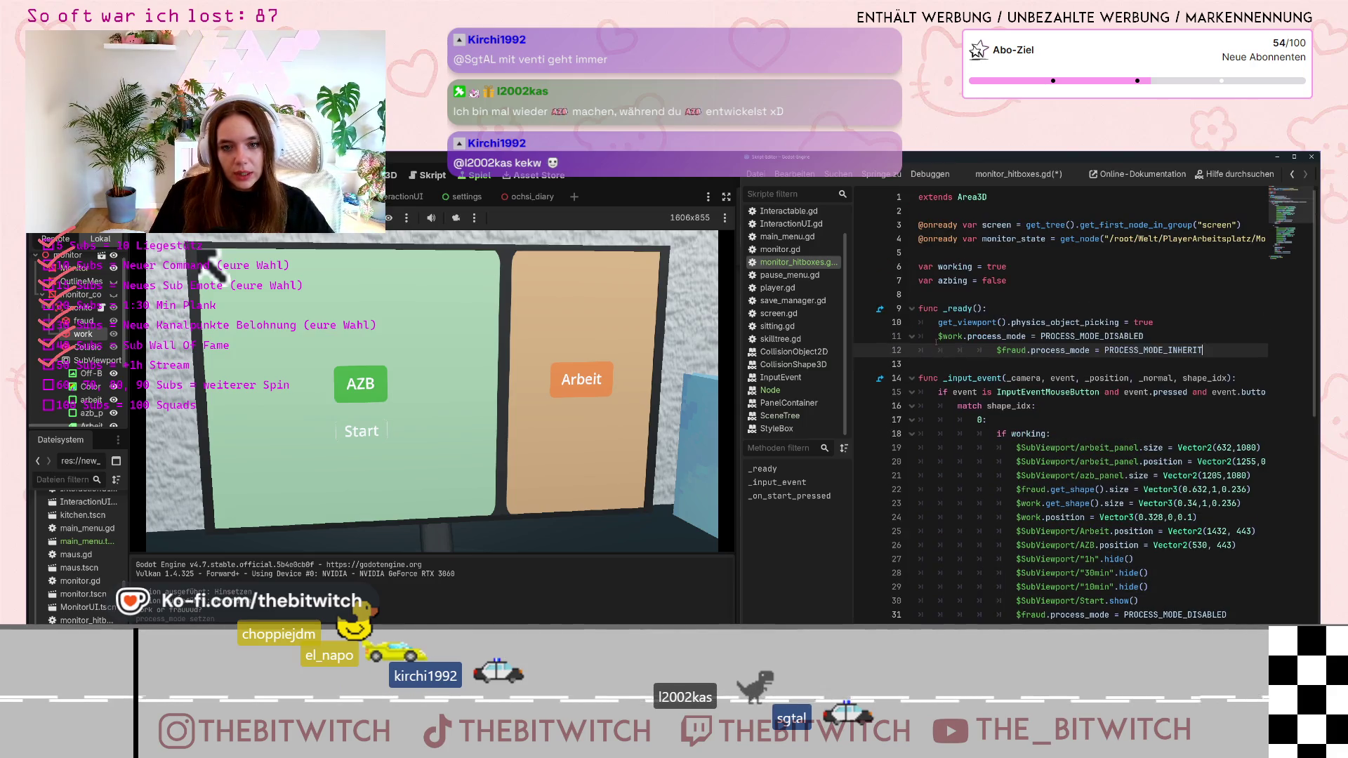
pyautogui.click(995, 350)
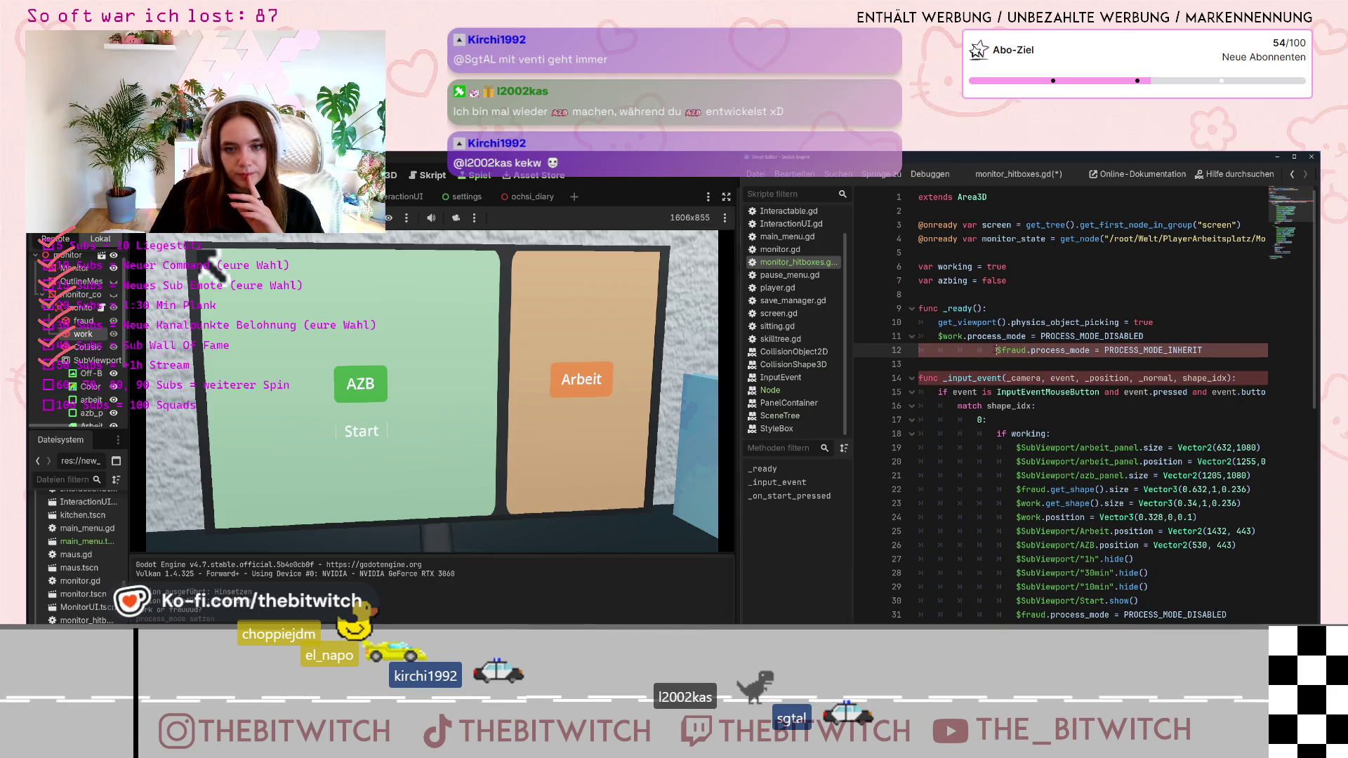
pyautogui.press('BackSpace')
pyautogui.press('BackSpace')
pyautogui.press('BackSpace')
pyautogui.click(1114, 490)
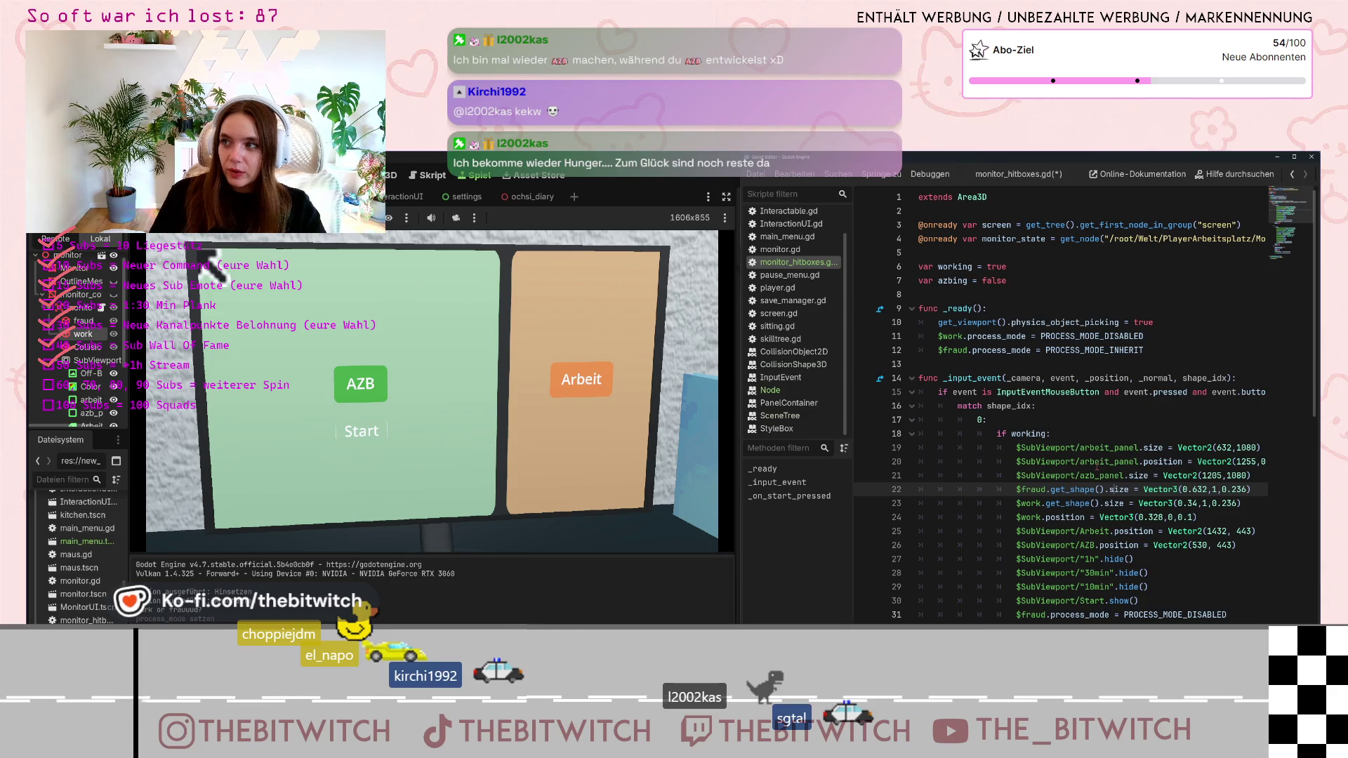
pyautogui.scroll(-4, 1085, 485)
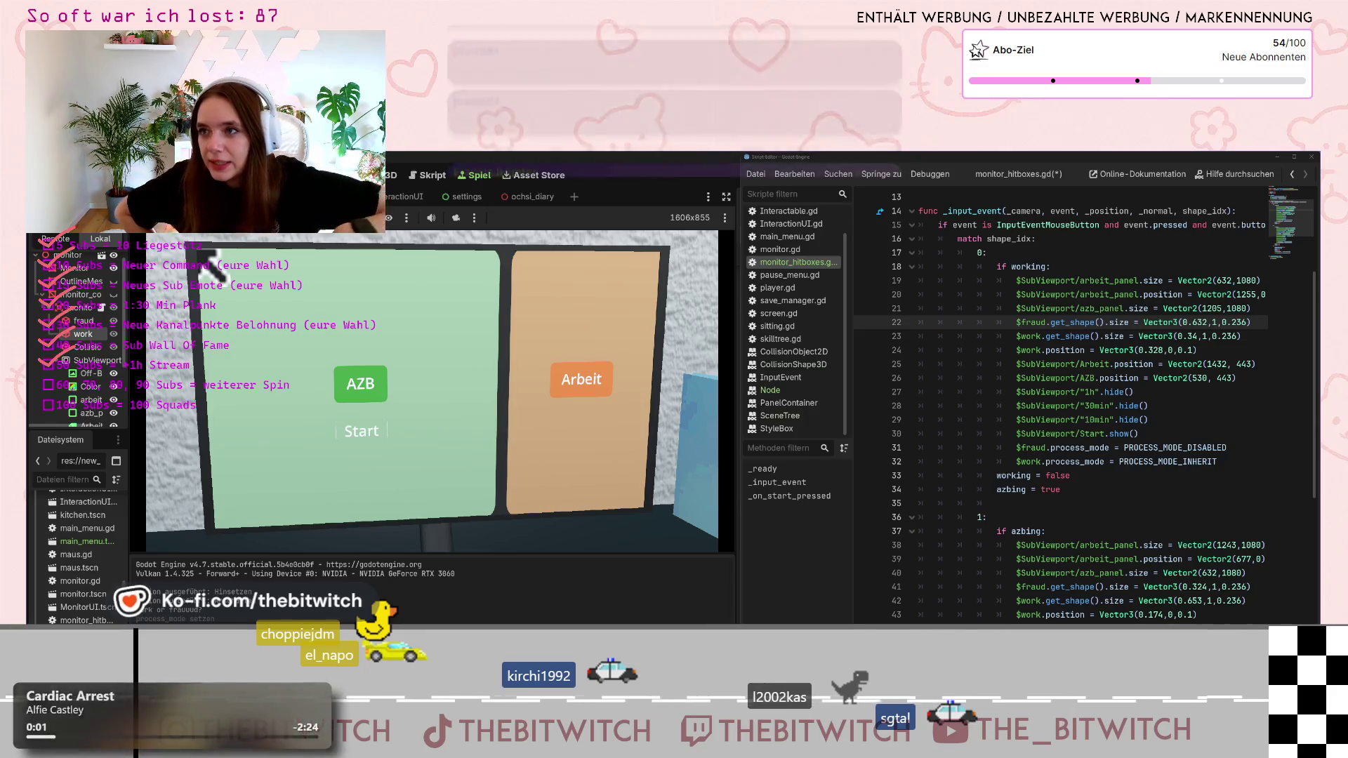
pyautogui.click(524, 465)
pyautogui.click(523, 465)
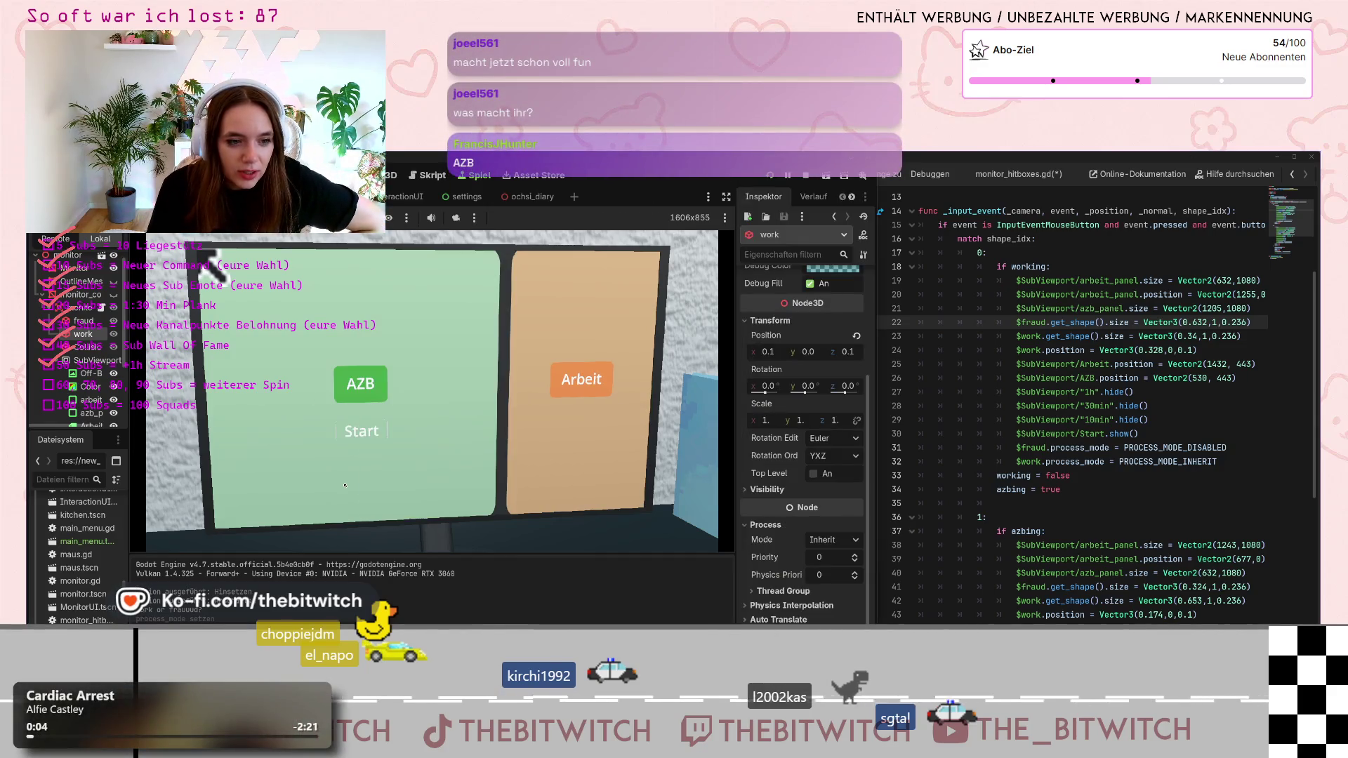
pyautogui.click(523, 466)
pyautogui.click(523, 465)
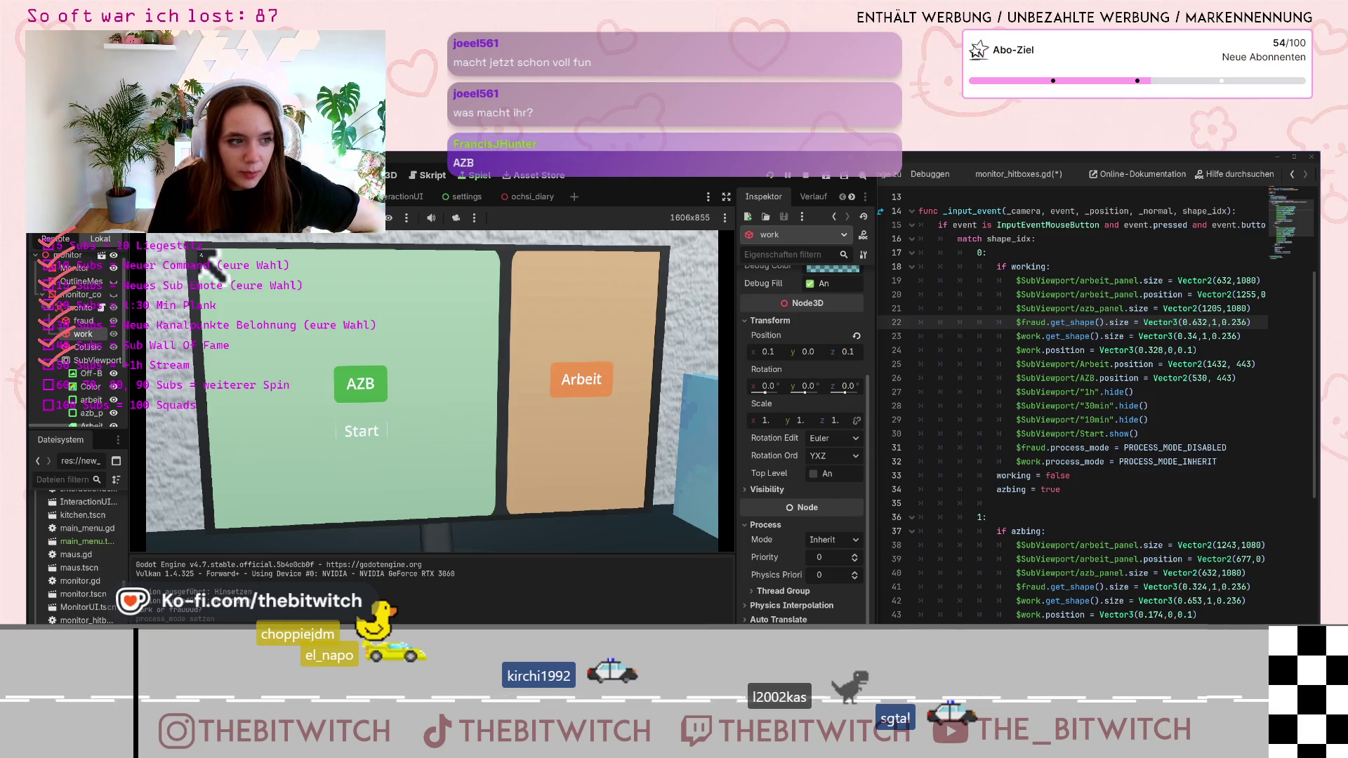
pyautogui.press('Escape')
pyautogui.click(432, 394)
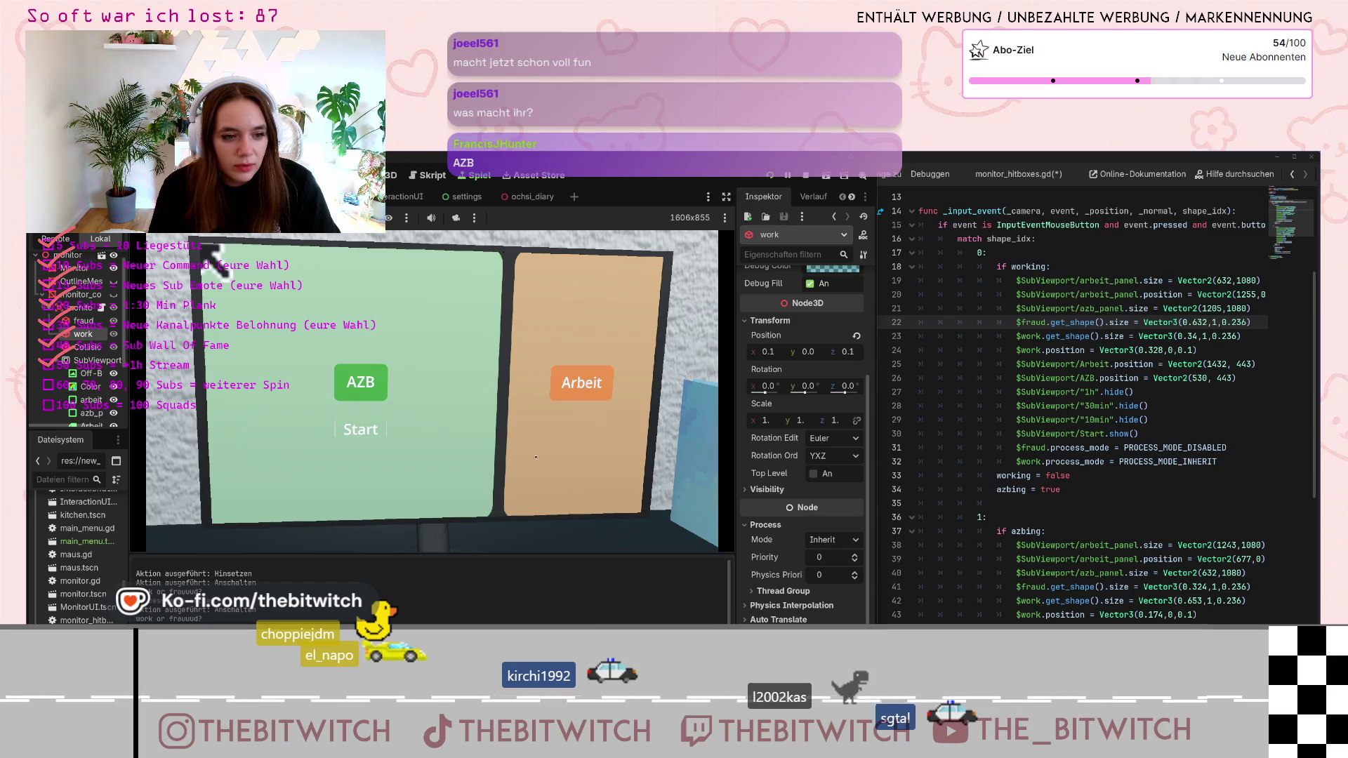
pyautogui.press('Escape')
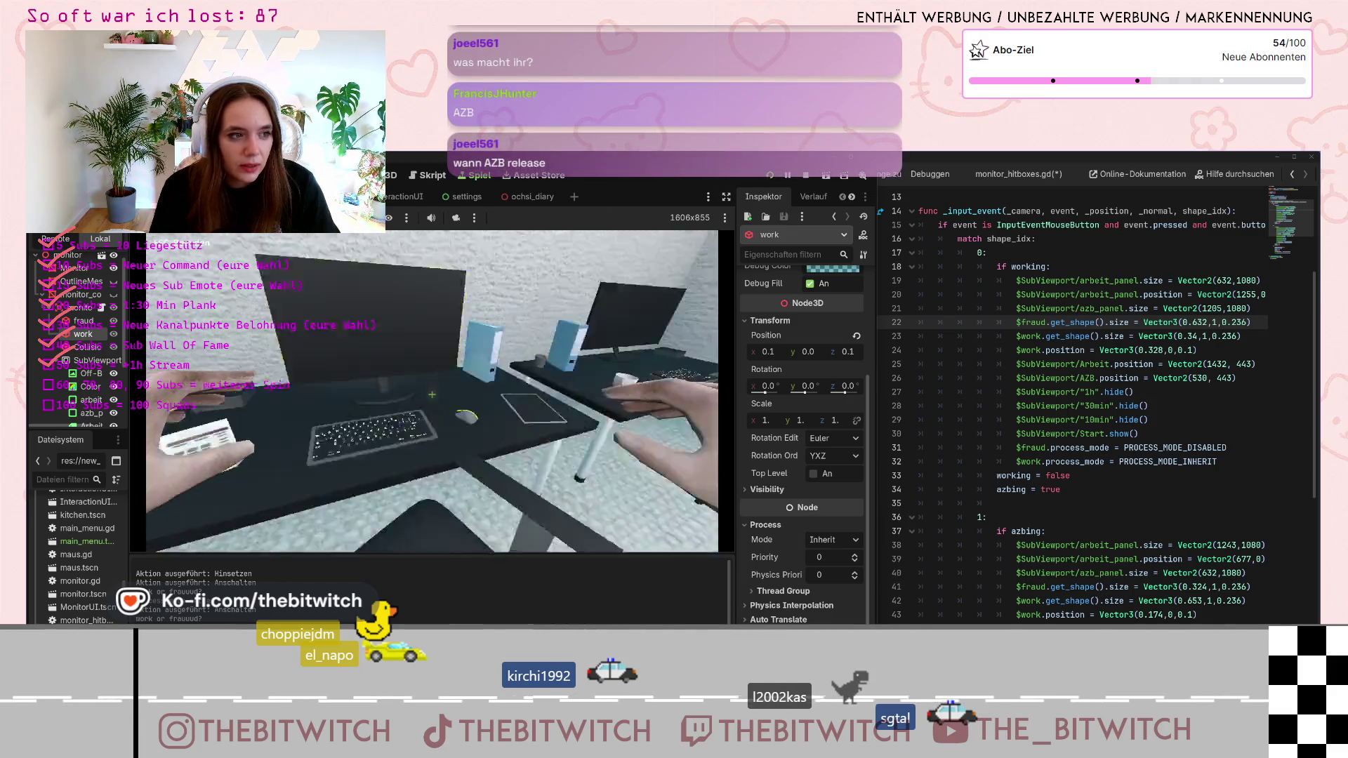
pyautogui.click(431, 394)
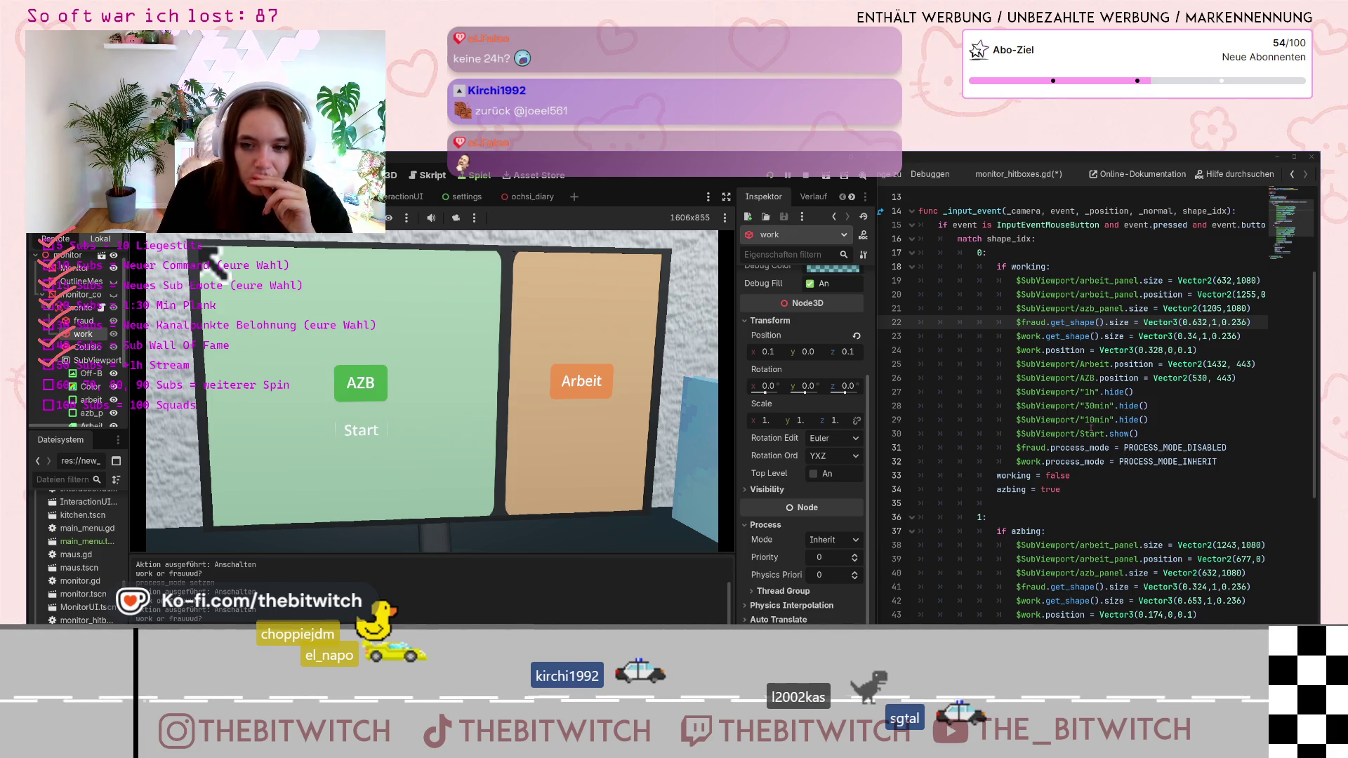
# Exit and re-enter the monitor close-up in the running game, then return to monitor_hitboxes.gd
pyautogui.scroll(3, 1111, 433)
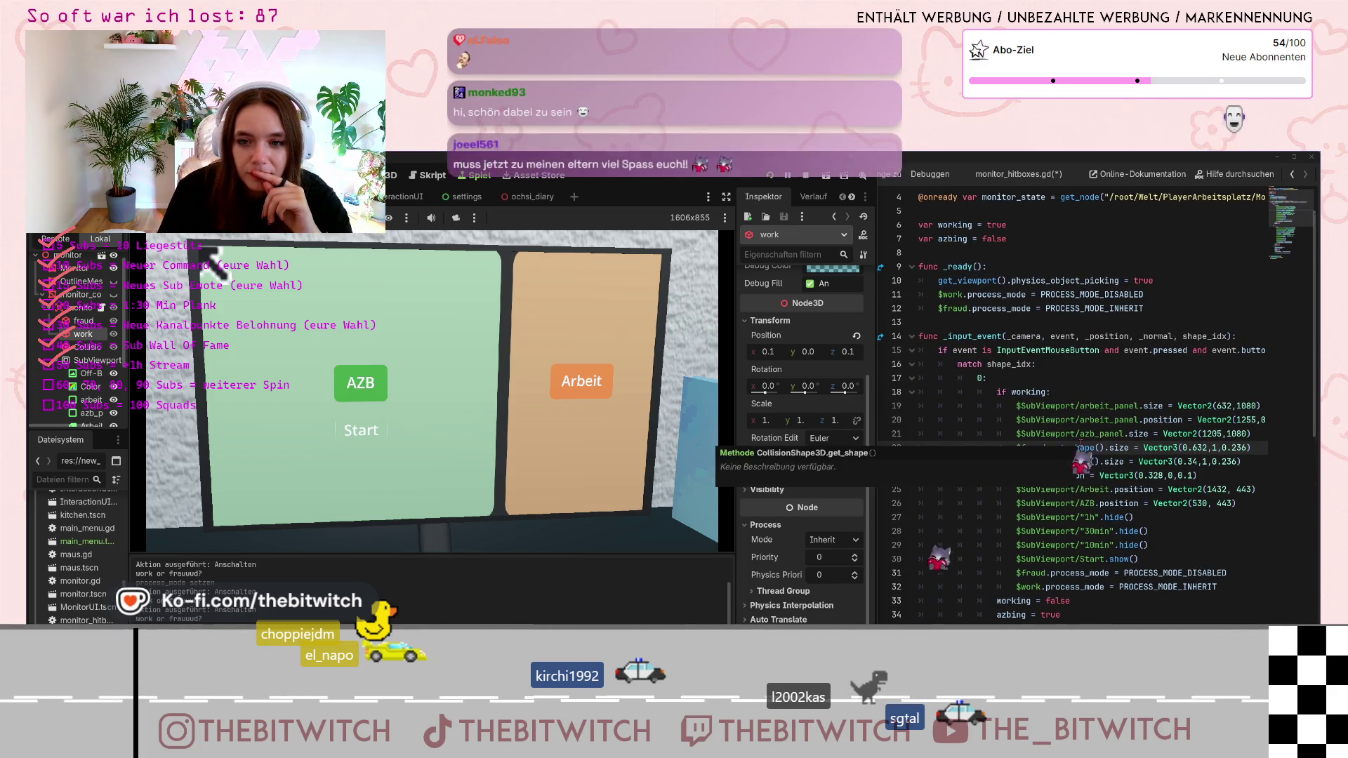
pyautogui.scroll(-3, 1113, 415)
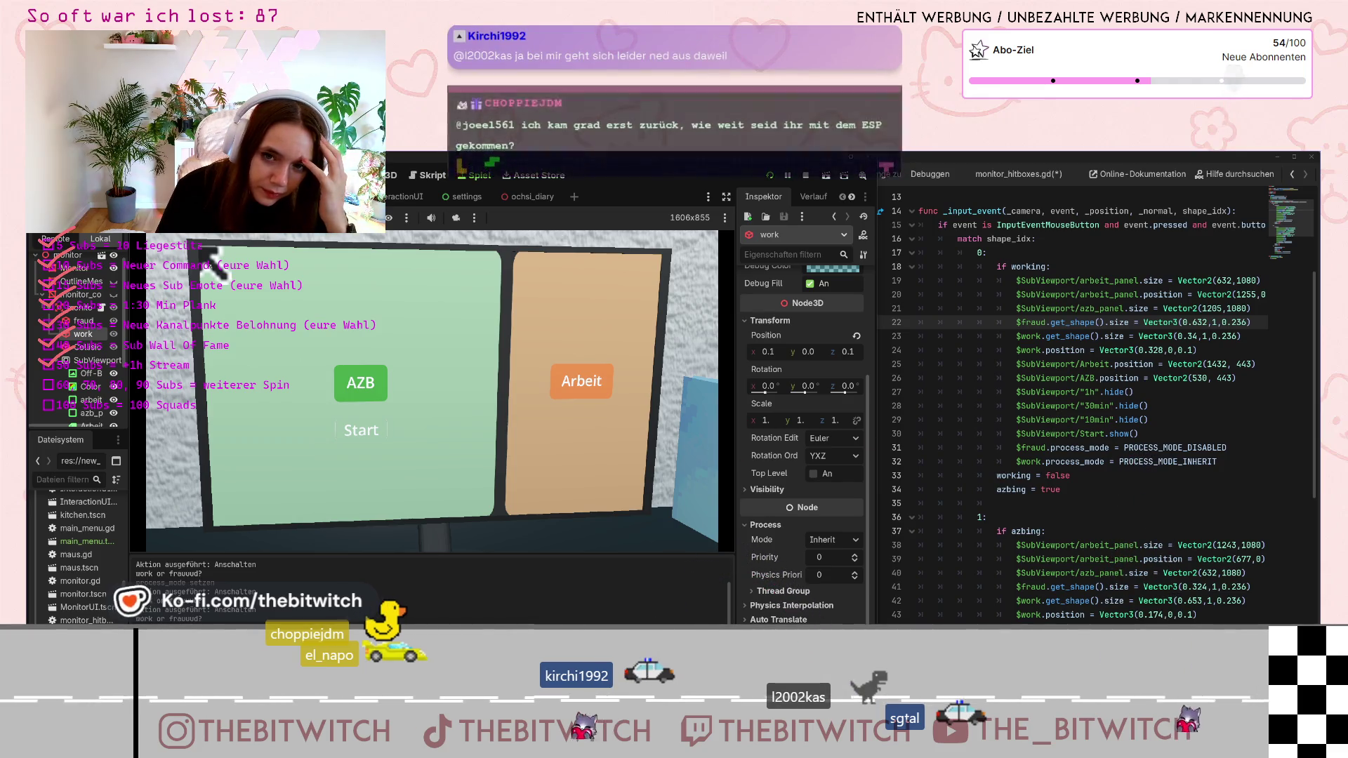
pyautogui.press('Escape')
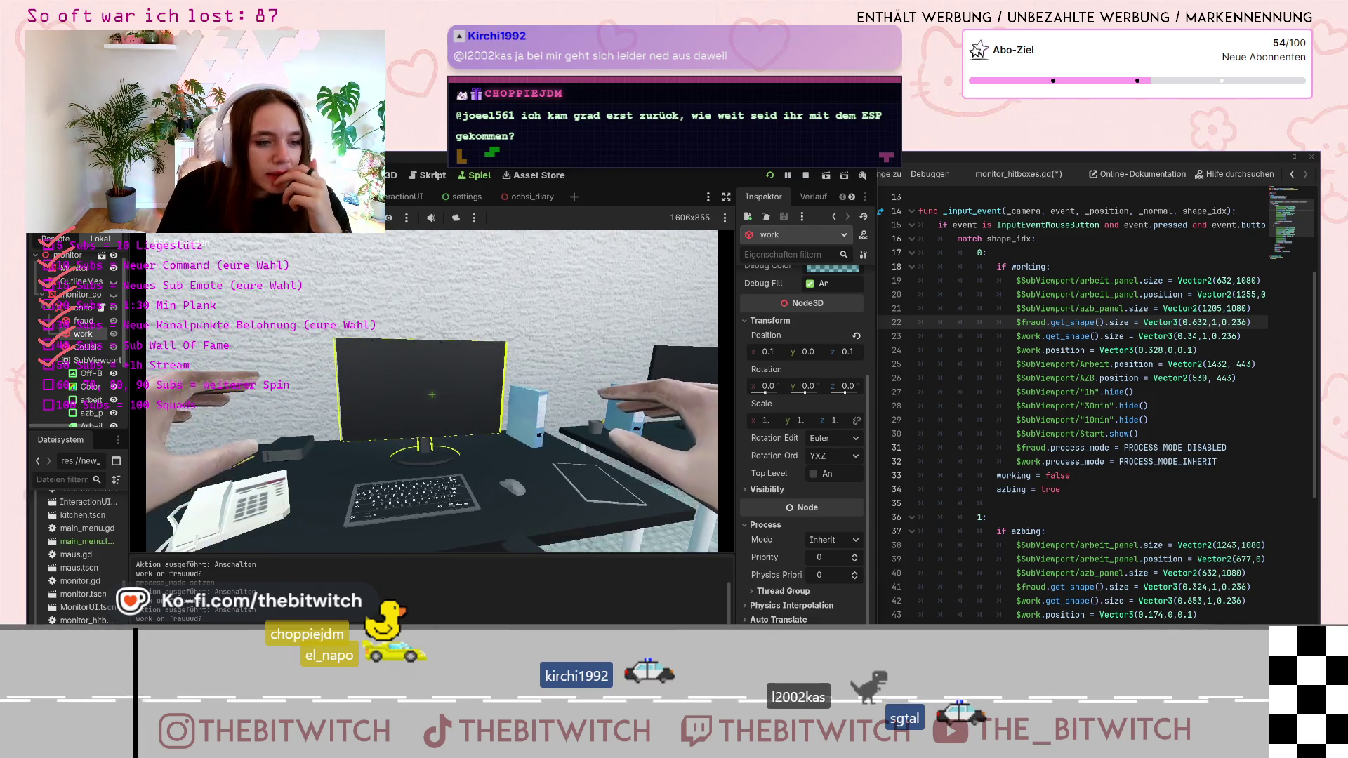
pyautogui.click(432, 395)
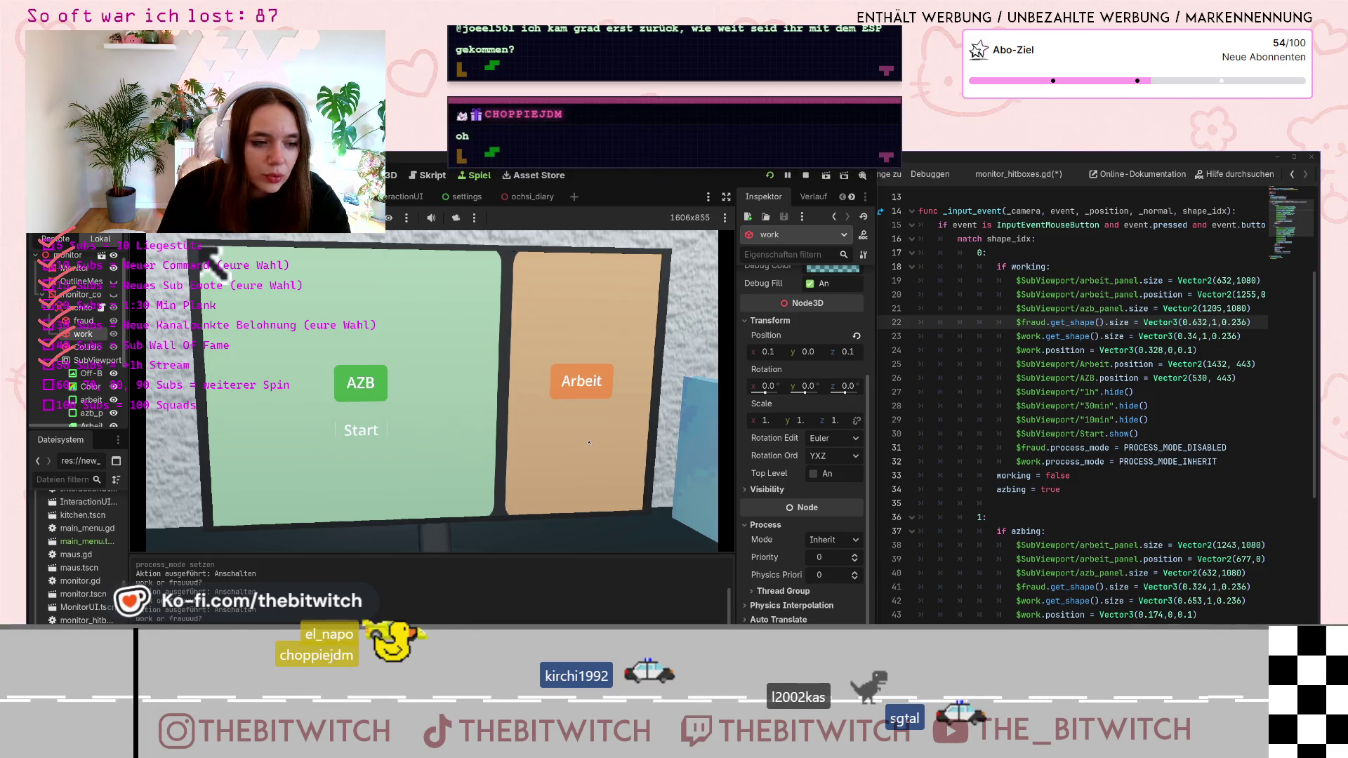
pyautogui.scroll(3, 1185, 405)
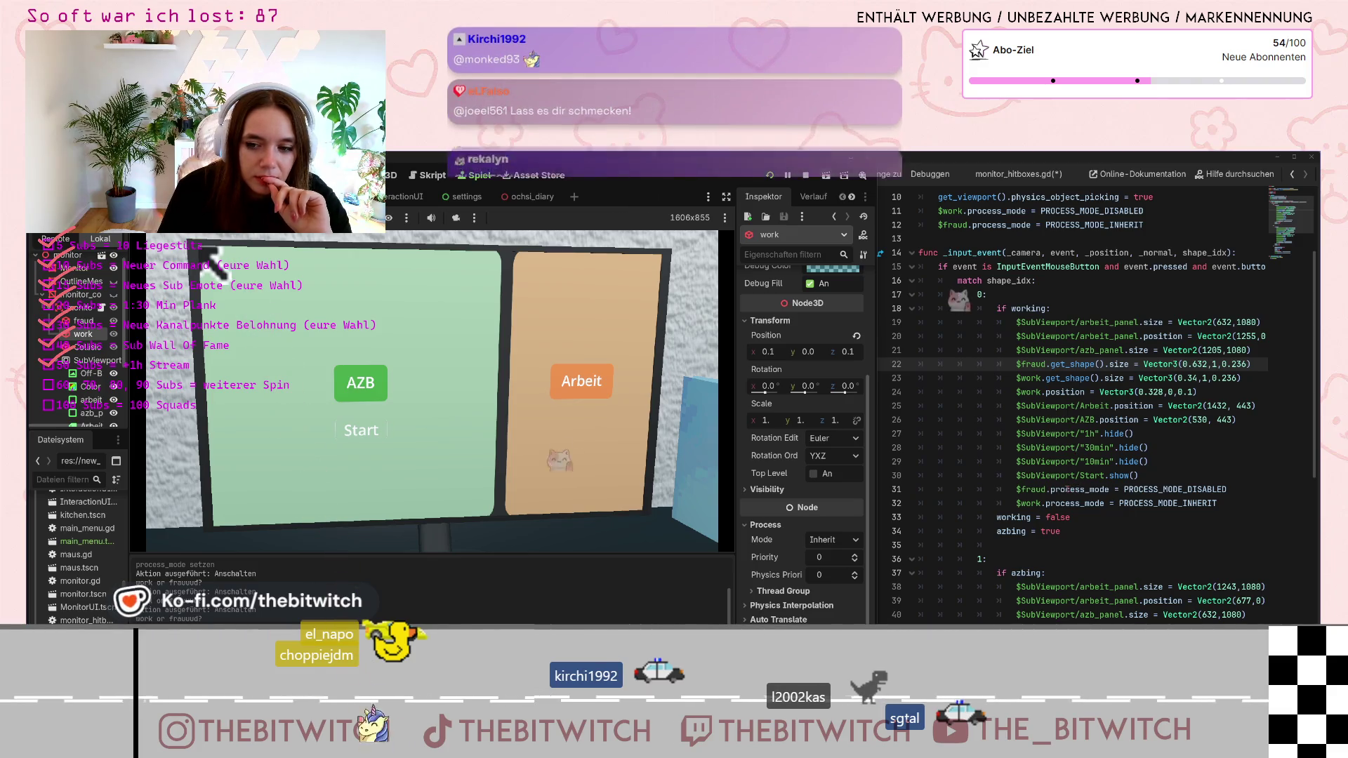
pyautogui.click(1207, 503)
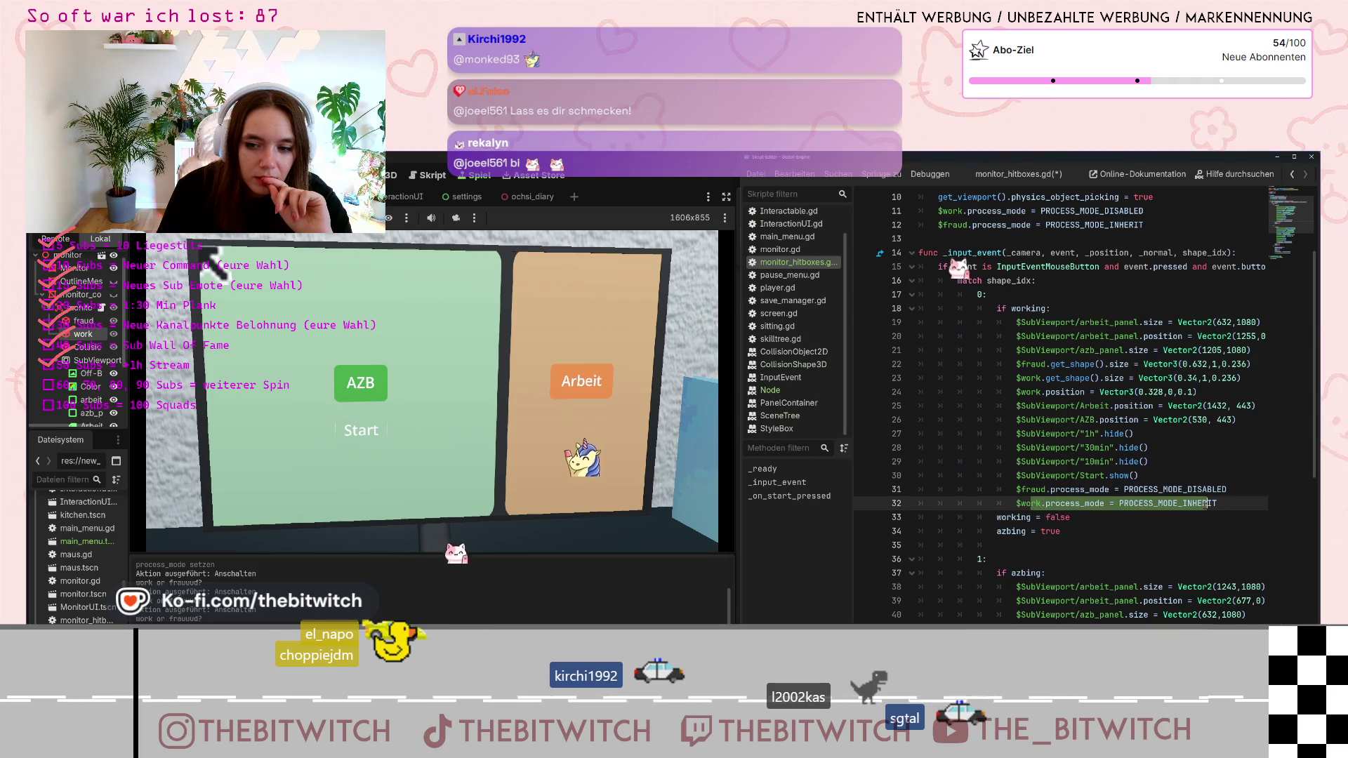
# Delete branch 2's process_mode, working and azbing lines and save the script
pyautogui.scroll(-3, 1207, 503)
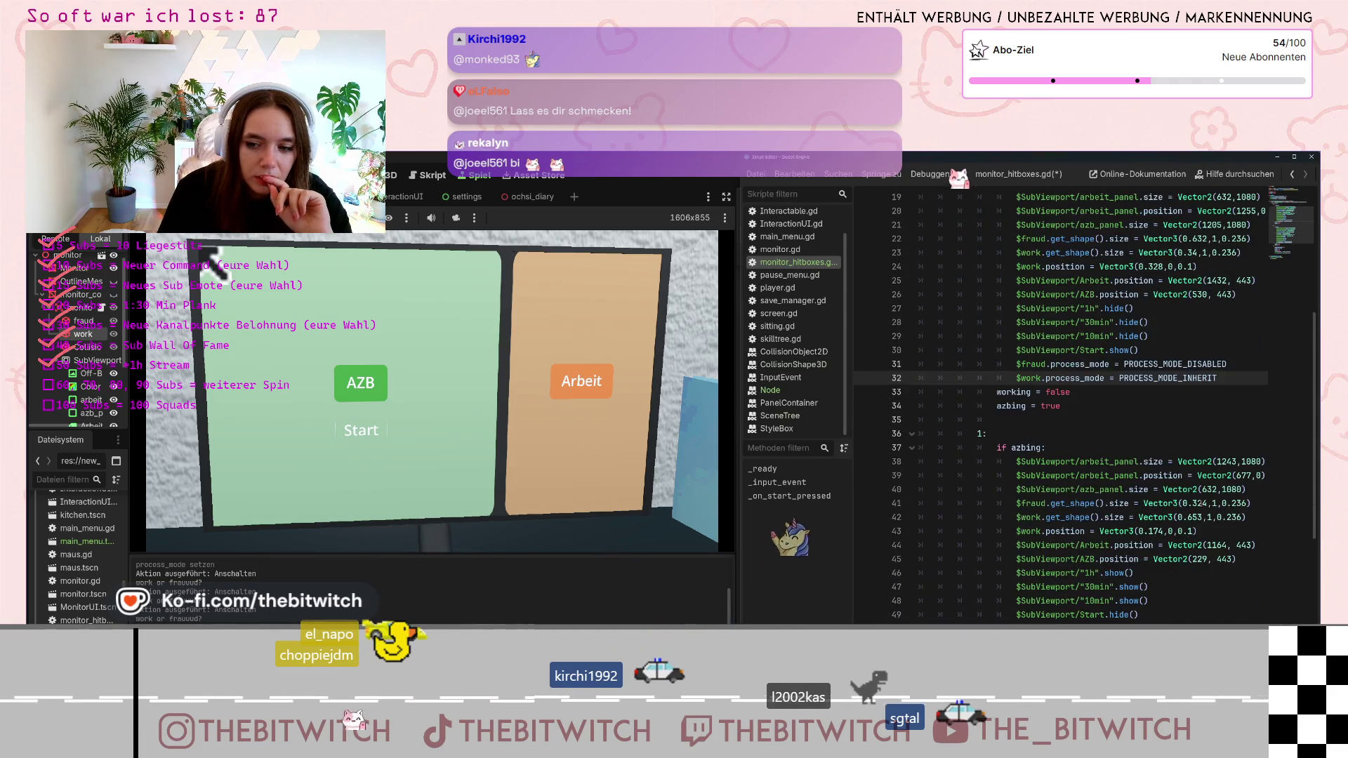
pyautogui.scroll(-2, 1081, 407)
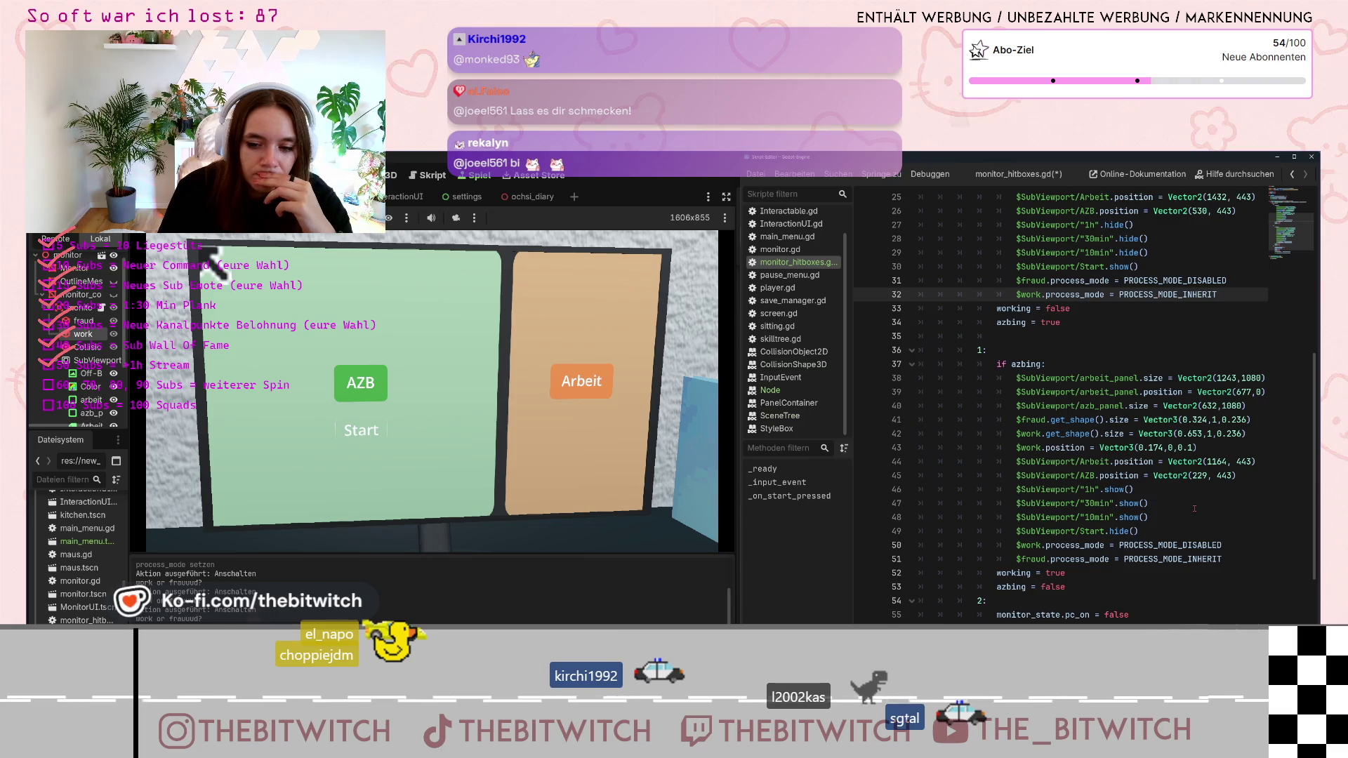
pyautogui.scroll(-1, 1081, 407)
pyautogui.scroll(-1, 1194, 508)
pyautogui.click(1094, 600)
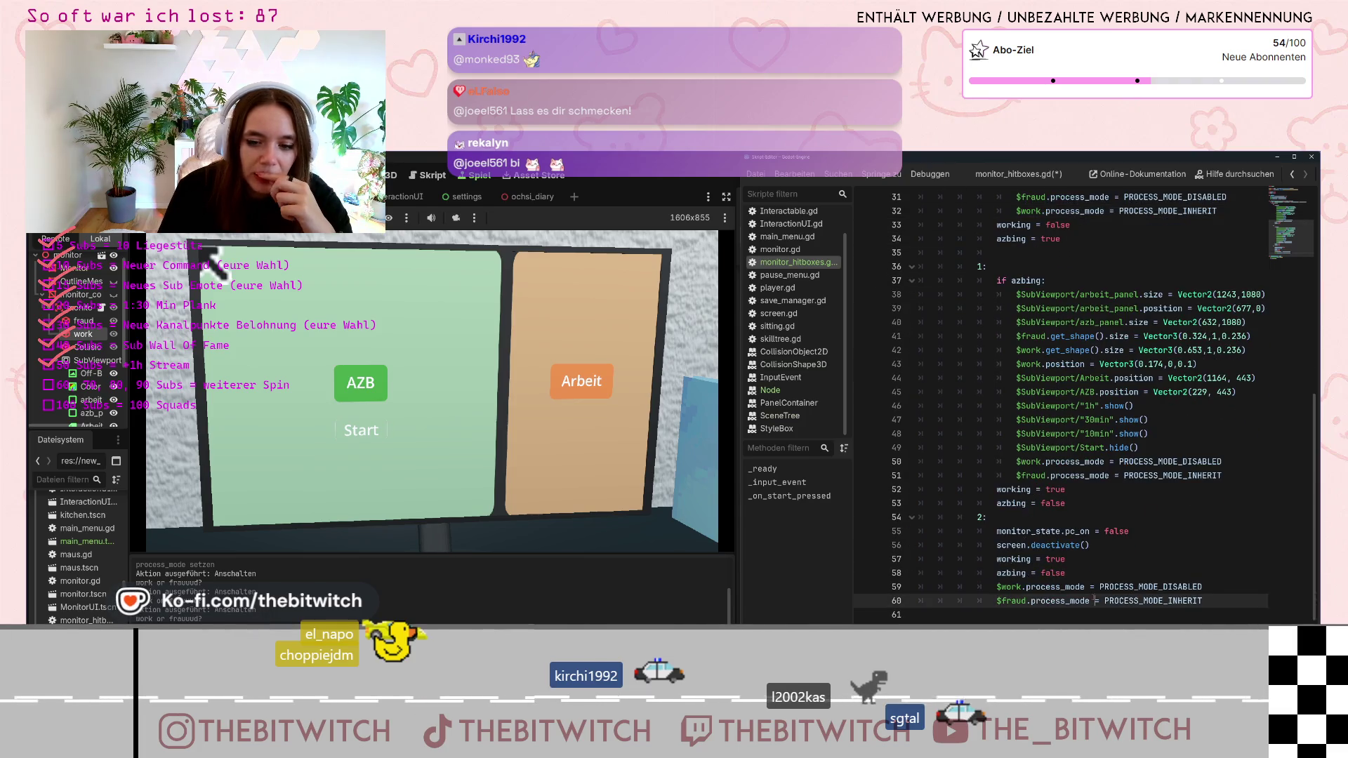
pyautogui.moveTo(1200, 600); pyautogui.dragTo(1001, 587)
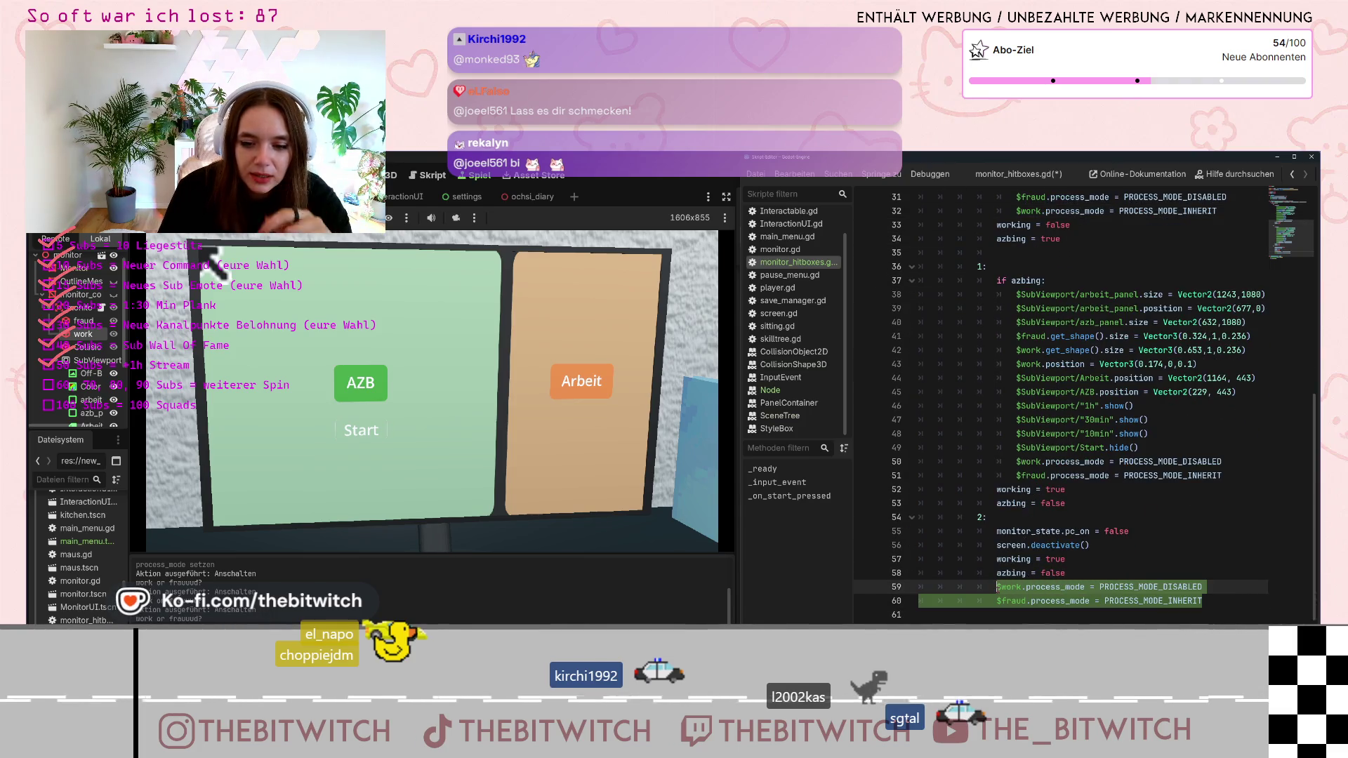
pyautogui.press('BackSpace')
pyautogui.press('BackSpace')
pyautogui.press('BackSpace')
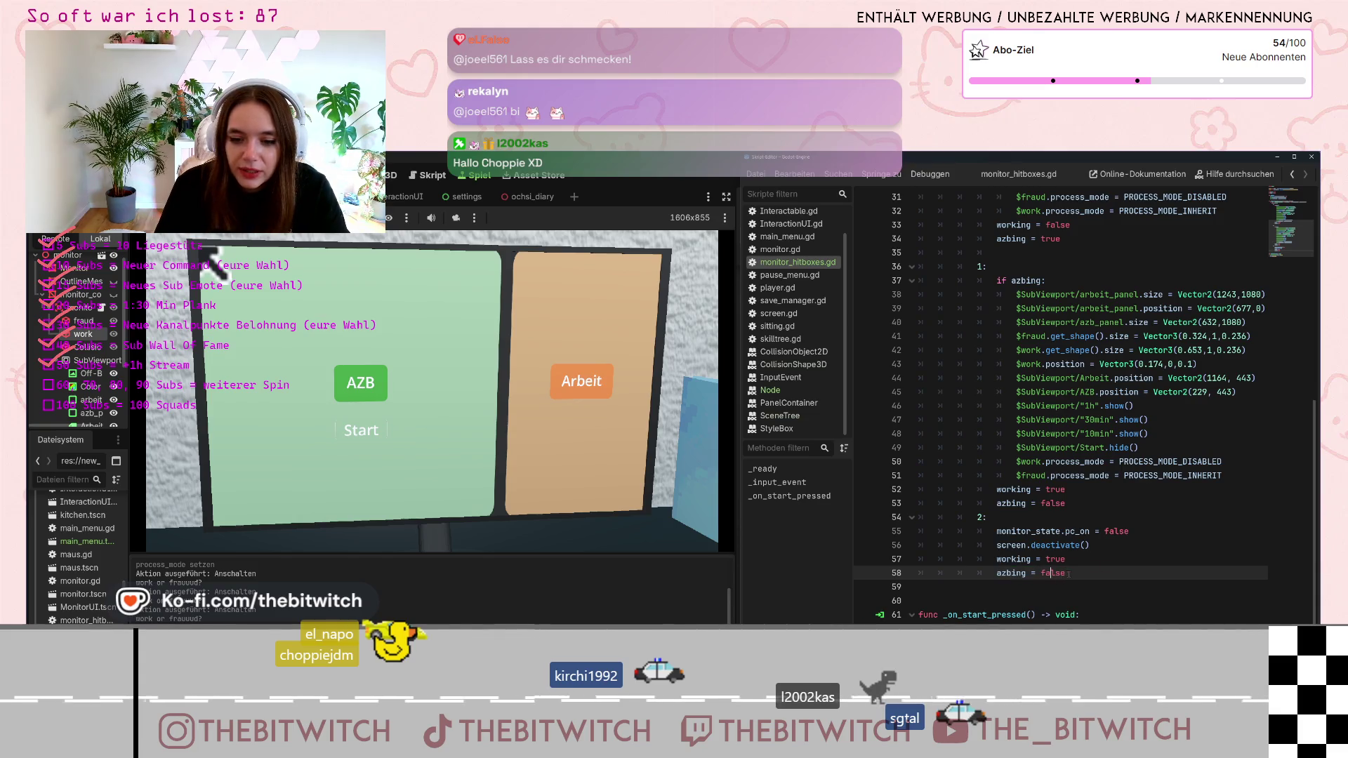
pyautogui.moveTo(1068, 573); pyautogui.dragTo(919, 559)
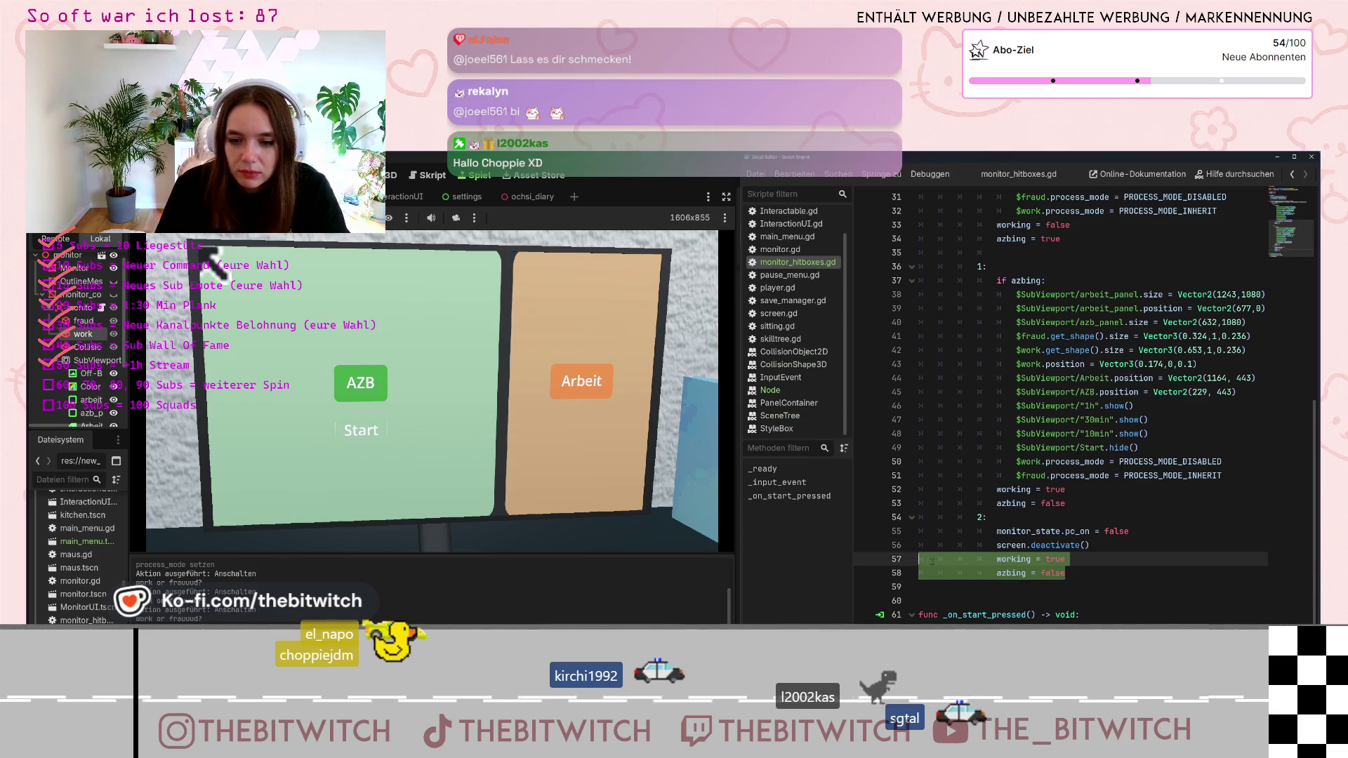
pyautogui.press('BackSpace')
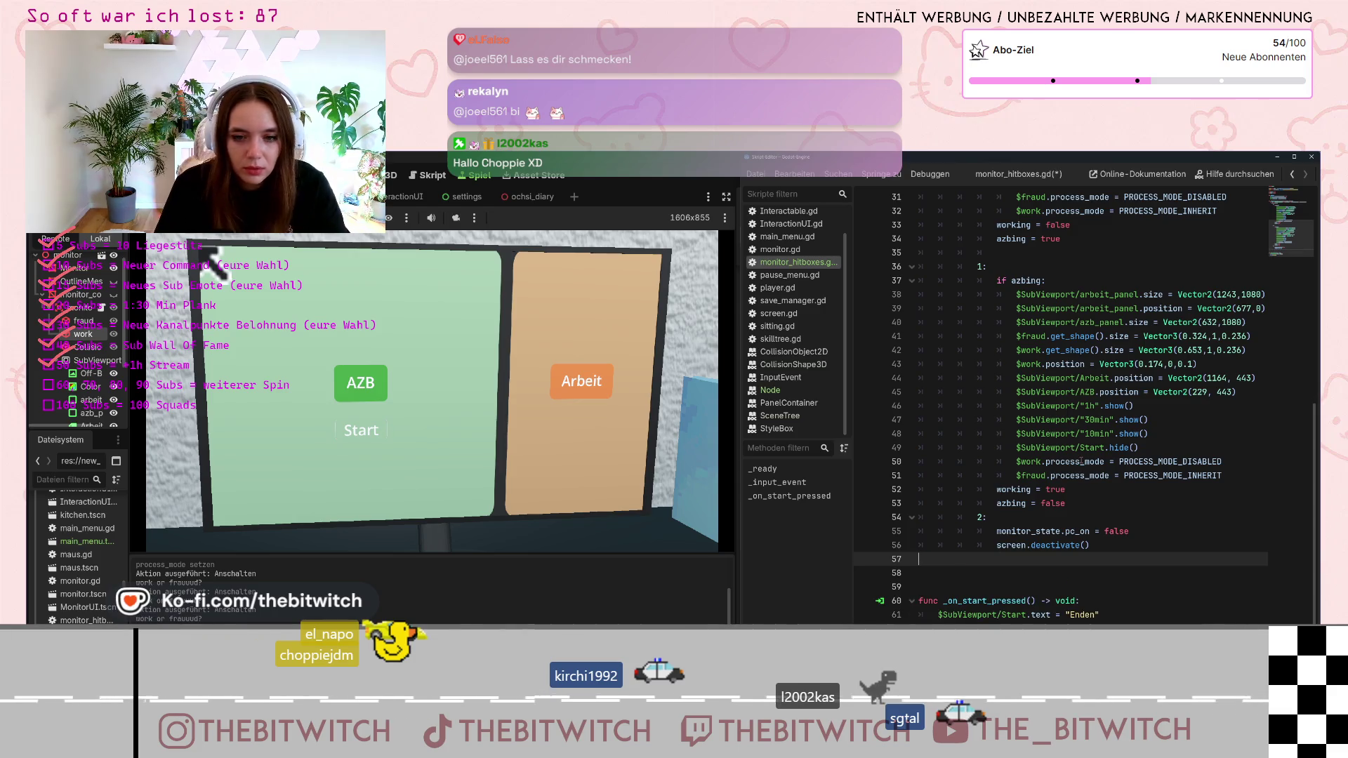
pyautogui.hotkey('ctrl', 's')
pyautogui.click(1079, 461)
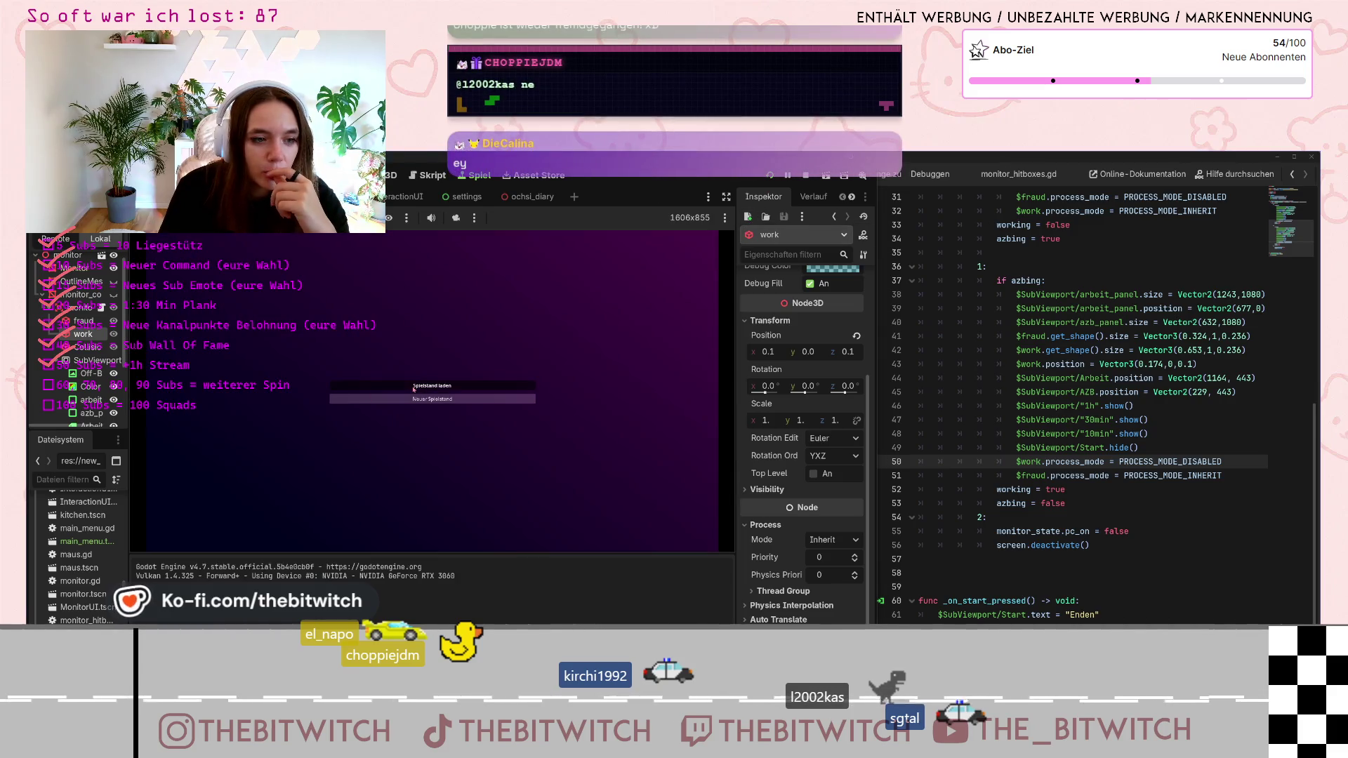
# Start a new save, choose Arbeit on the office monitor, then exit and re-enter the monitor view
pyautogui.click(433, 399)
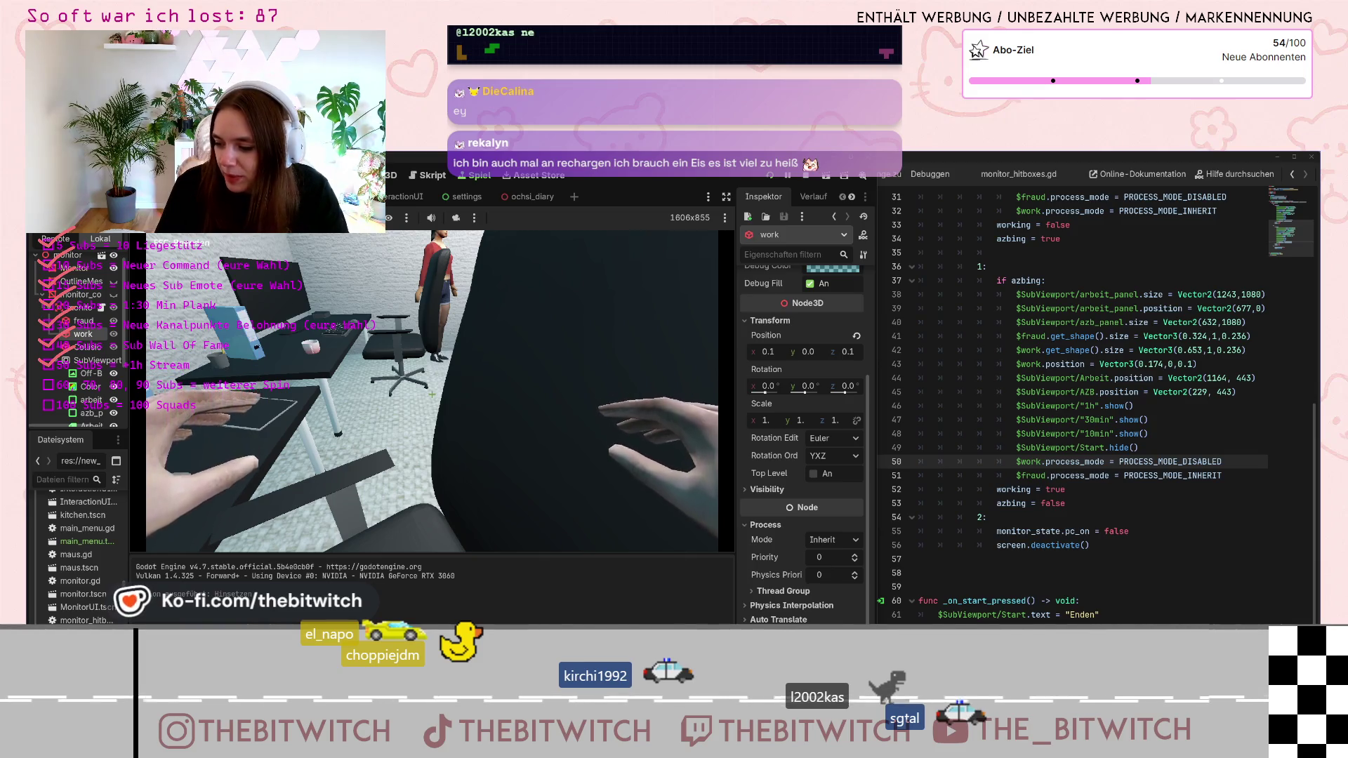
pyautogui.click(432, 395)
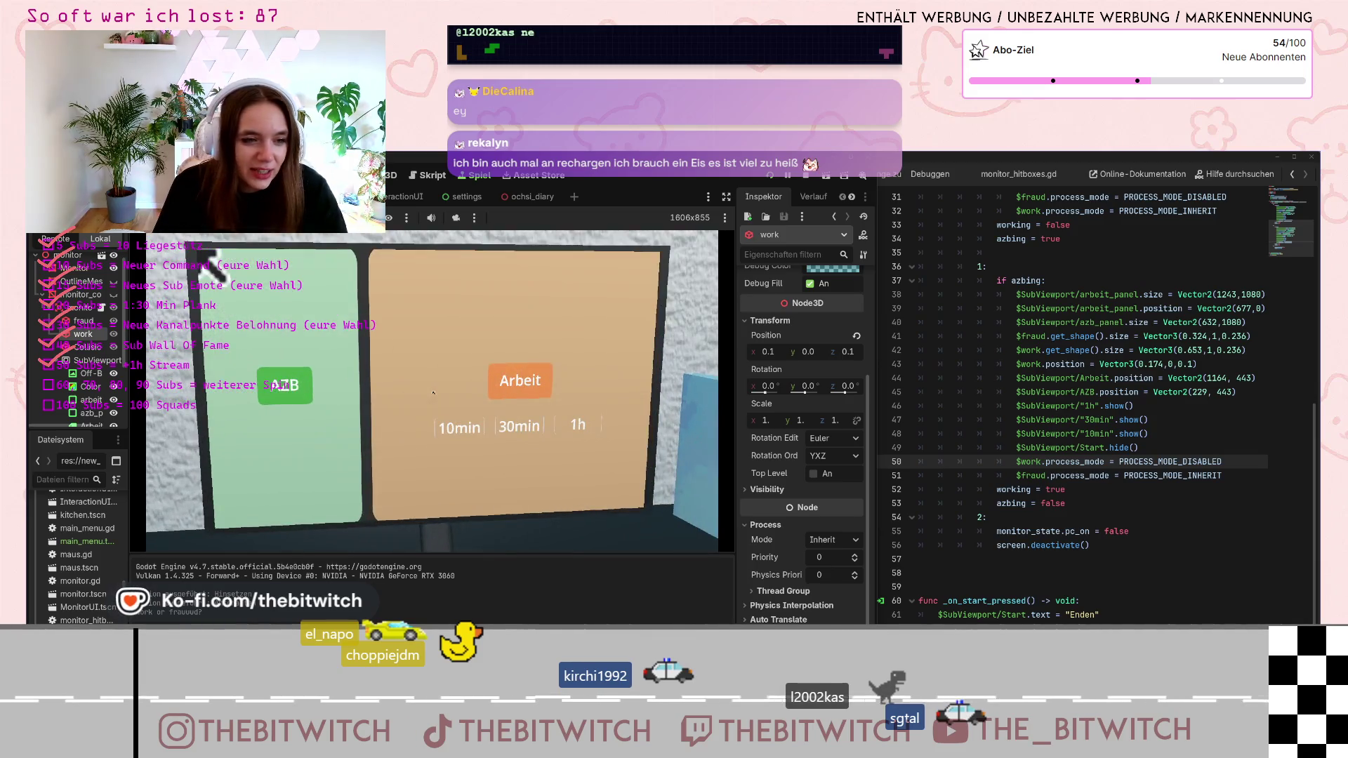
pyautogui.click(310, 487)
pyautogui.press('Escape')
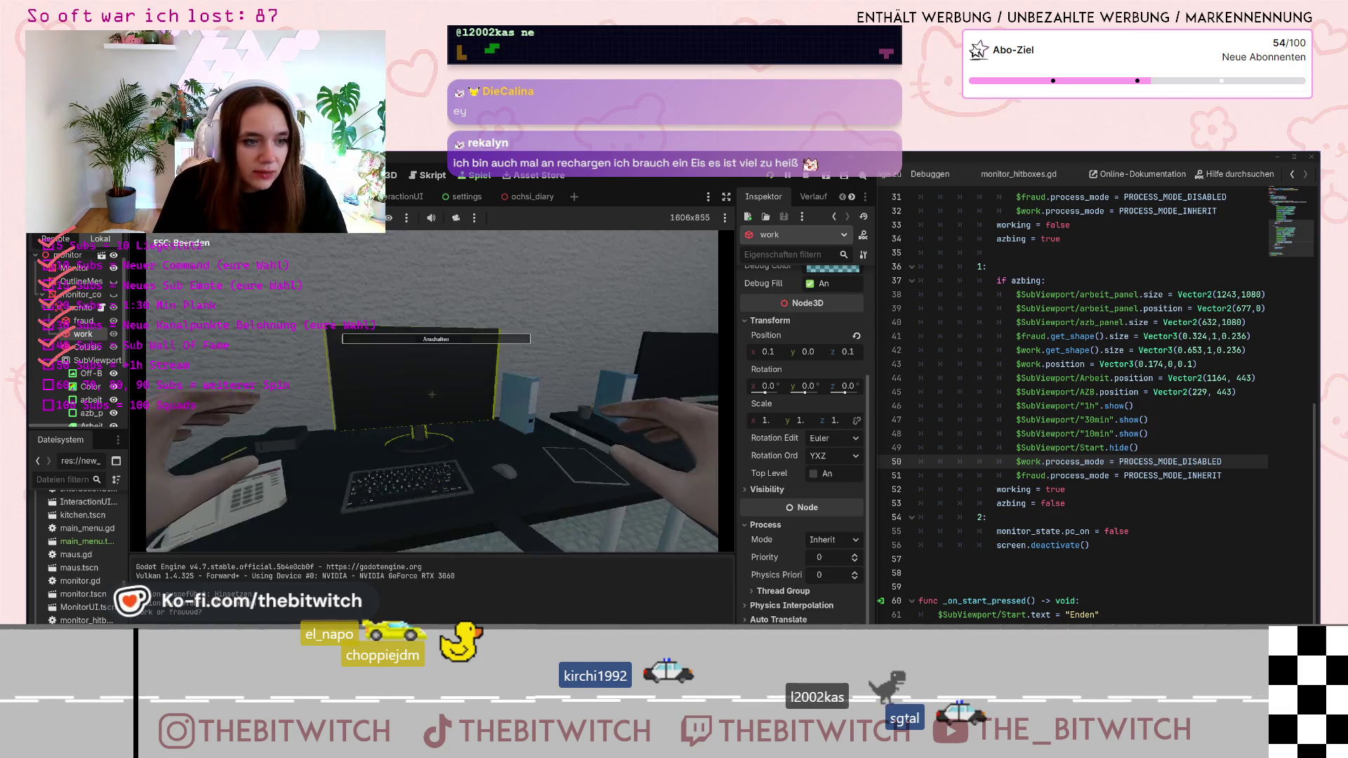
pyautogui.click(432, 394)
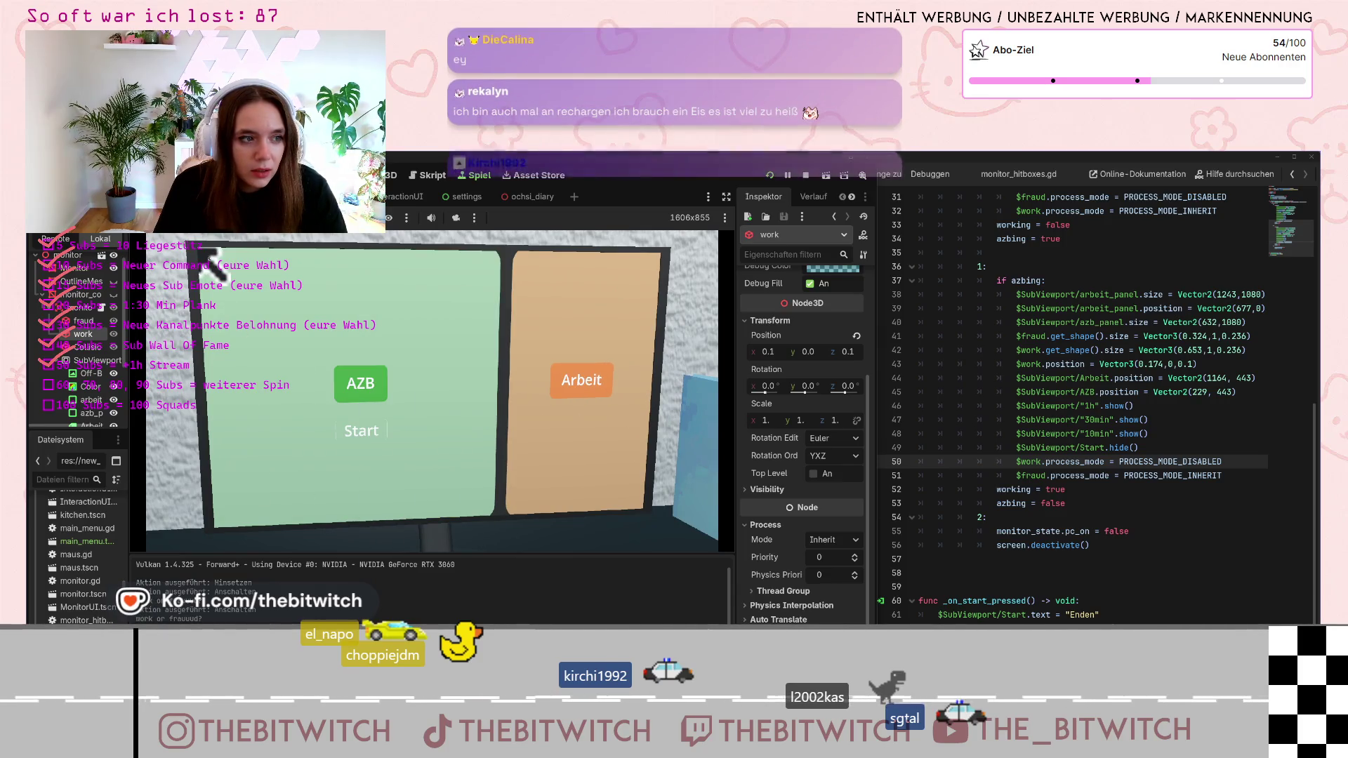
pyautogui.press('Escape')
# Zoom back into the monitor, hide the PowerShell window, and bring the script editor forward
pyautogui.click(433, 393)
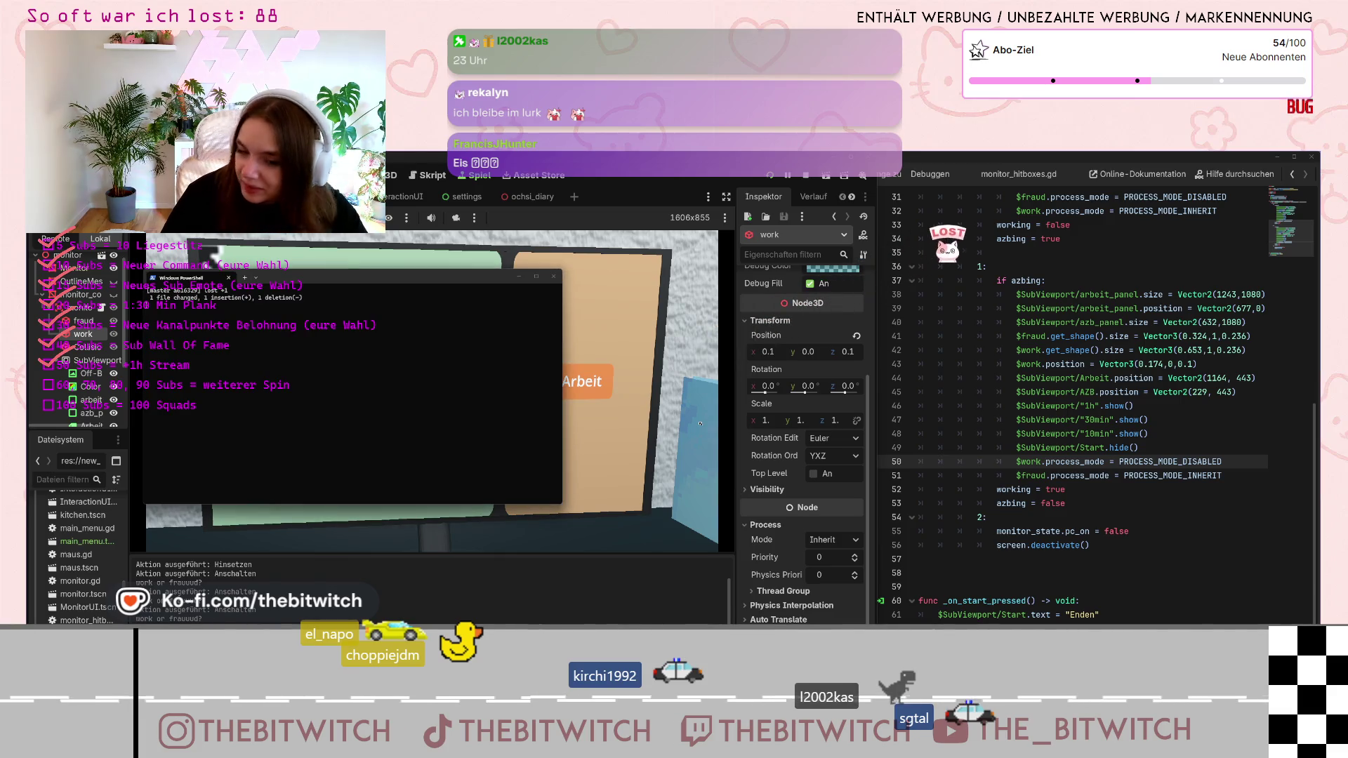
pyautogui.click(515, 278)
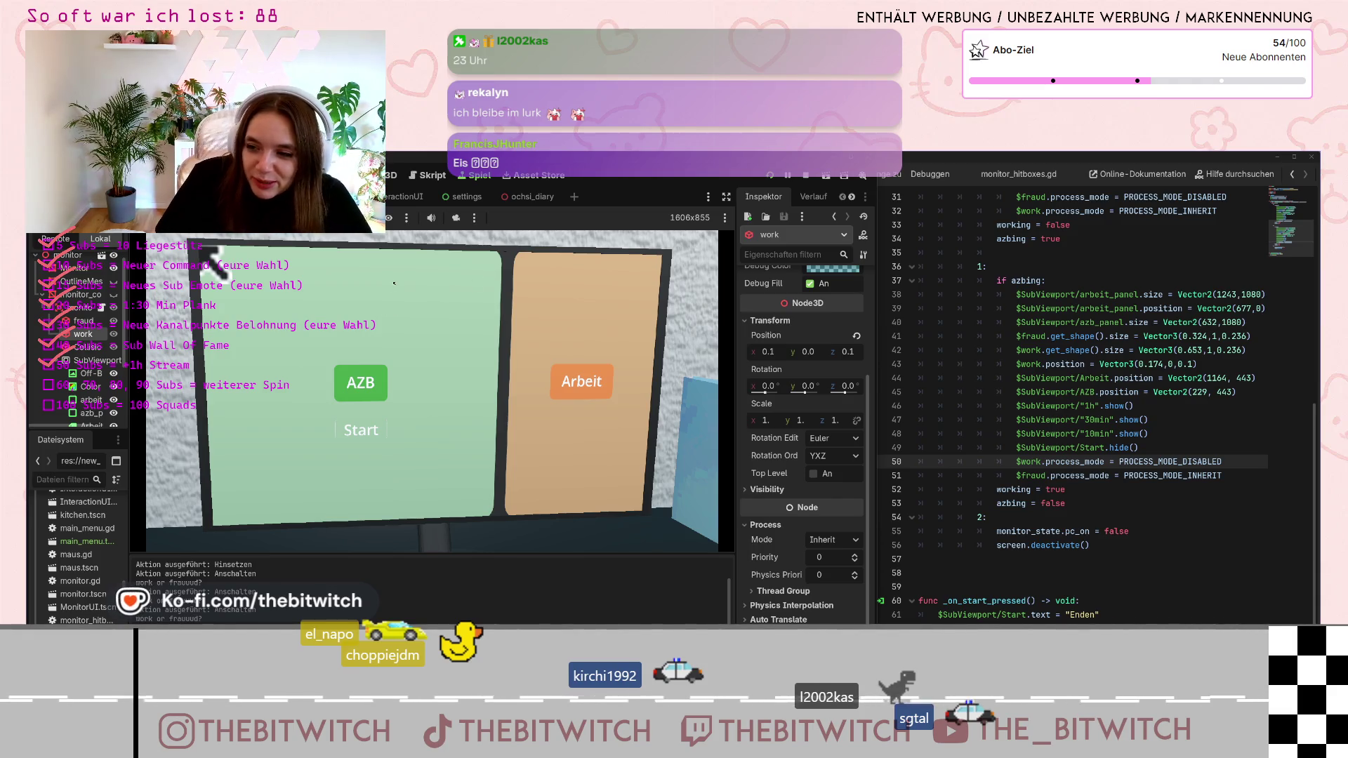
pyautogui.click(1206, 562)
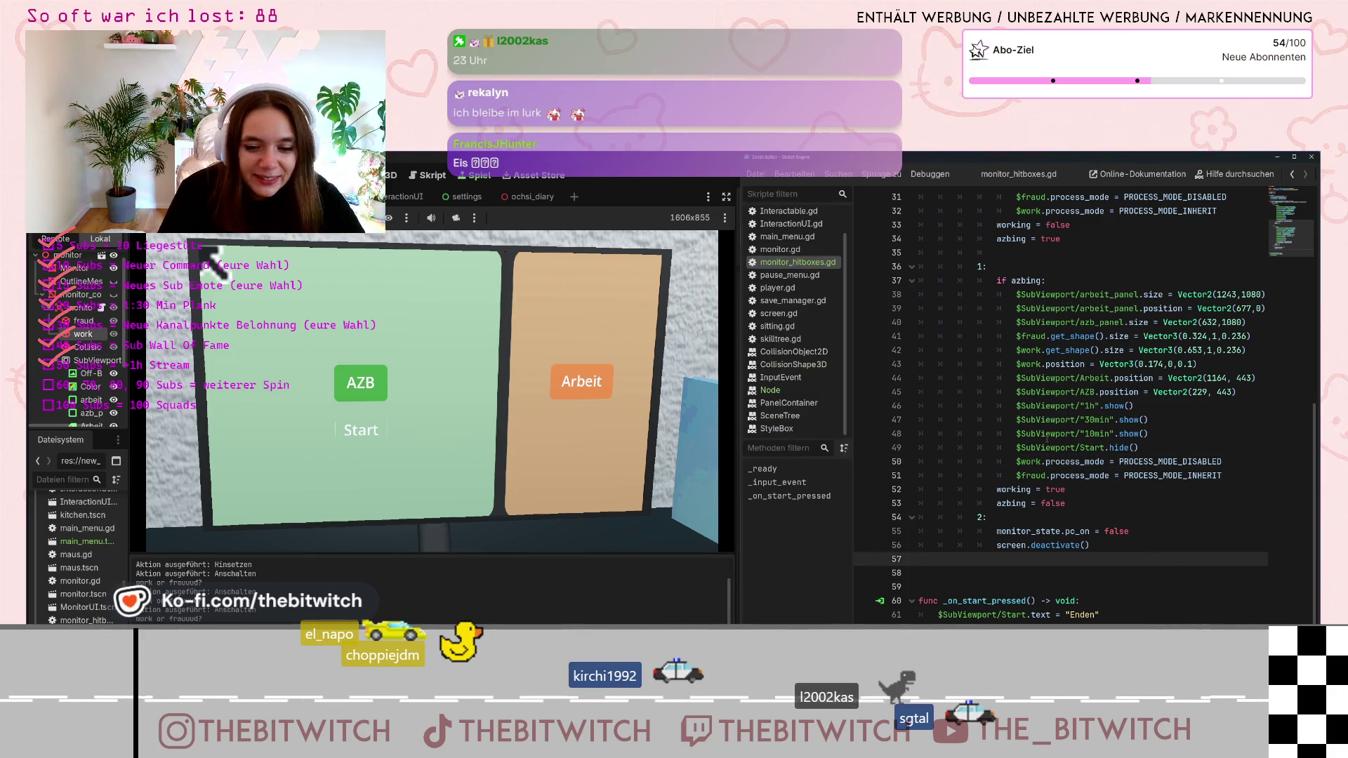
# Scroll monitor_hitboxes.gd to line 13 and list game nodes under two start-menu spots
pyautogui.scroll(10, 1083, 466)
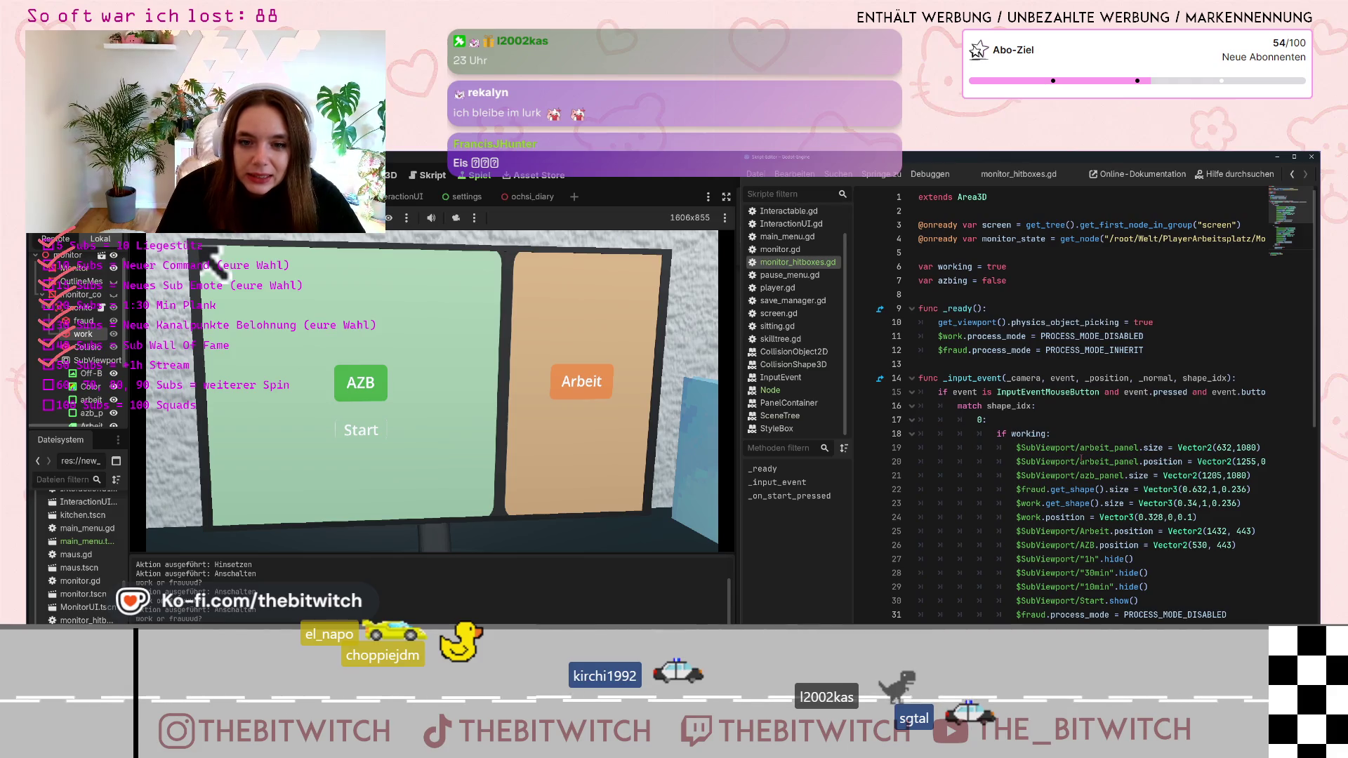
pyautogui.scroll(-4, 1079, 456)
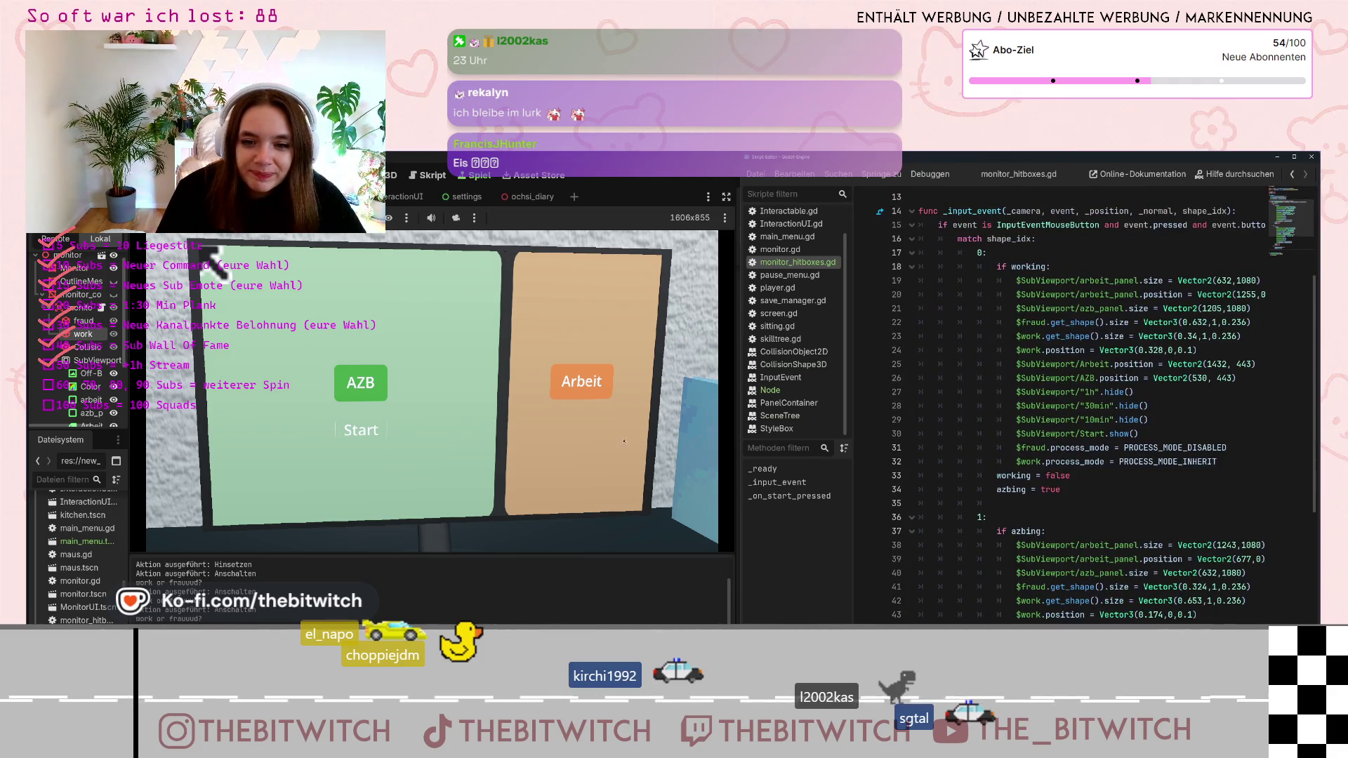
pyautogui.click(365, 433)
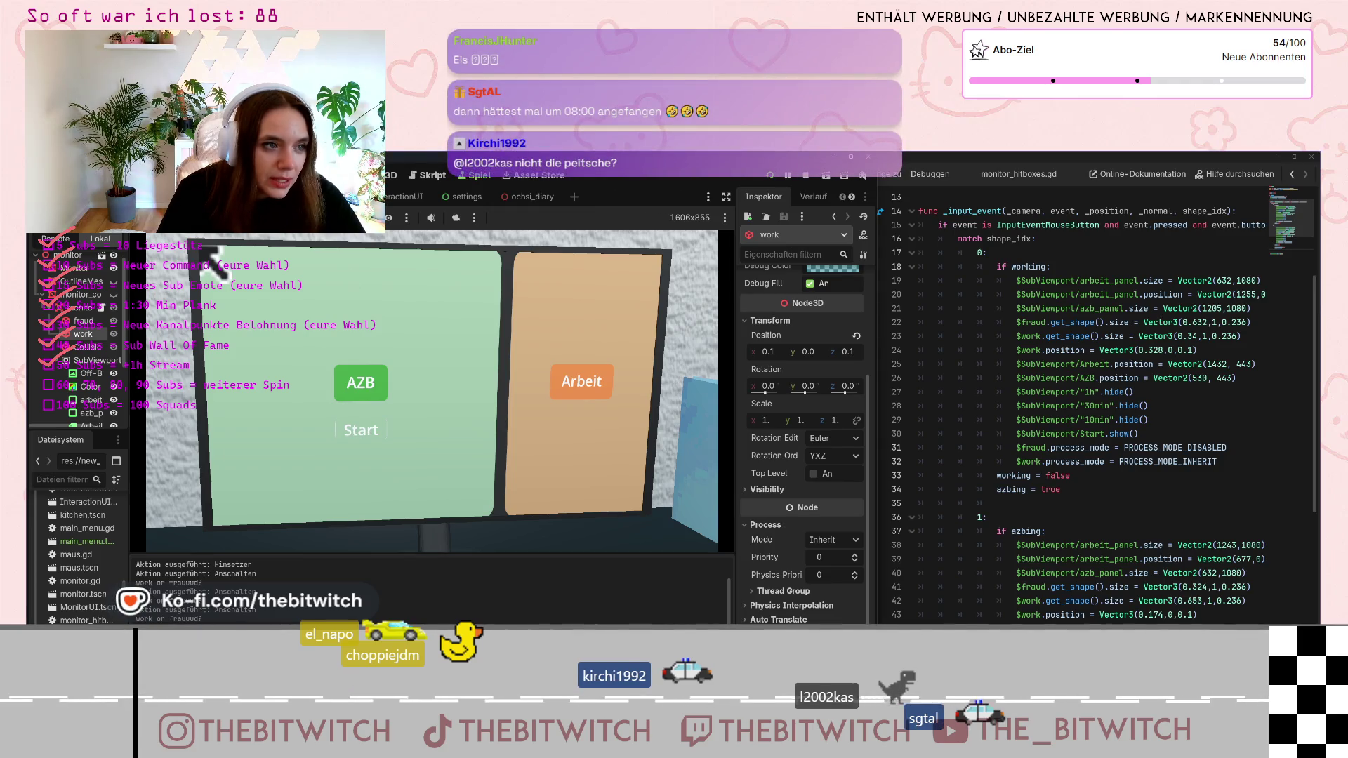
pyautogui.keyDown('alt'); pyautogui.rightClick(358, 429); pyautogui.keyUp('alt')
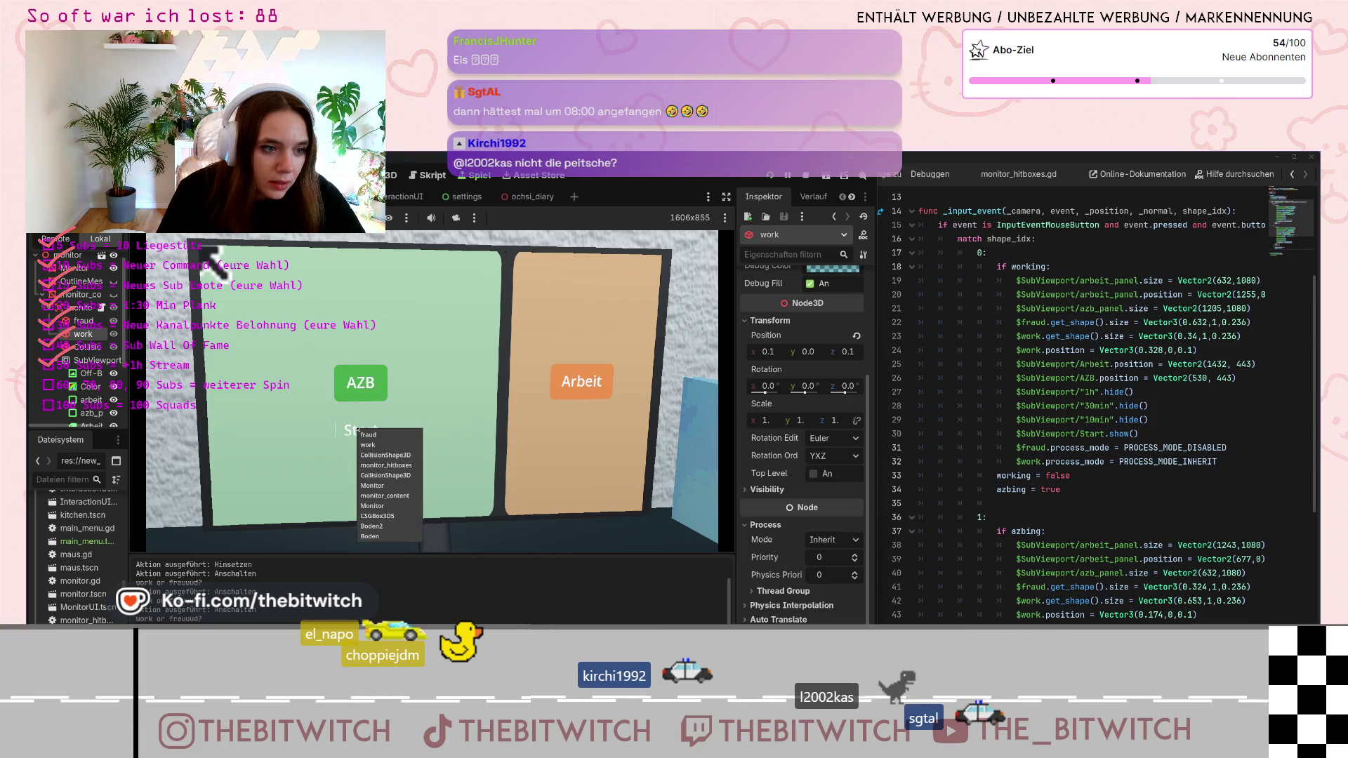
pyautogui.click(416, 394)
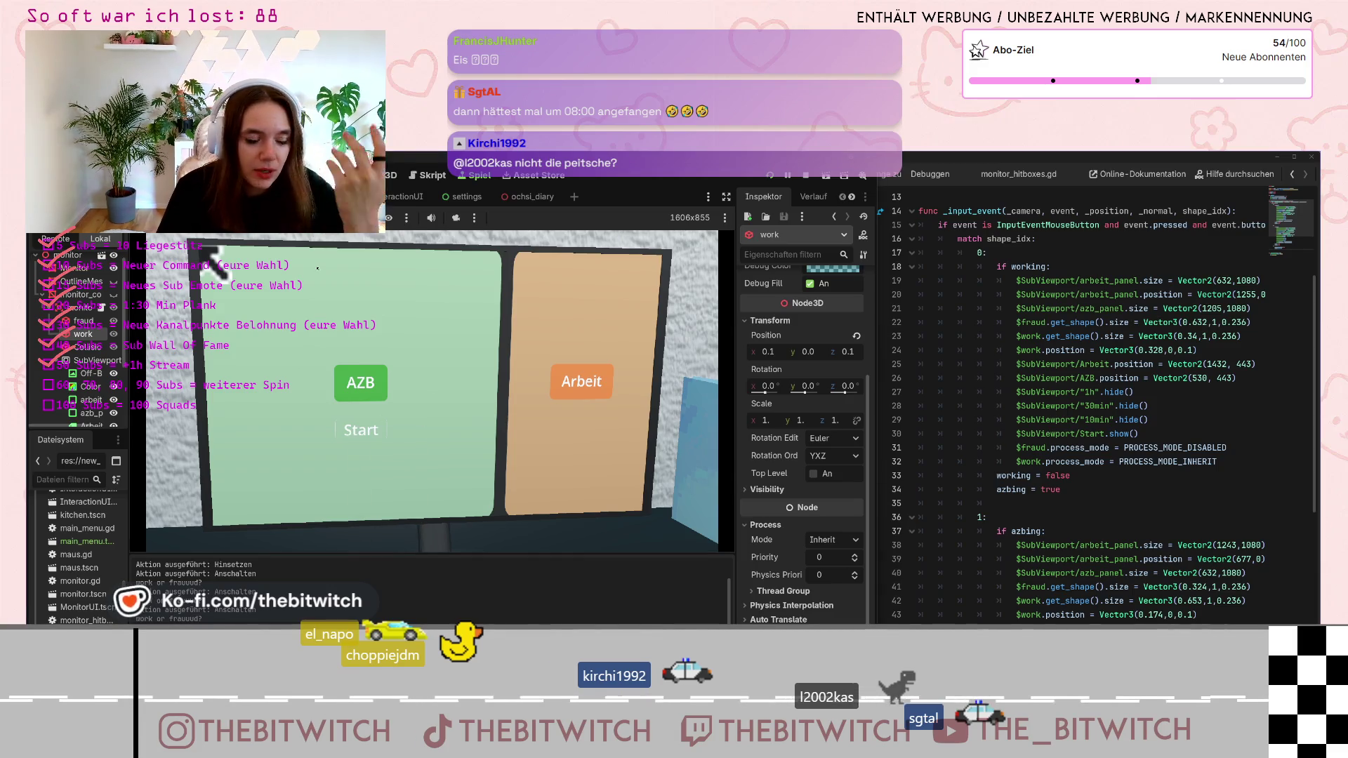
pyautogui.keyDown('alt'); pyautogui.rightClick(209, 265); pyautogui.keyUp('alt')
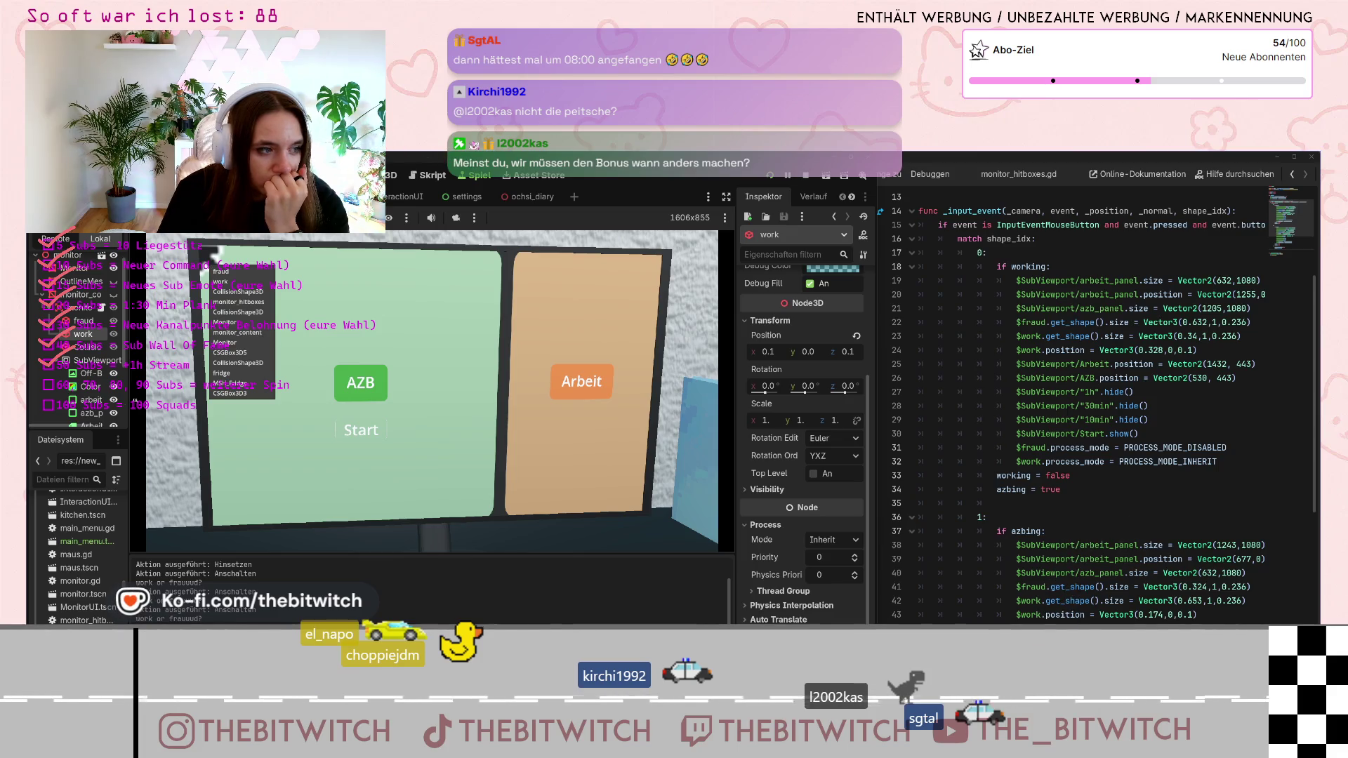
pyautogui.click(209, 252)
# List the game nodes under several points of the Arbeit panel
pyautogui.keyDown('alt'); pyautogui.rightClick(421, 327); pyautogui.keyUp('alt')
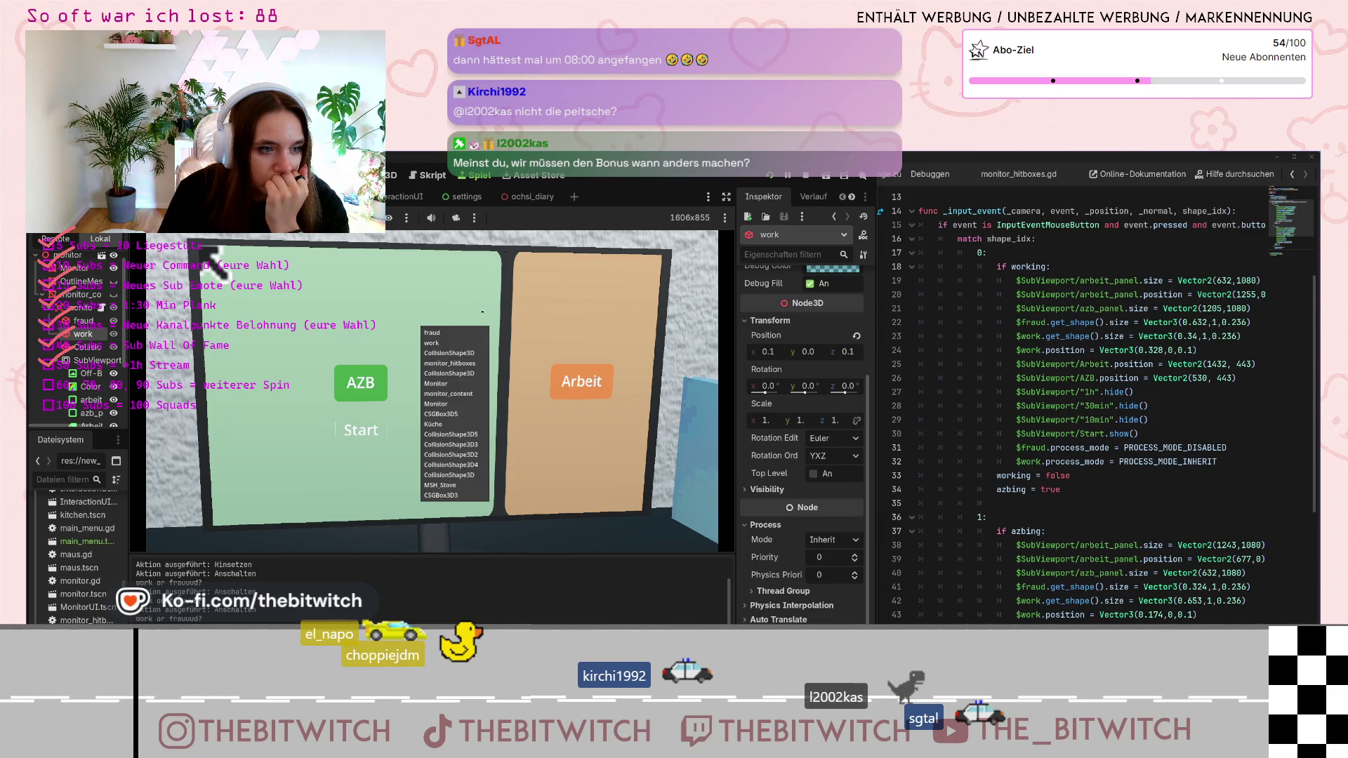
pyautogui.click(488, 313)
pyautogui.keyDown('alt'); pyautogui.rightClick(488, 313); pyautogui.keyUp('alt')
pyautogui.click(564, 307)
pyautogui.keyDown('alt'); pyautogui.rightClick(563, 307); pyautogui.keyUp('alt')
pyautogui.click(563, 307)
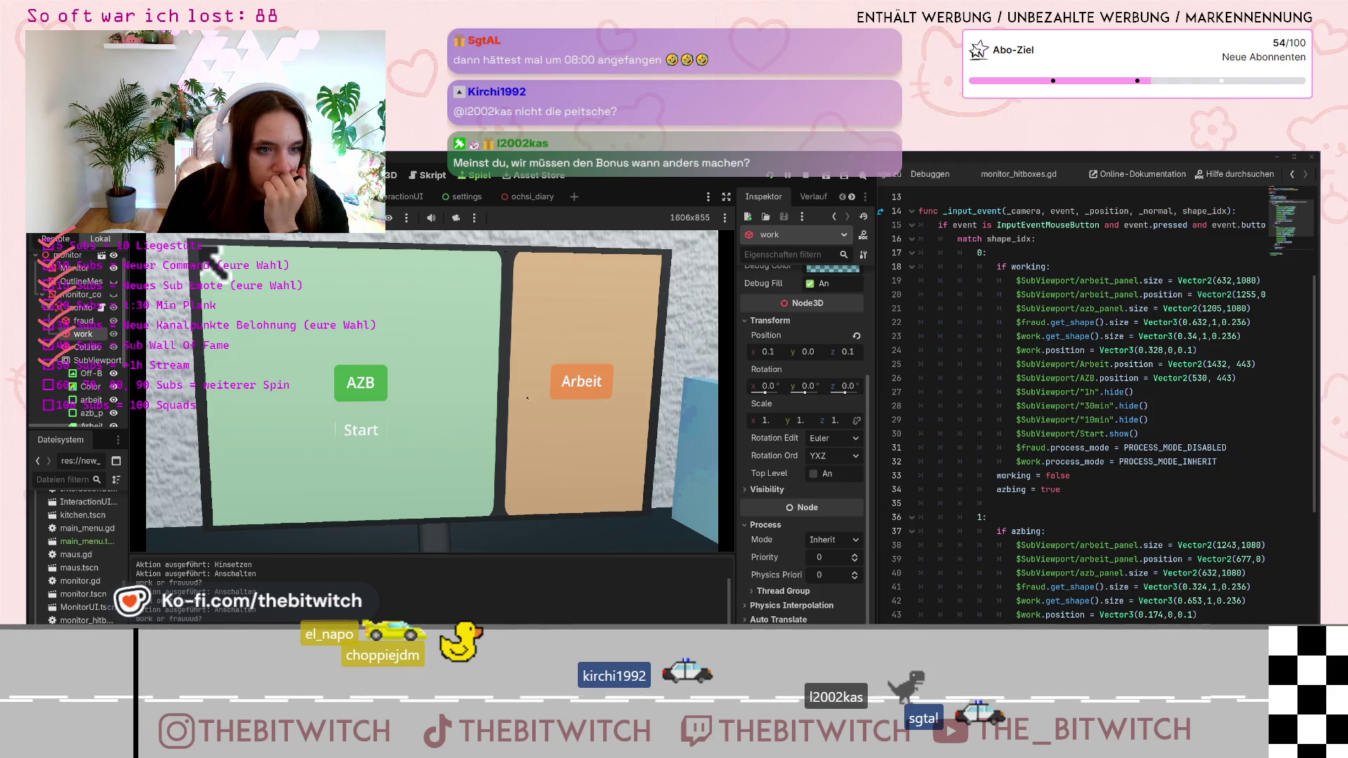
# List the nodes under the AZB button and Start label, then stop the test run
pyautogui.keyDown('alt'); pyautogui.rightClick(397, 406); pyautogui.keyUp('alt')
pyautogui.click(398, 407)
pyautogui.keyDown('alt'); pyautogui.rightClick(362, 382); pyautogui.keyUp('alt')
pyautogui.click(373, 366)
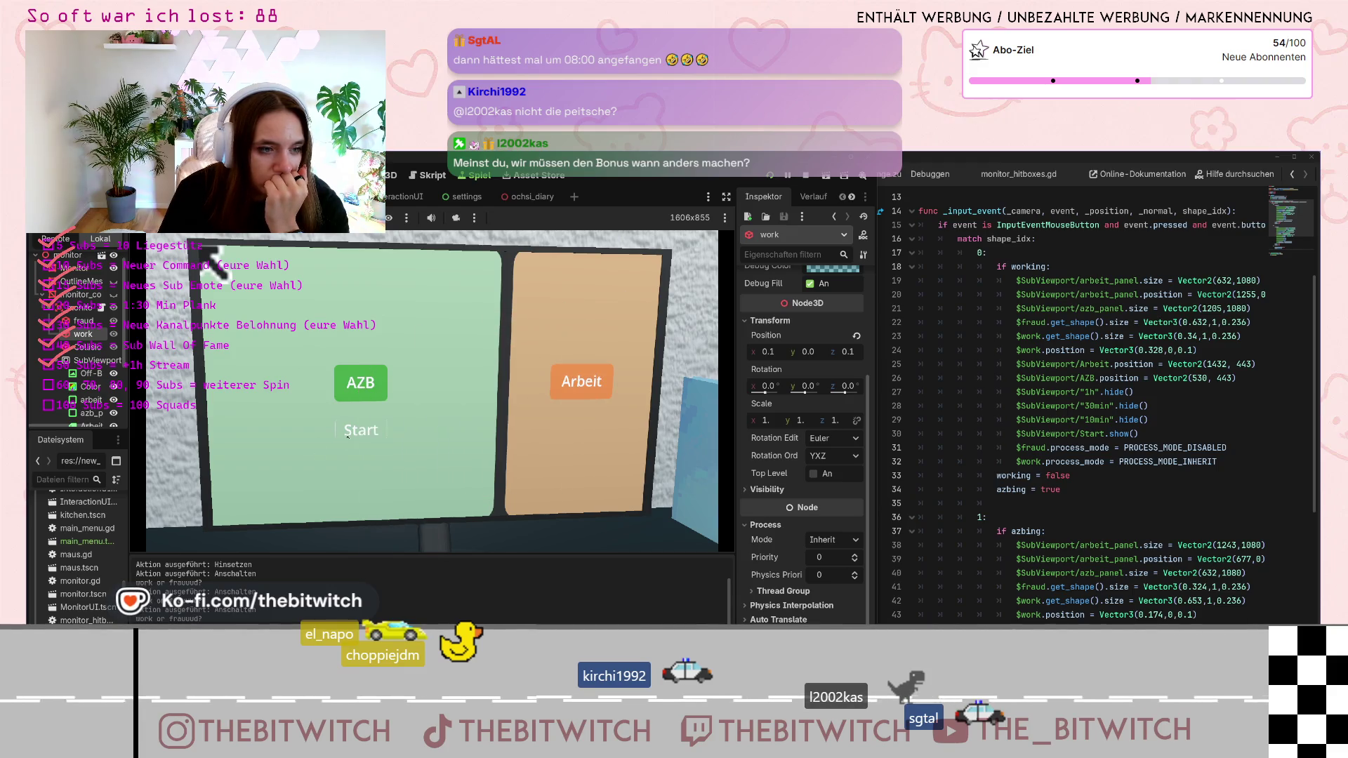
pyautogui.keyDown('alt'); pyautogui.rightClick(359, 431); pyautogui.keyUp('alt')
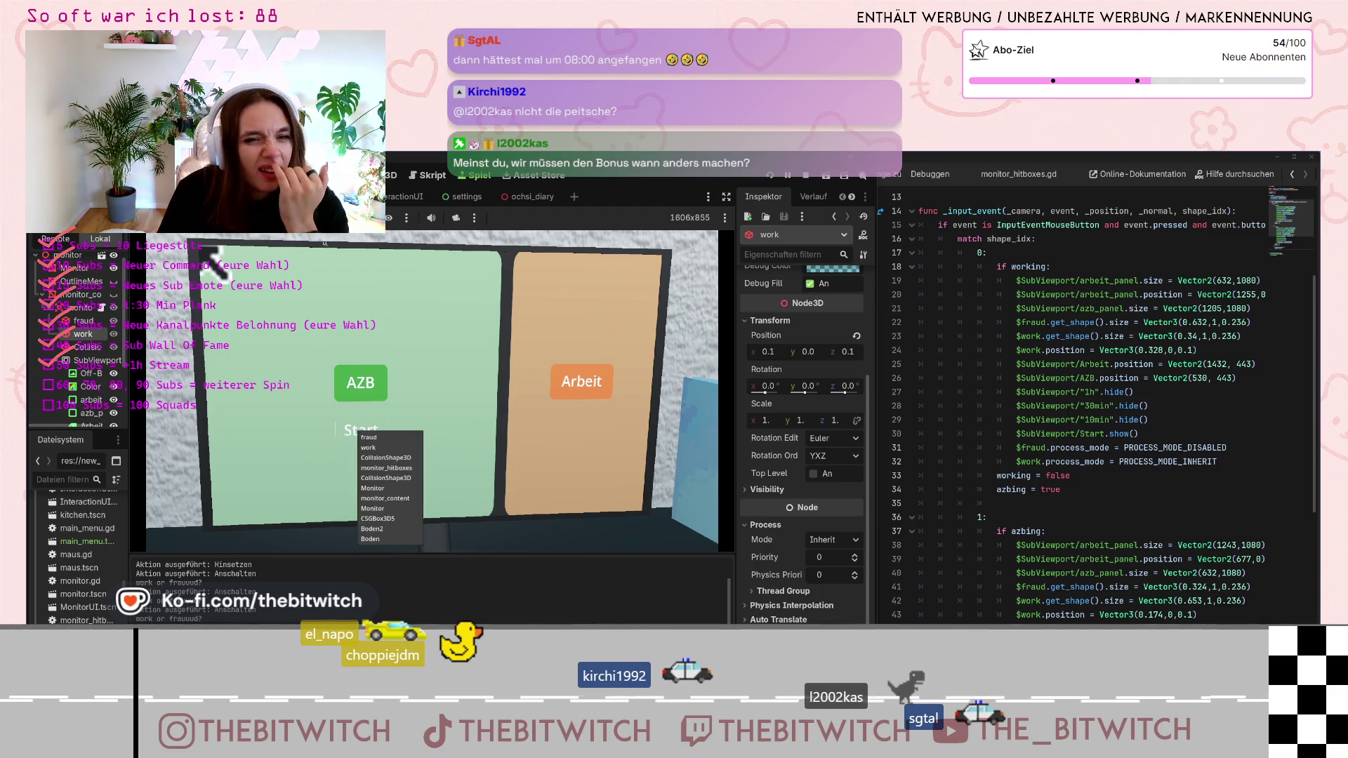
pyautogui.click(369, 309)
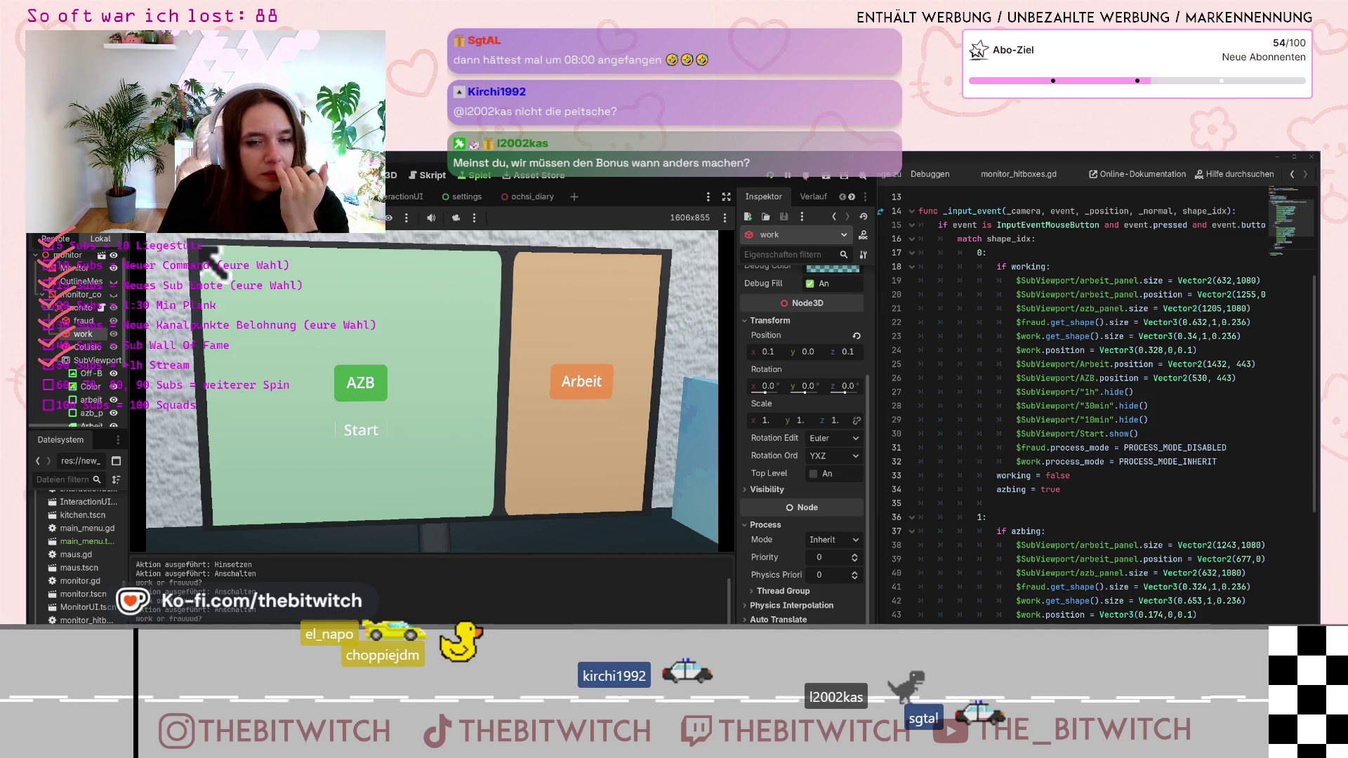
pyautogui.click(774, 176)
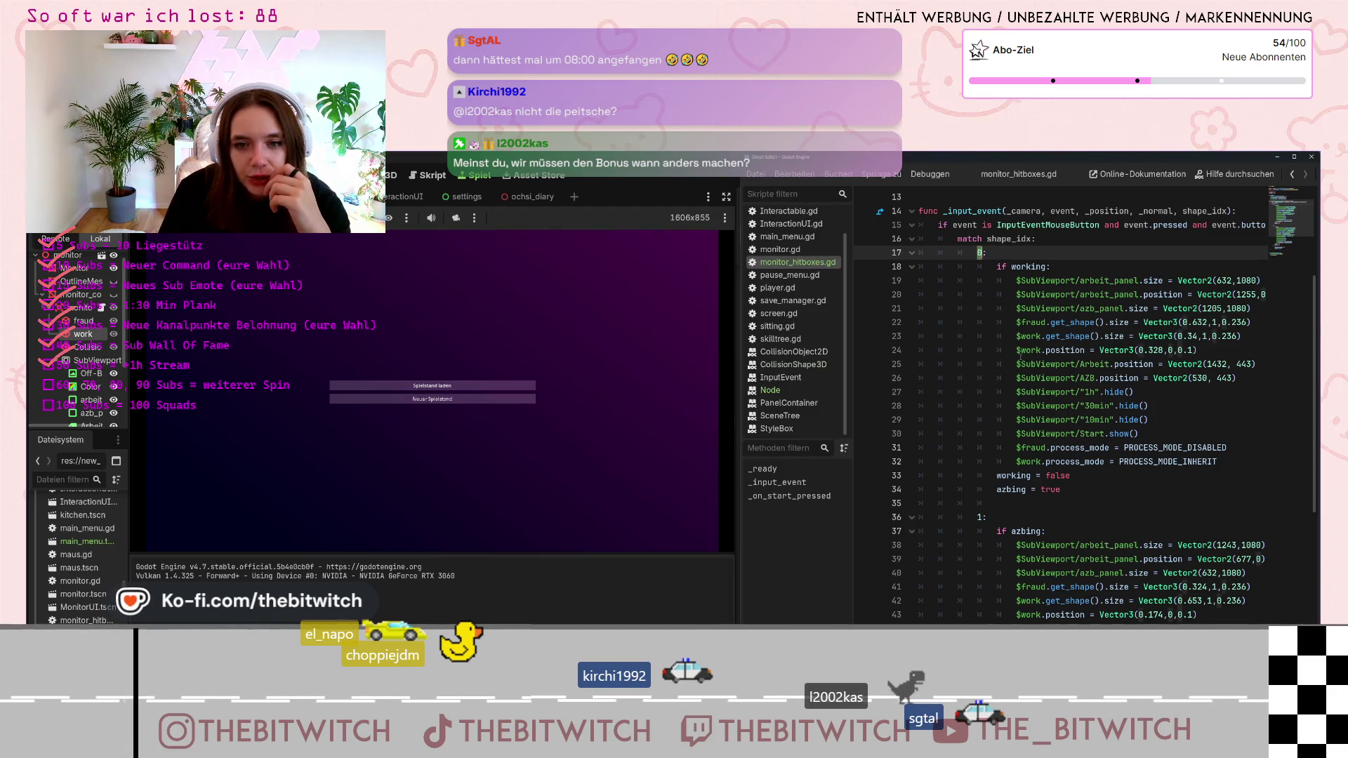
# Mark the line 30–31 break in the script, then inspect the monitor_hitboxes Area3D properties
pyautogui.moveTo(1015, 447); pyautogui.dragTo(1180, 434)
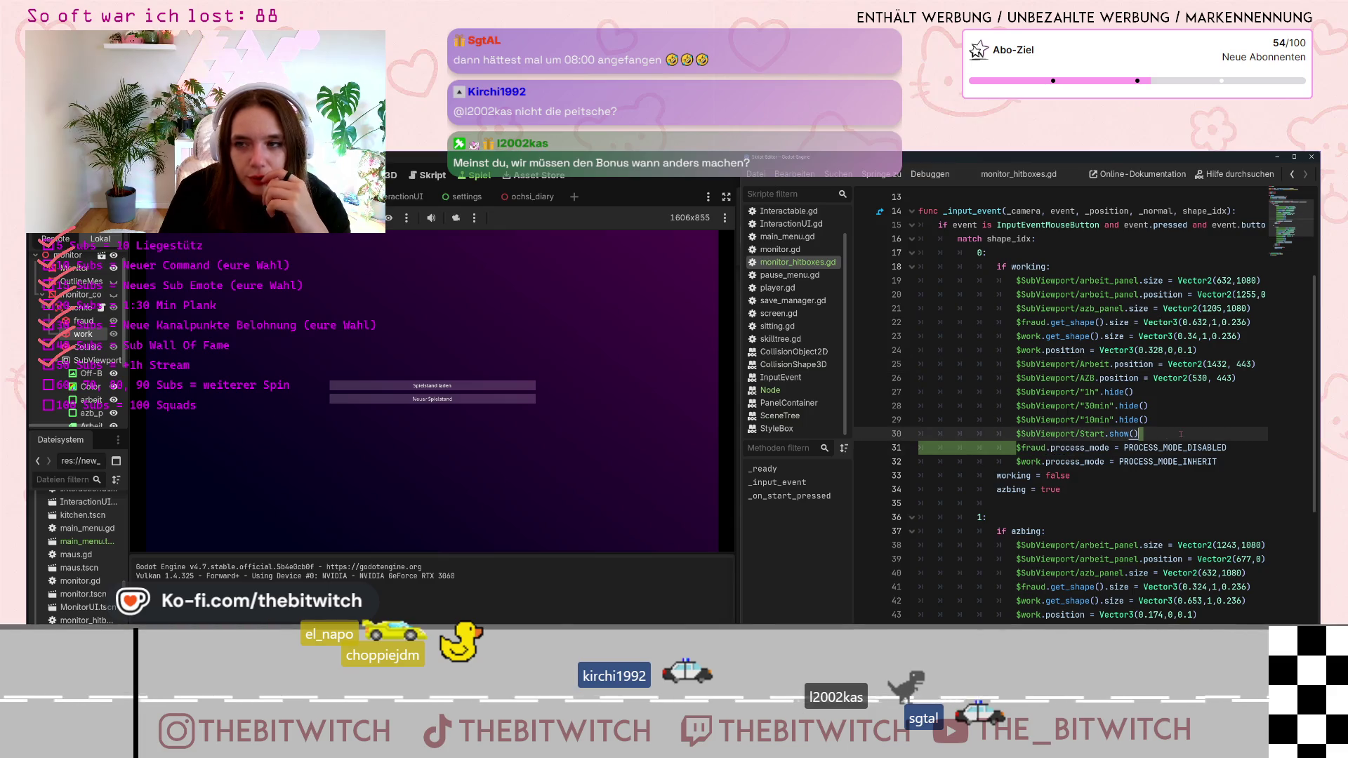
pyautogui.click(1180, 447)
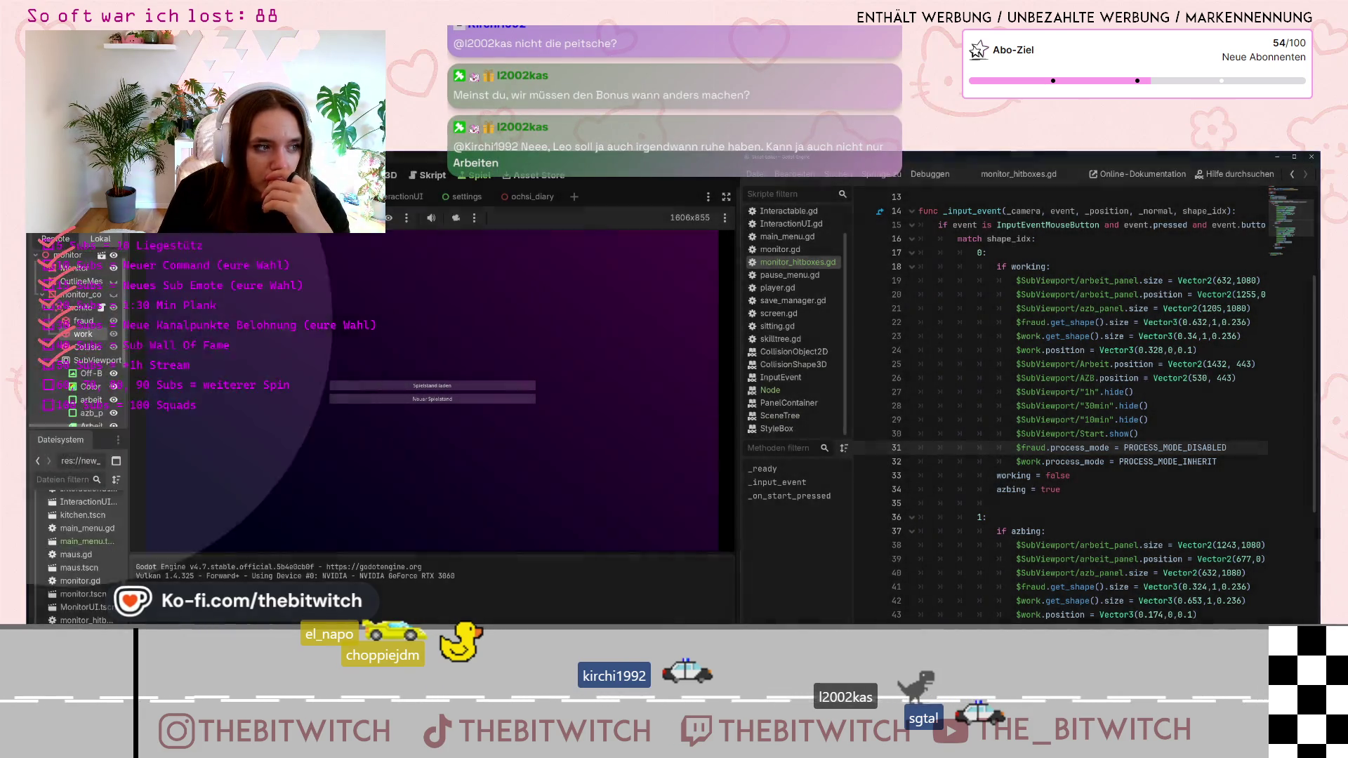
pyautogui.click(74, 308)
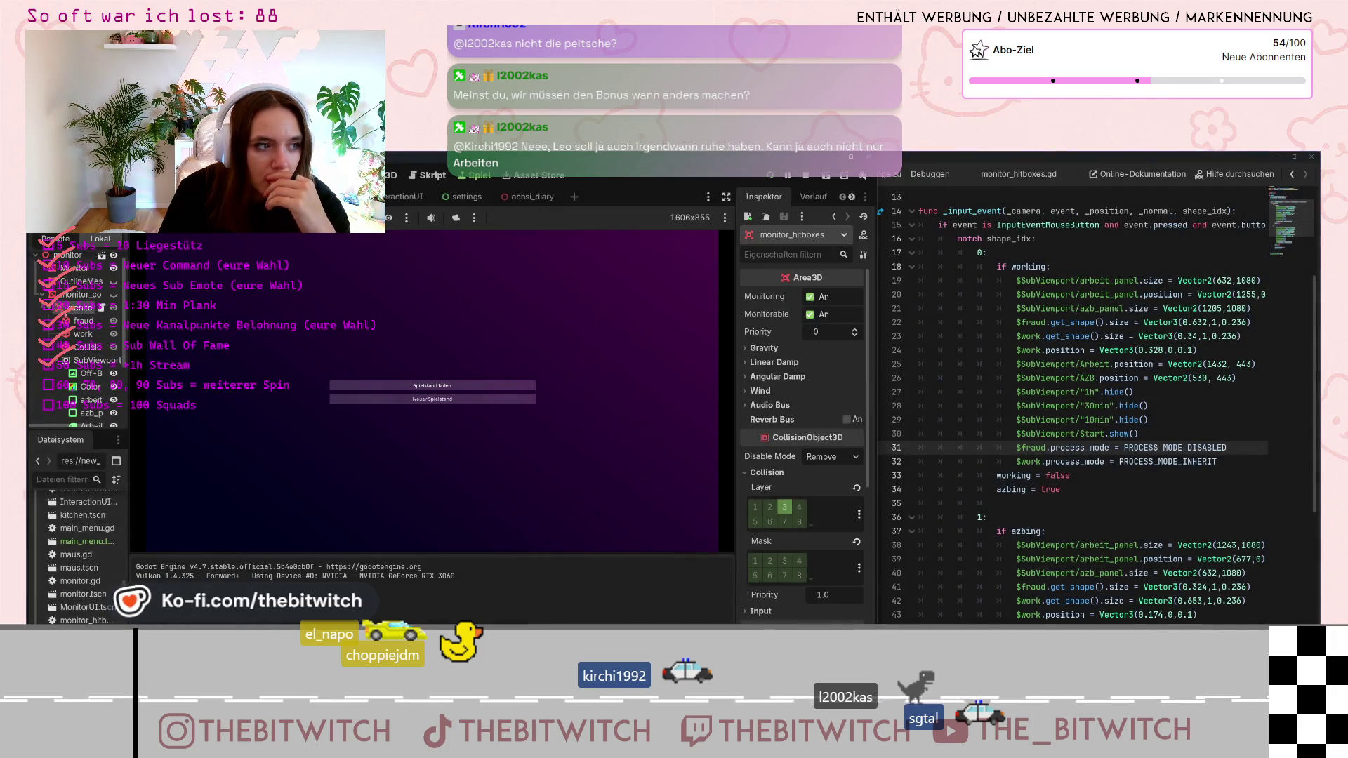
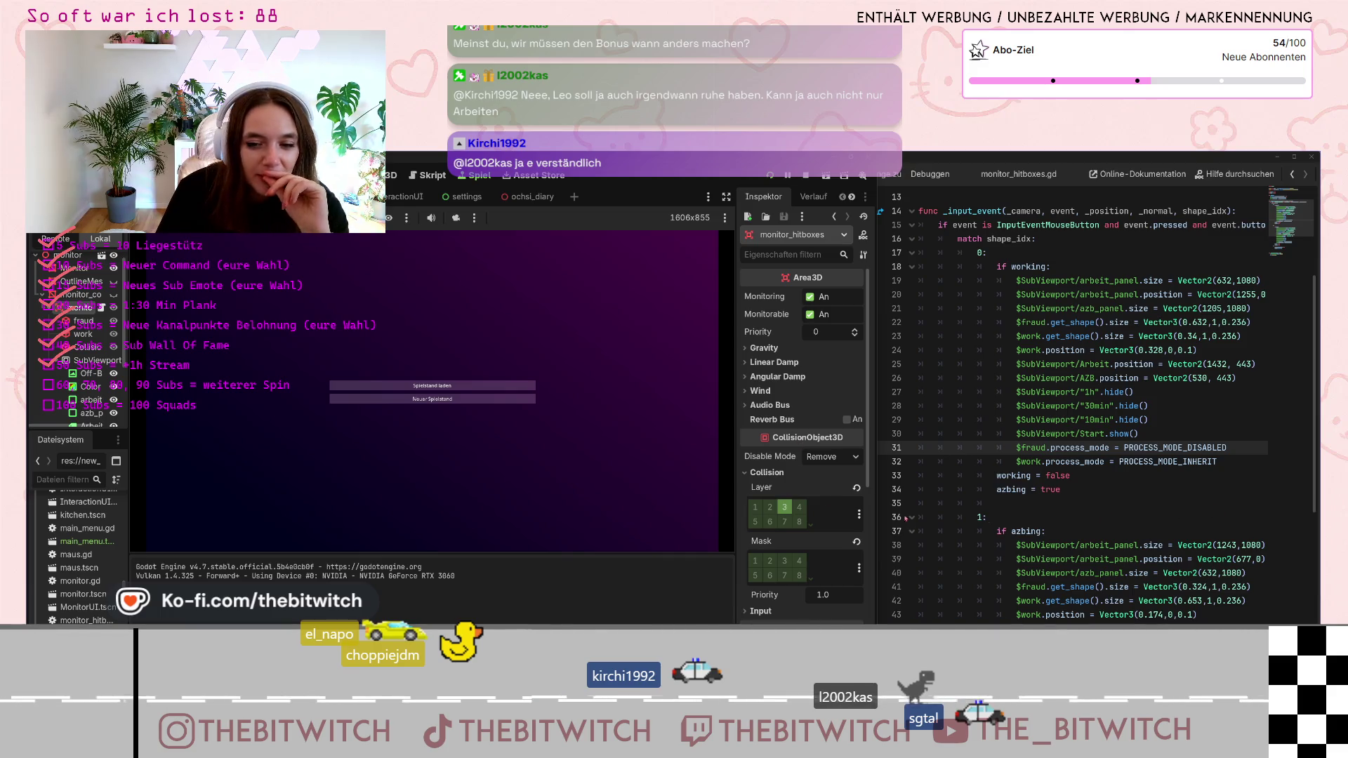
# Load the saved game, walk to the office desk, sit down and expand the green AZB panel
pyautogui.click(380, 388)
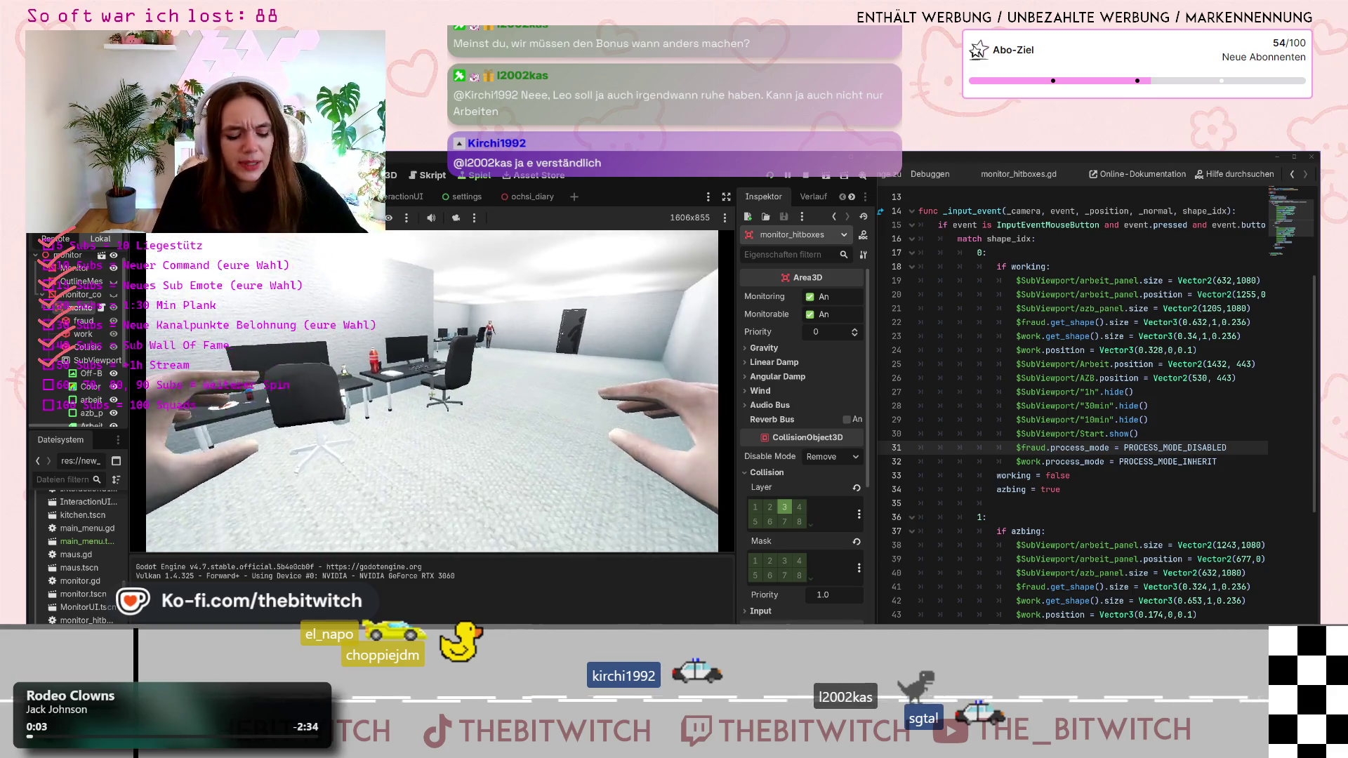
pyautogui.moveTo(432, 394)
pyautogui.press('w')
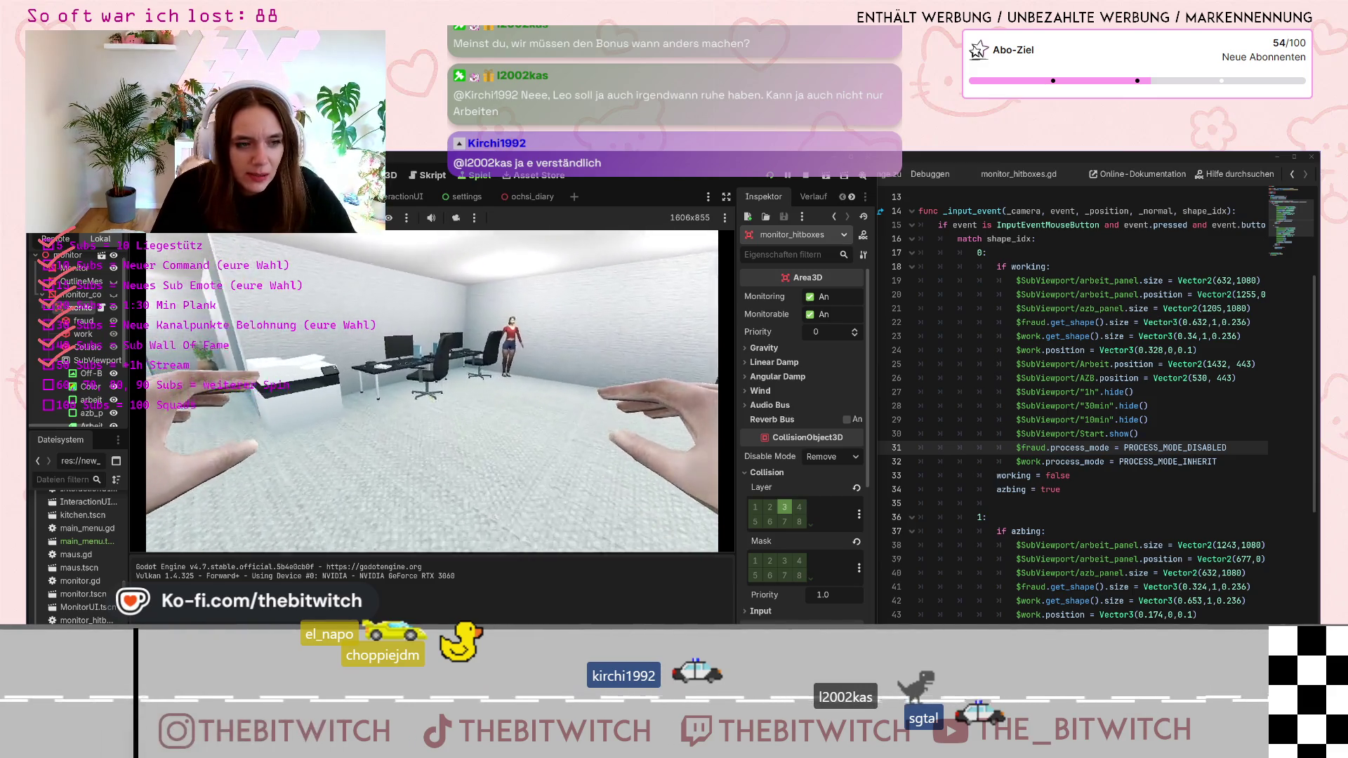
pyautogui.click(431, 395)
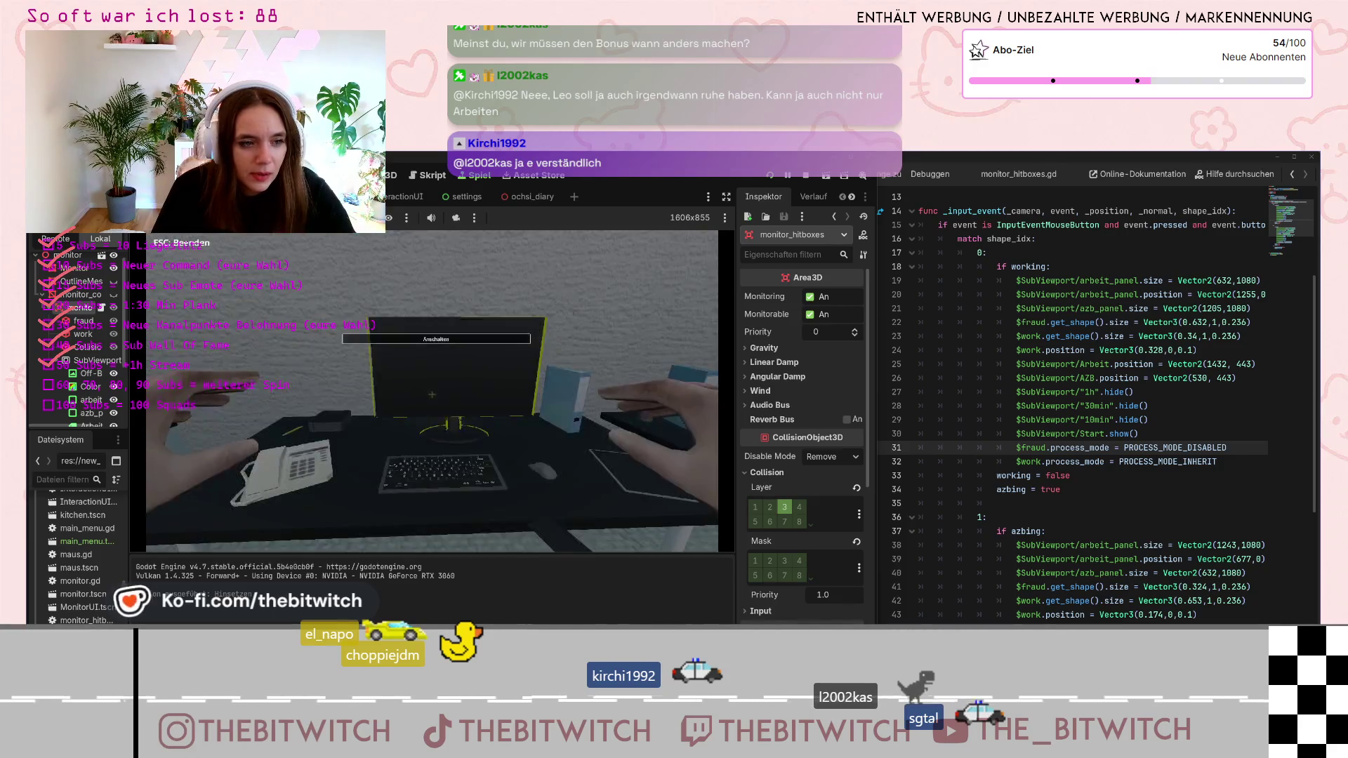
pyautogui.click(360, 465)
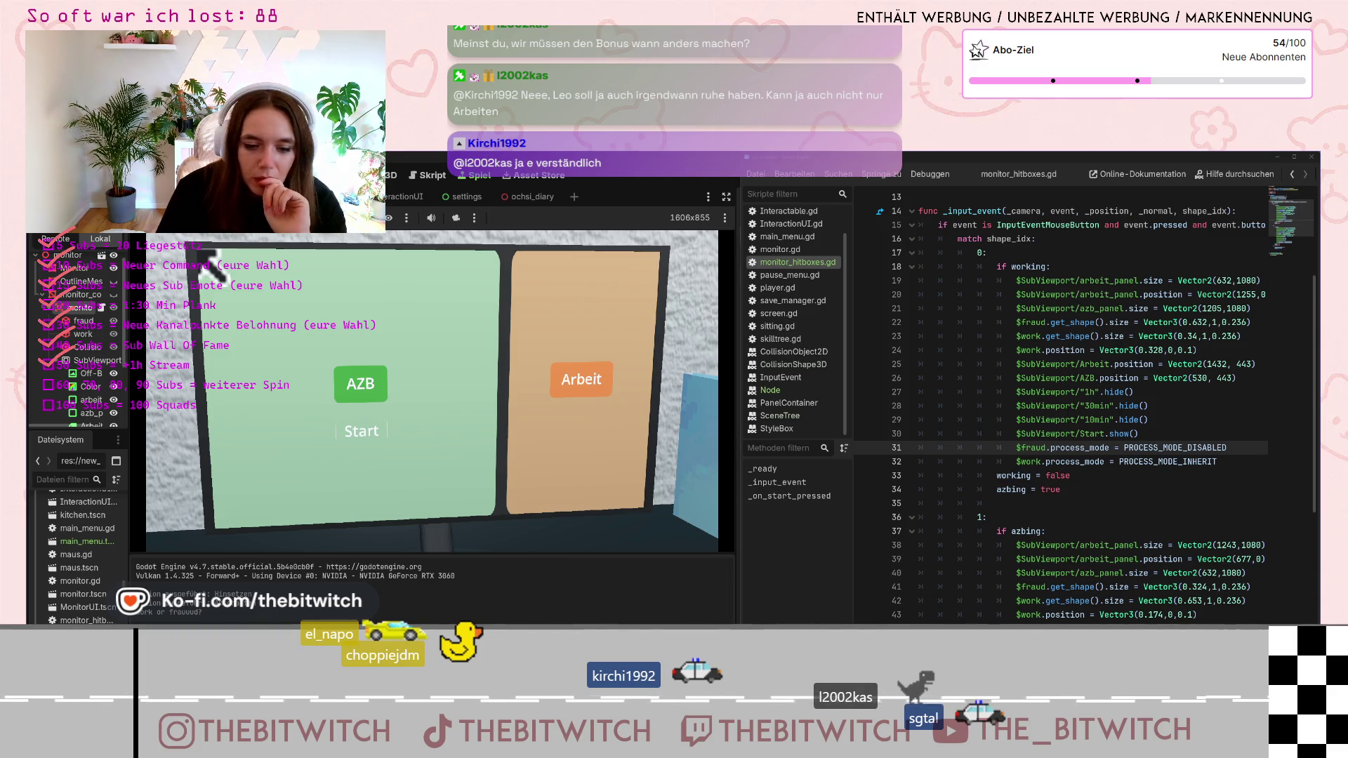
# Read the AI chat's answer on PROCESS_MODE_DISABLED and return to the Godot script
pyautogui.hotkey('alt', 'Tab')
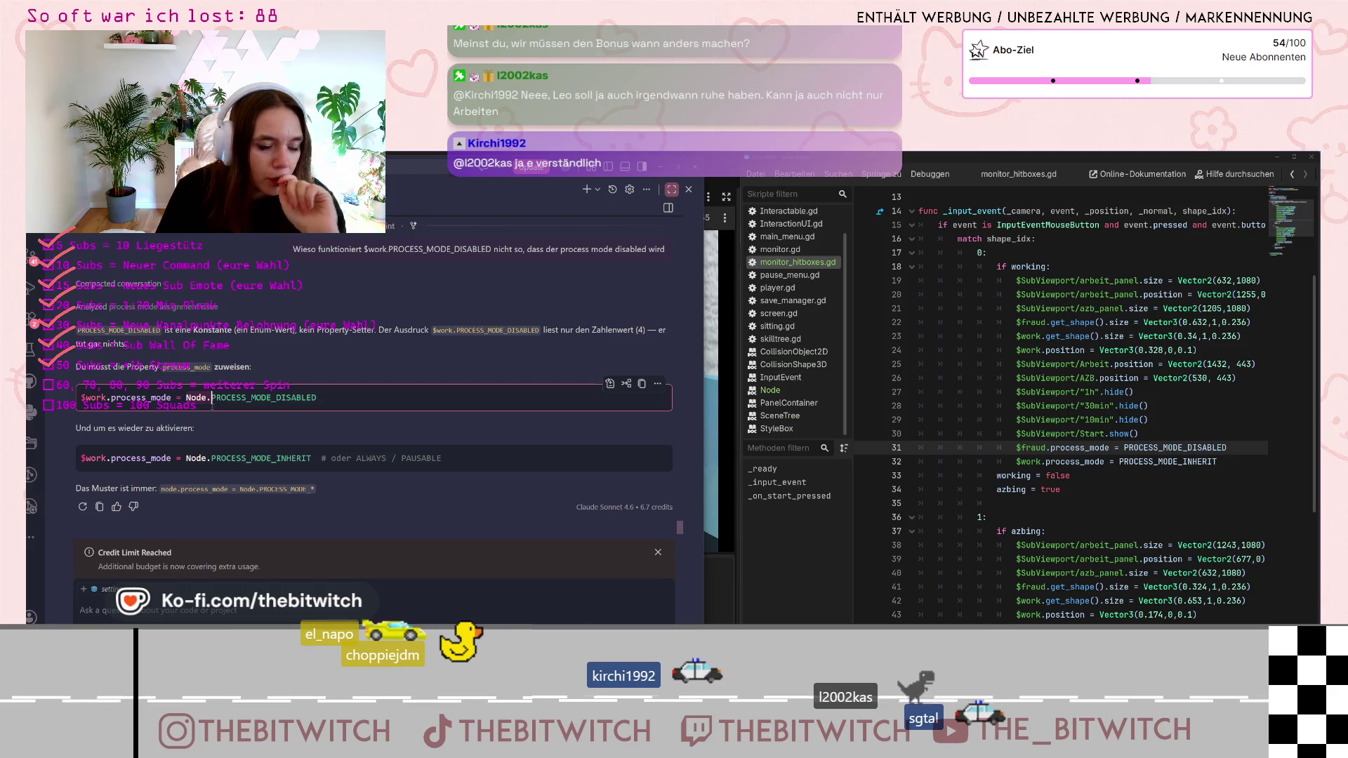
pyautogui.hotkey('alt', 'Tab')
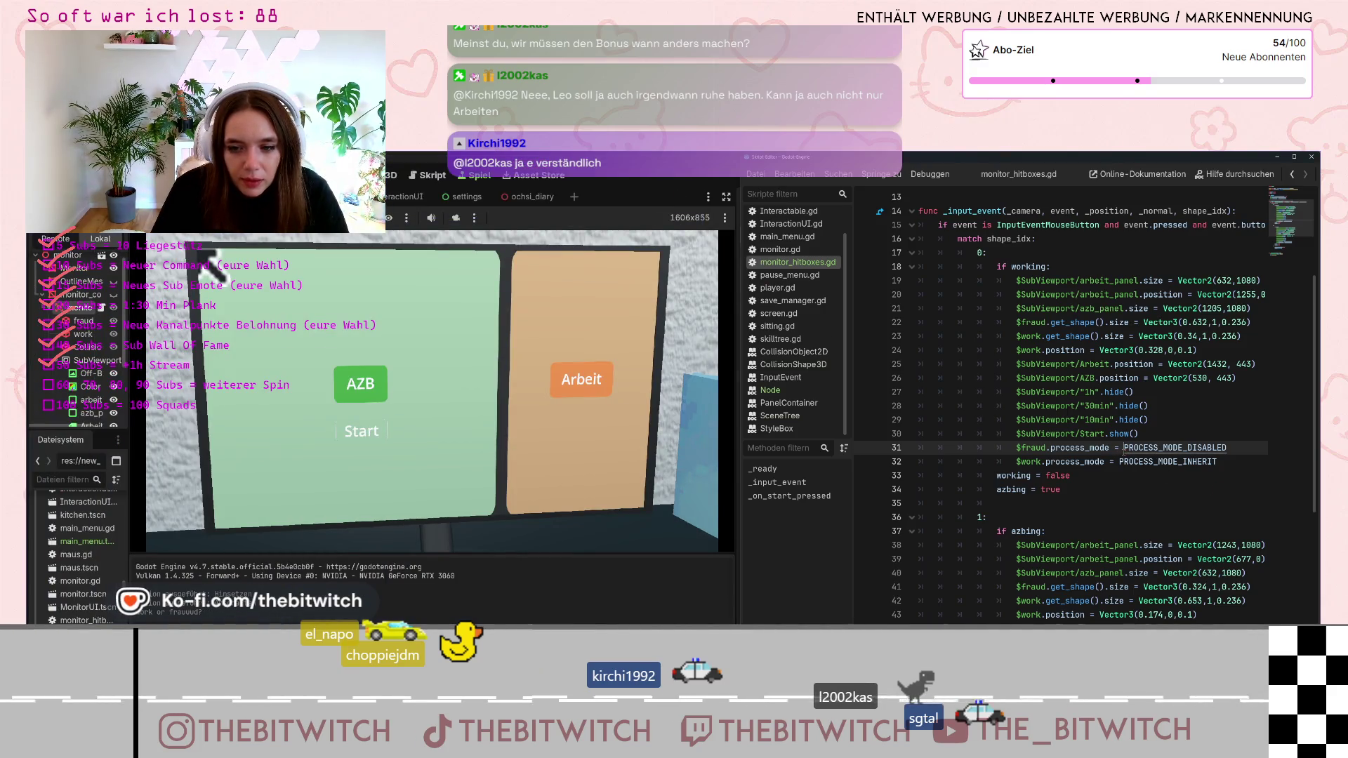
# Prefix Node. to the PROCESS_MODE constants on lines 31, 32 and 50, consulting the Node ProcessMode docs
pyautogui.write('Node.')
pyautogui.click(1119, 461)
pyautogui.write('Node.')
pyautogui.scroll(-4, 1138, 514)
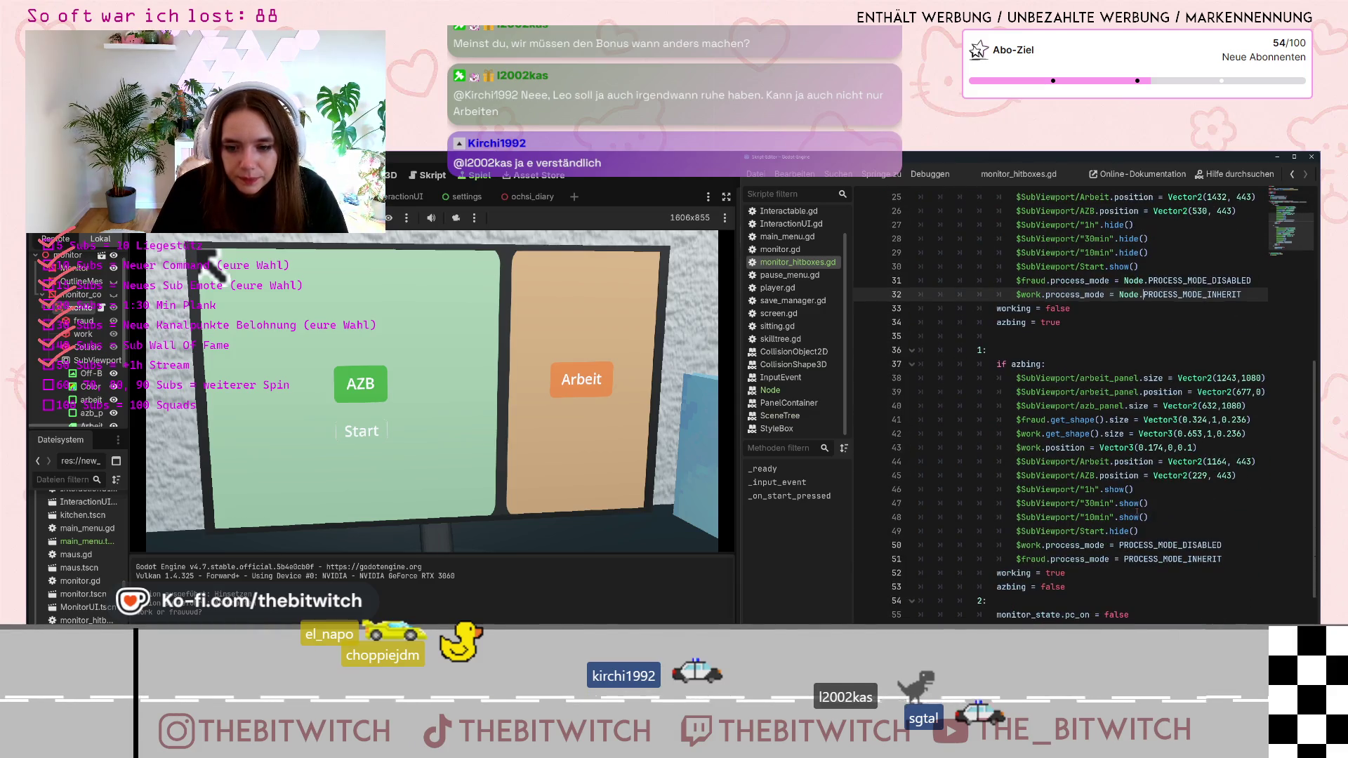
pyautogui.click(1119, 545)
pyautogui.write('Node.')
pyautogui.click(1124, 559)
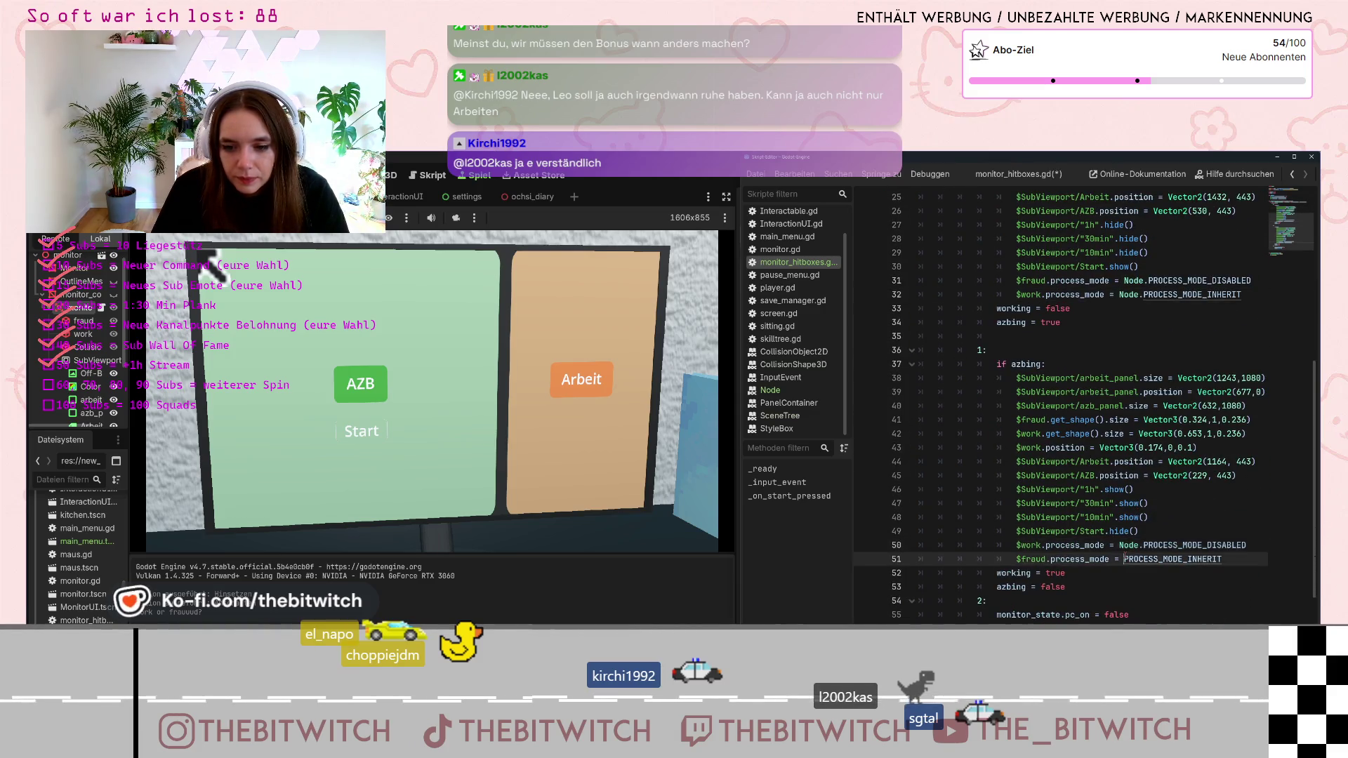
pyautogui.keyDown('ctrl'); pyautogui.click(1126, 559); pyautogui.keyUp('ctrl')
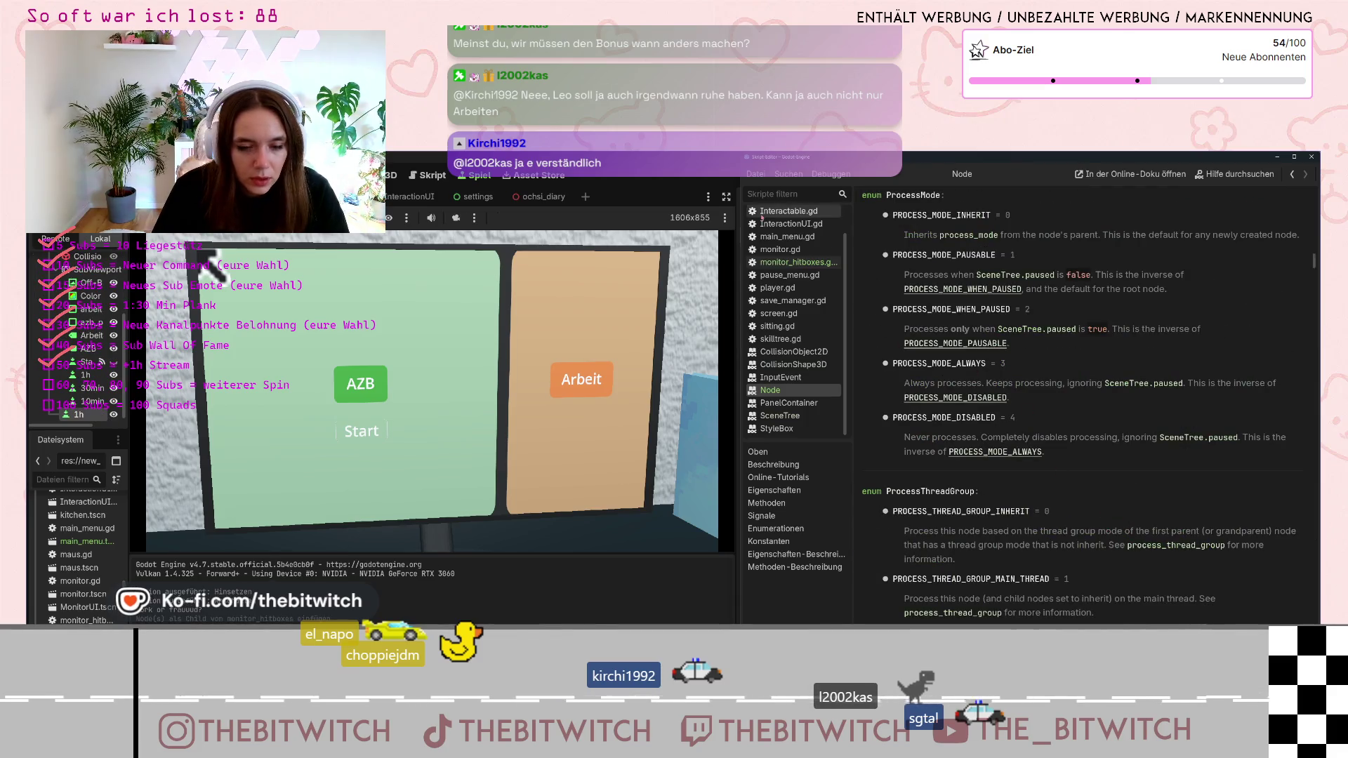
pyautogui.click(793, 262)
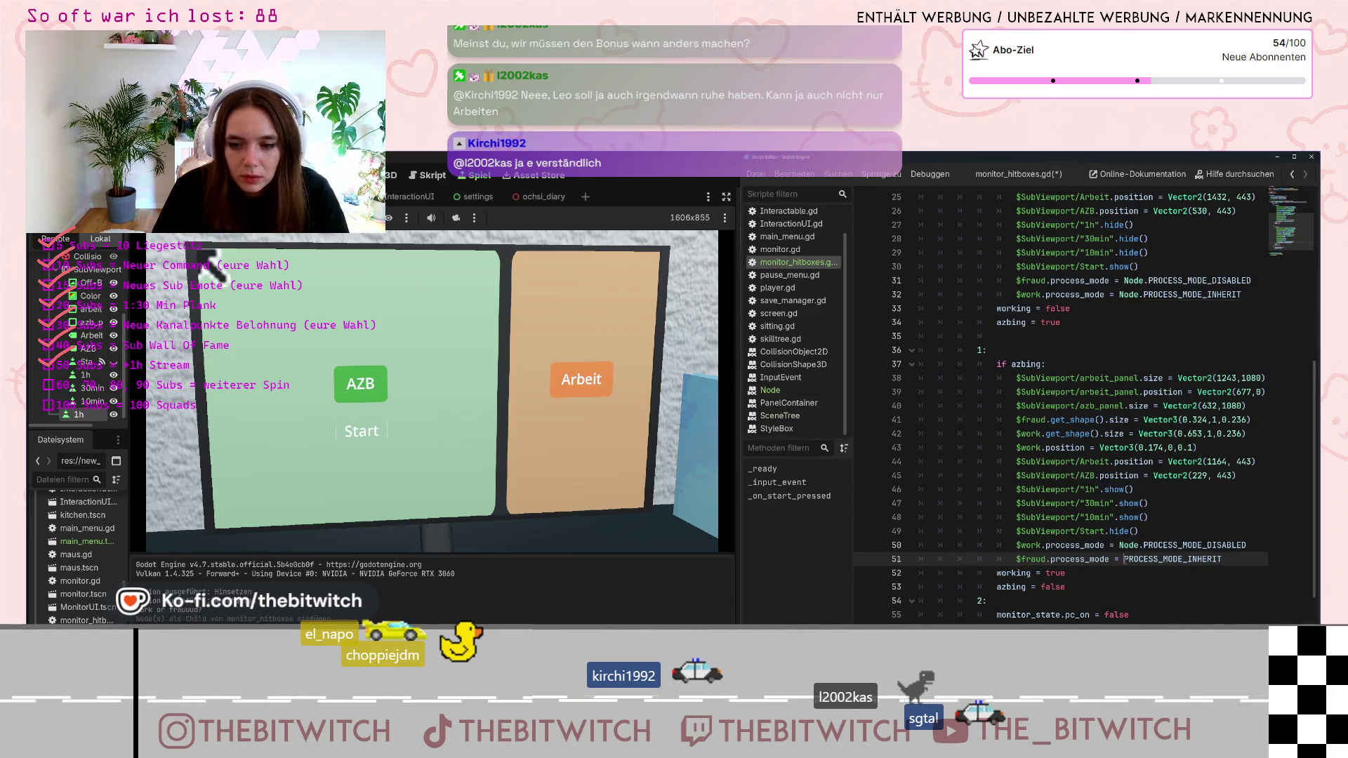
# Add the Node. prefix on lines 11 and 12 in _ready(), then relaunch the game with F5
pyautogui.scroll(5, 1110, 419)
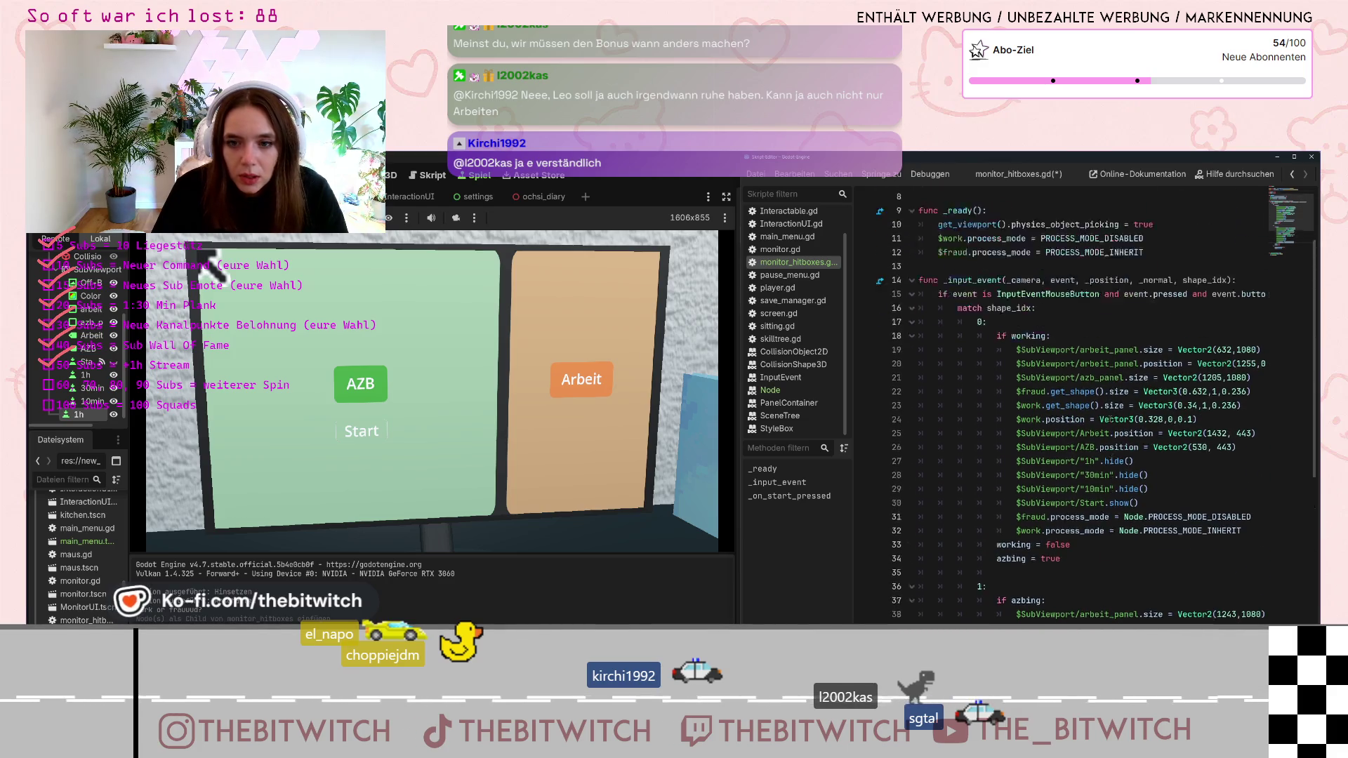
pyautogui.scroll(3, 1110, 419)
pyautogui.click(1036, 336)
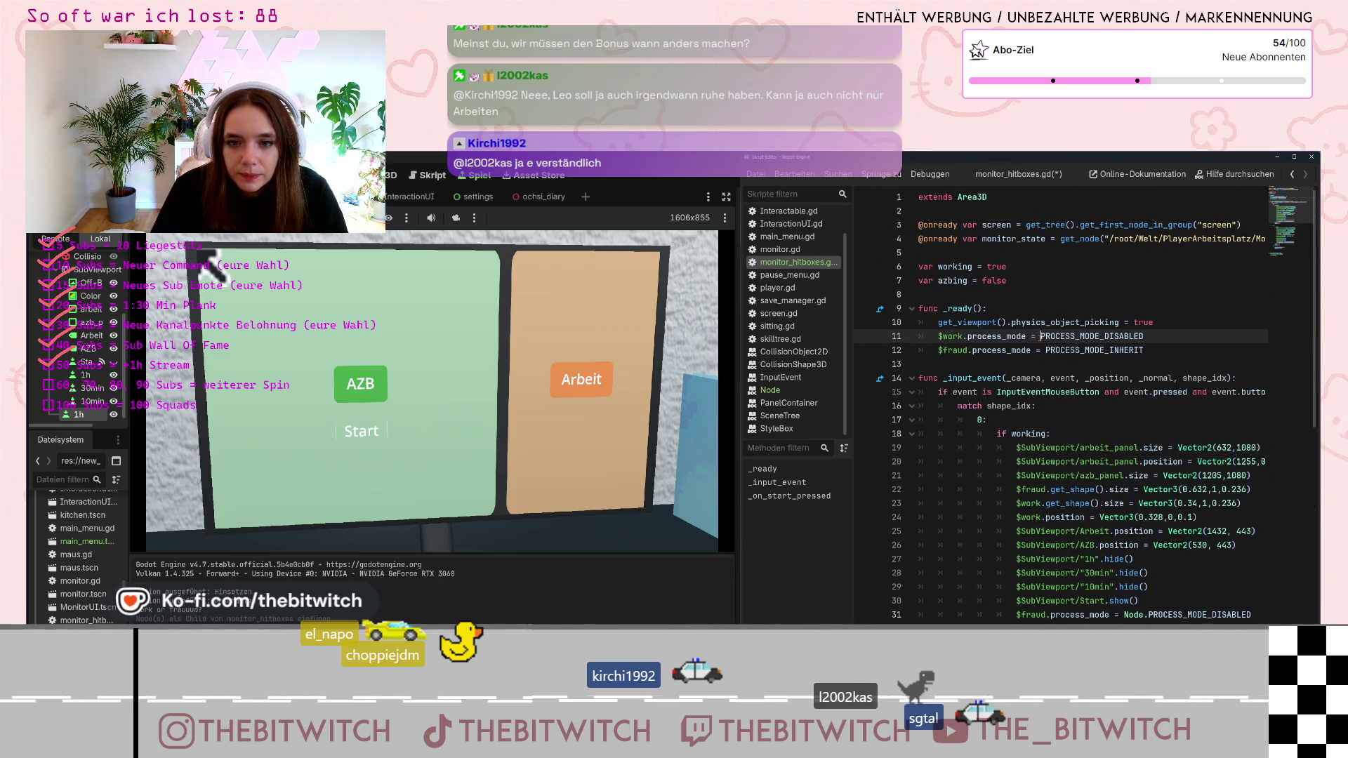
pyautogui.write('Node.')
pyautogui.click(1045, 350)
pyautogui.write('Node.')
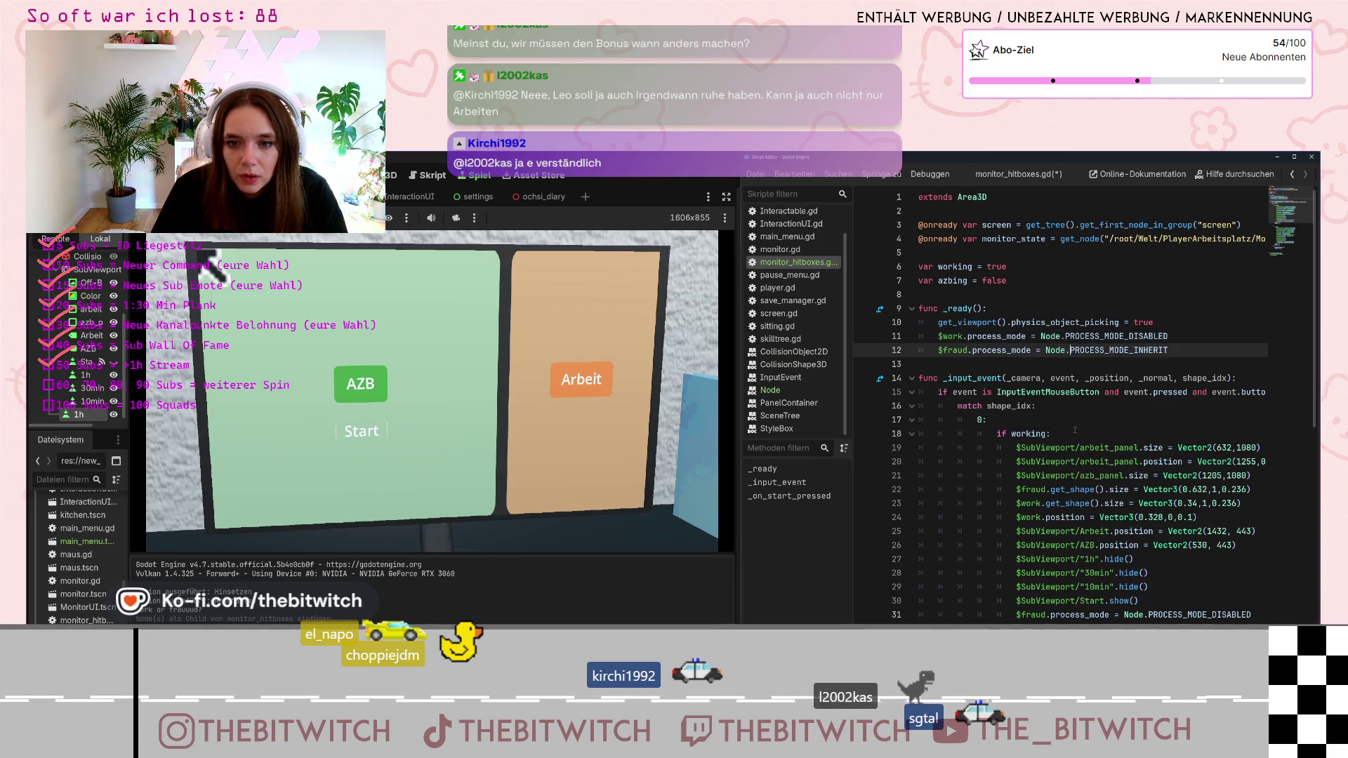
pyautogui.click(1051, 433)
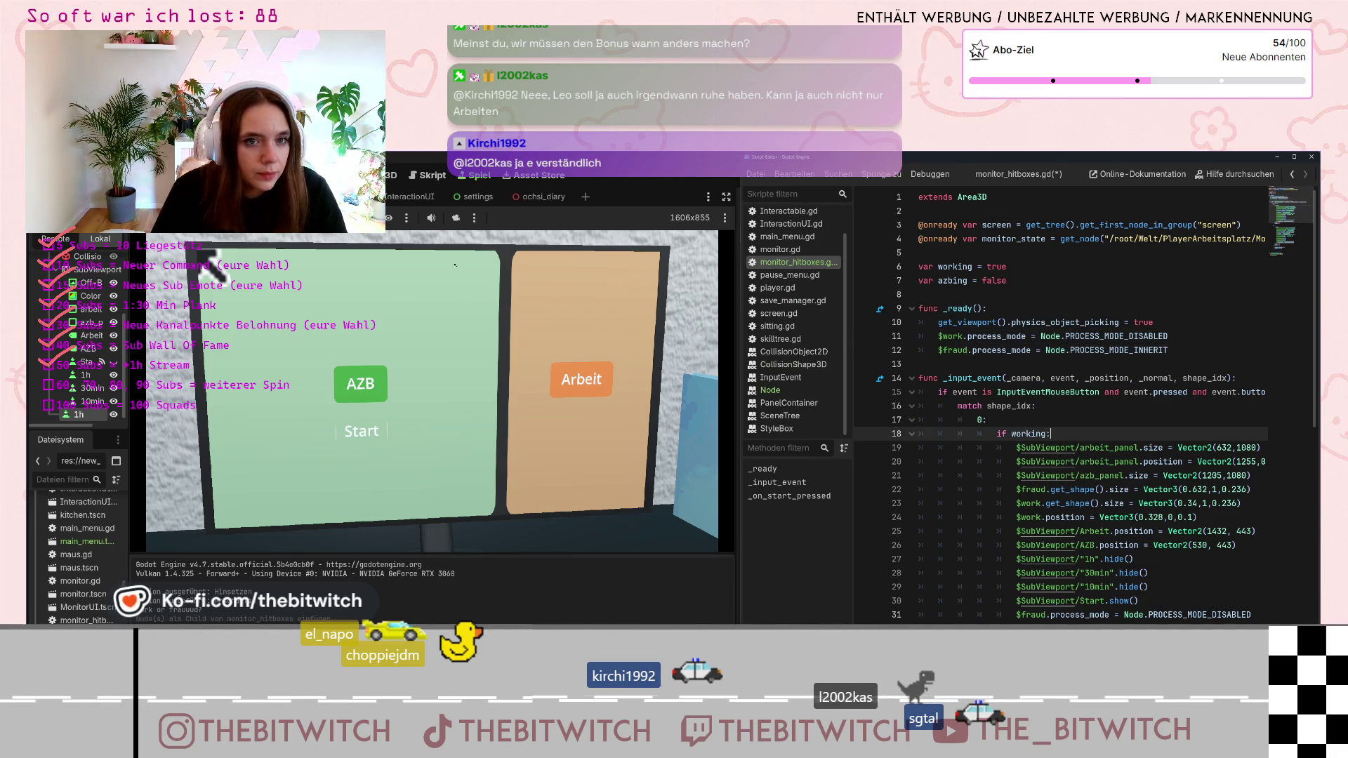
pyautogui.press('F5')
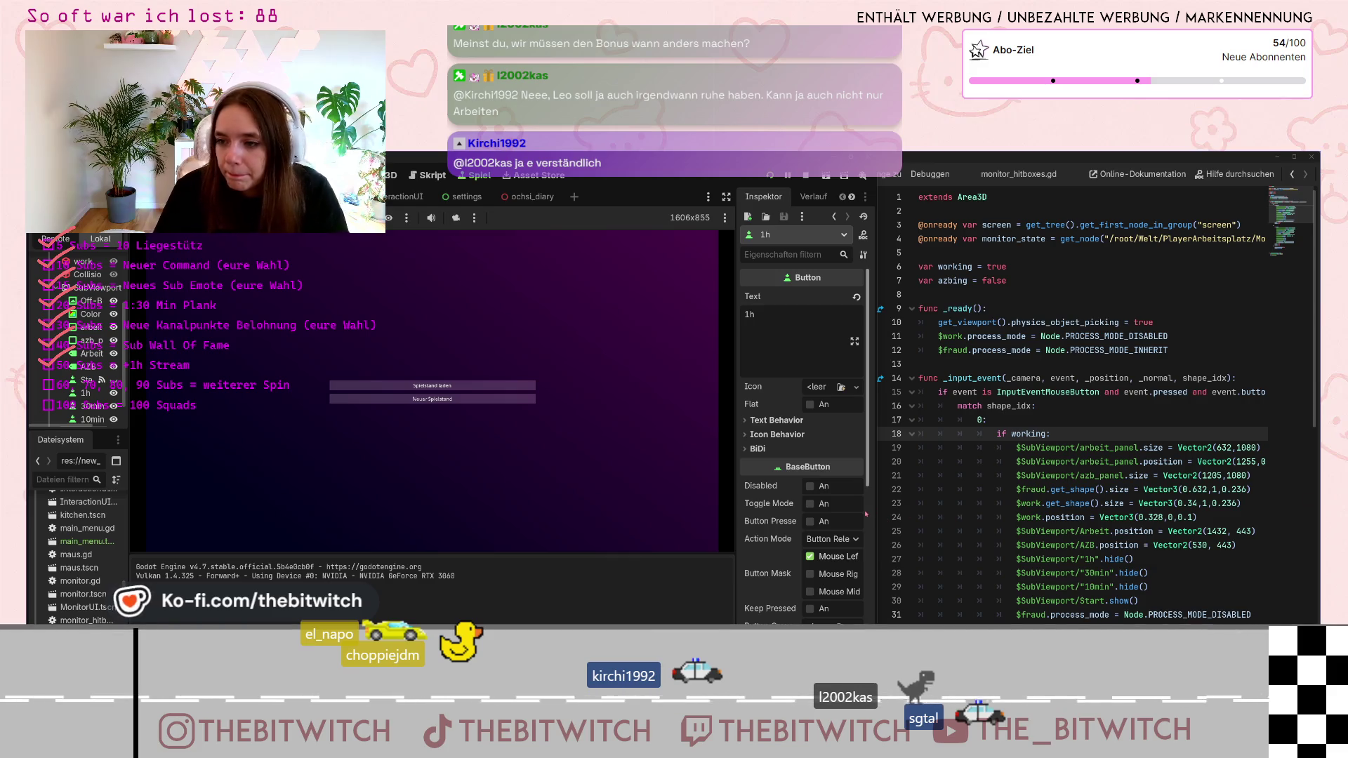
# Load the saved game, pause it and delete the 1h button node
pyautogui.click(391, 387)
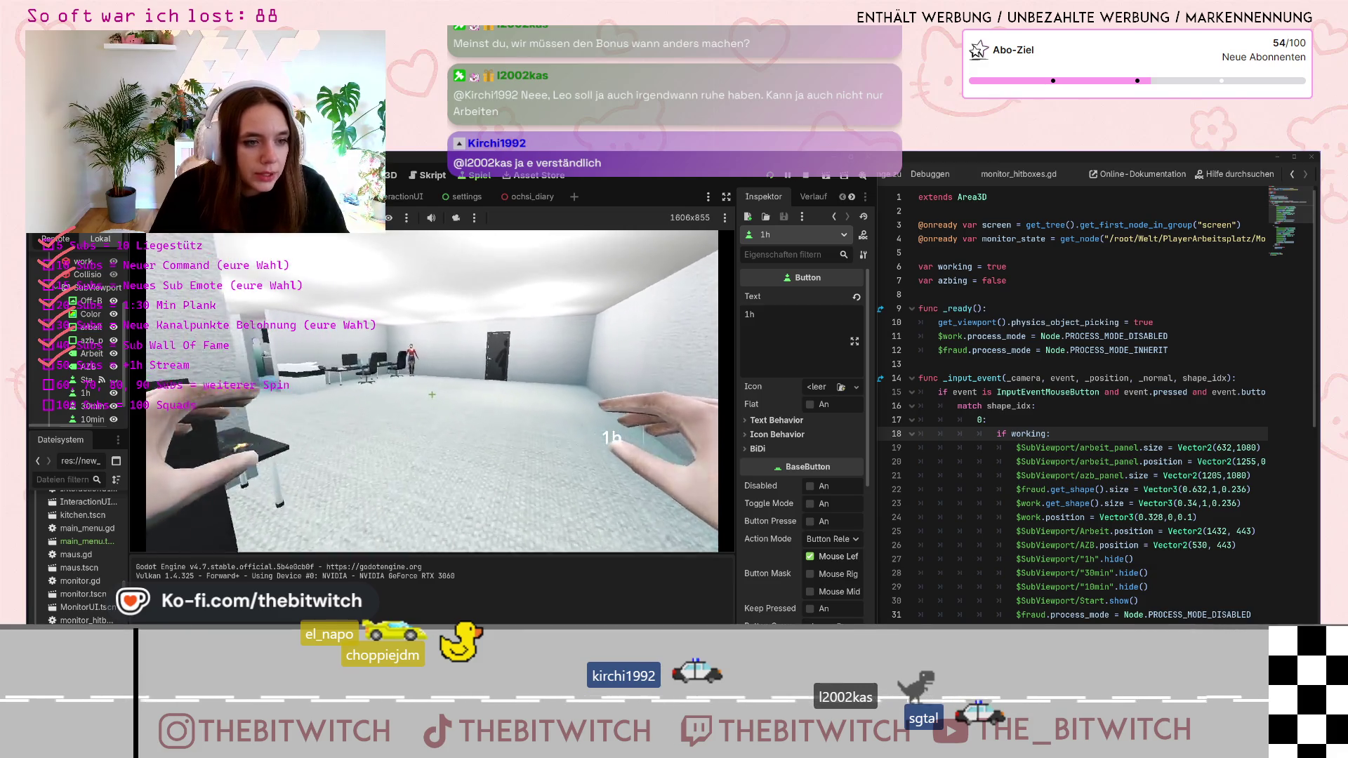
pyautogui.press('s')
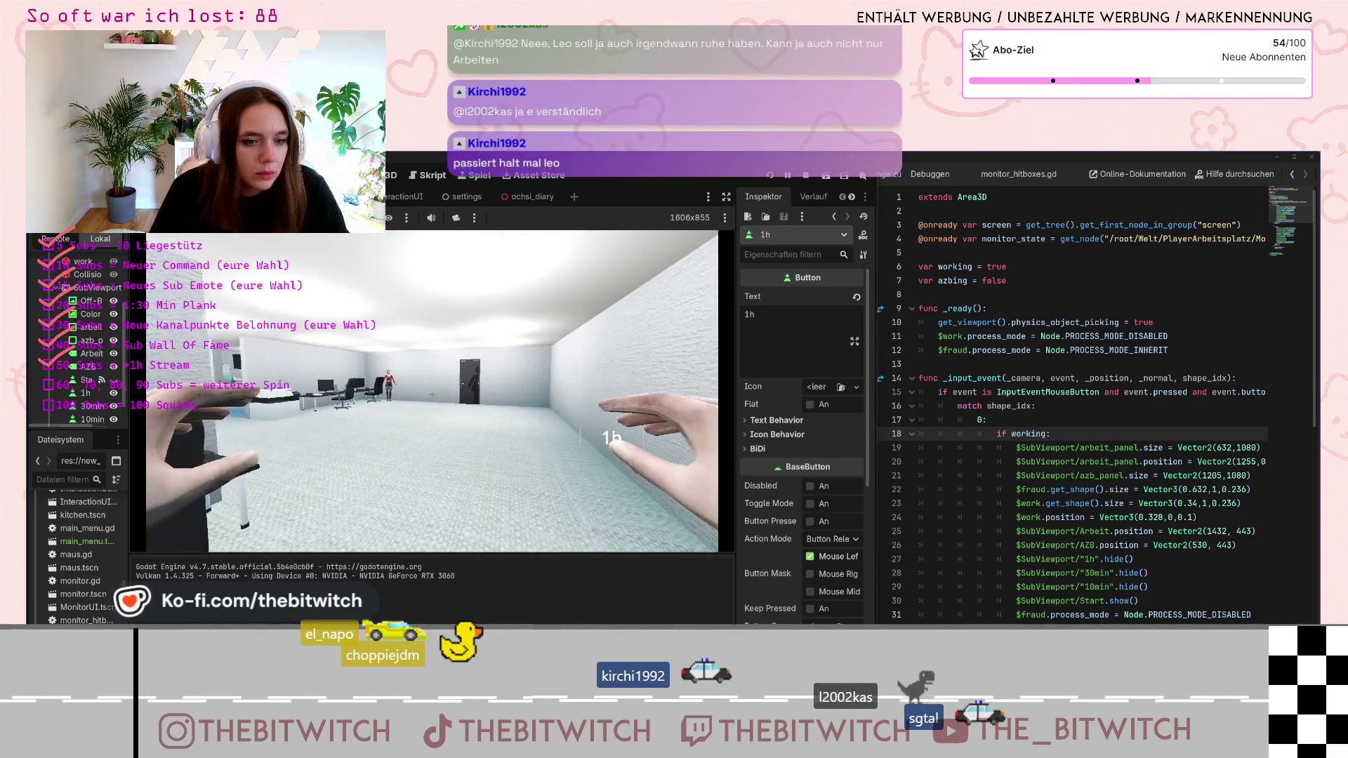
pyautogui.press('Escape')
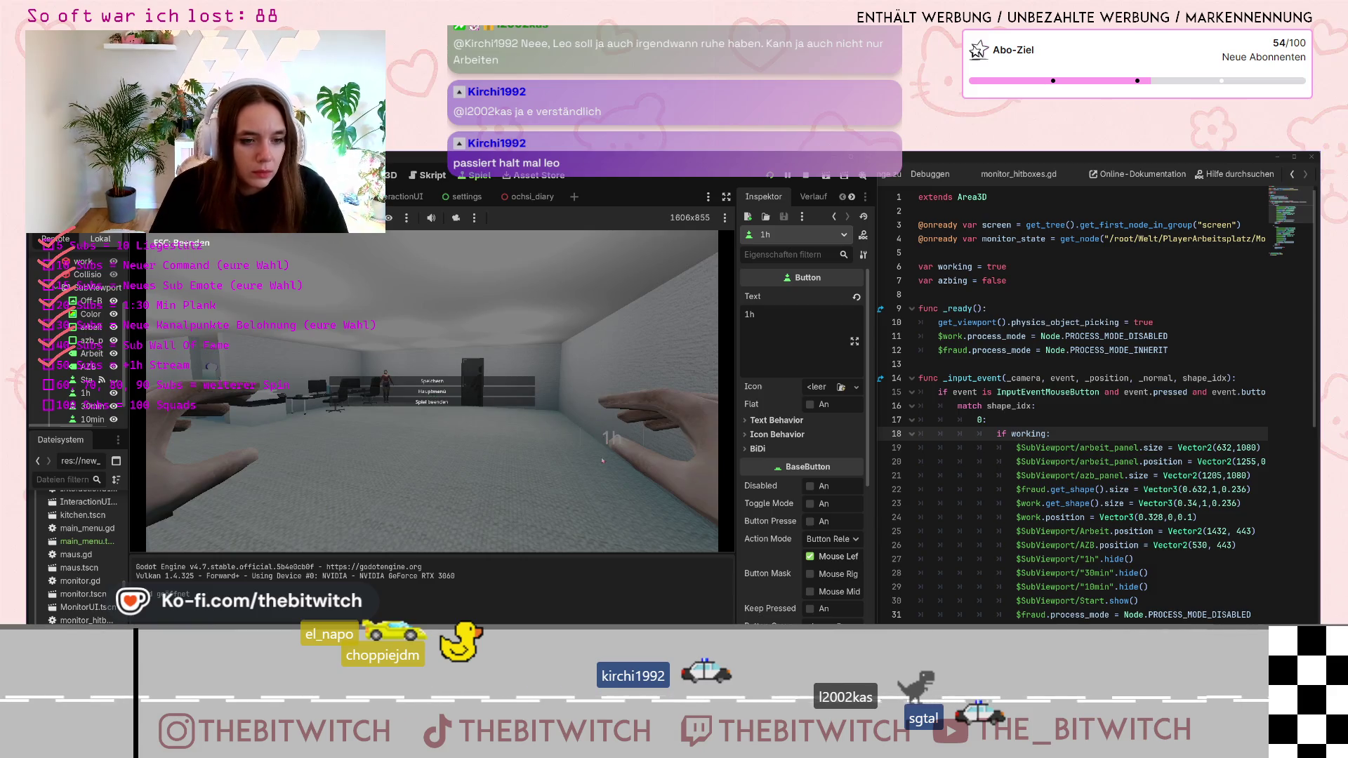
pyautogui.moveTo(629, 446)
pyautogui.mouseDown()
pyautogui.moveTo(82, 390)
pyautogui.moveTo(397, 394)
pyautogui.moveTo(421, 417)
pyautogui.mouseUp()
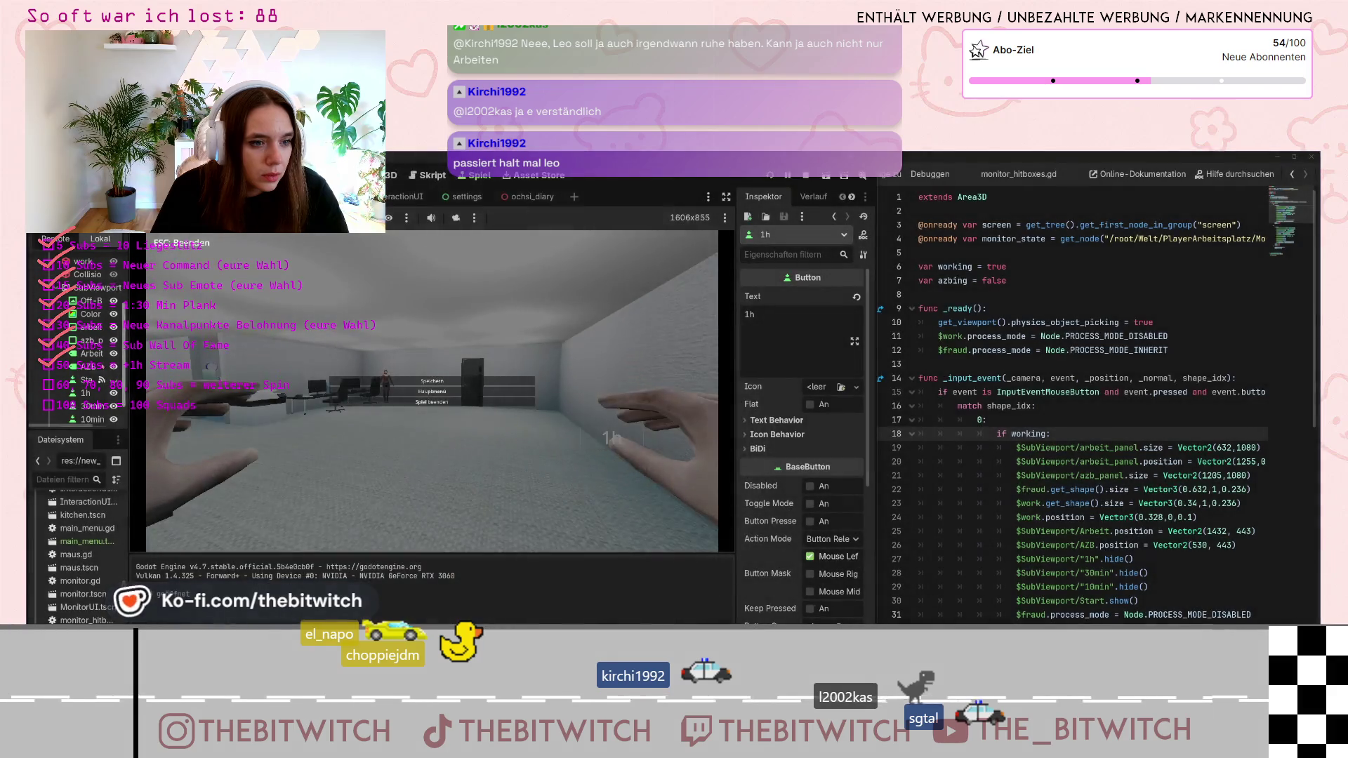
pyautogui.scroll(-1, 90, 417)
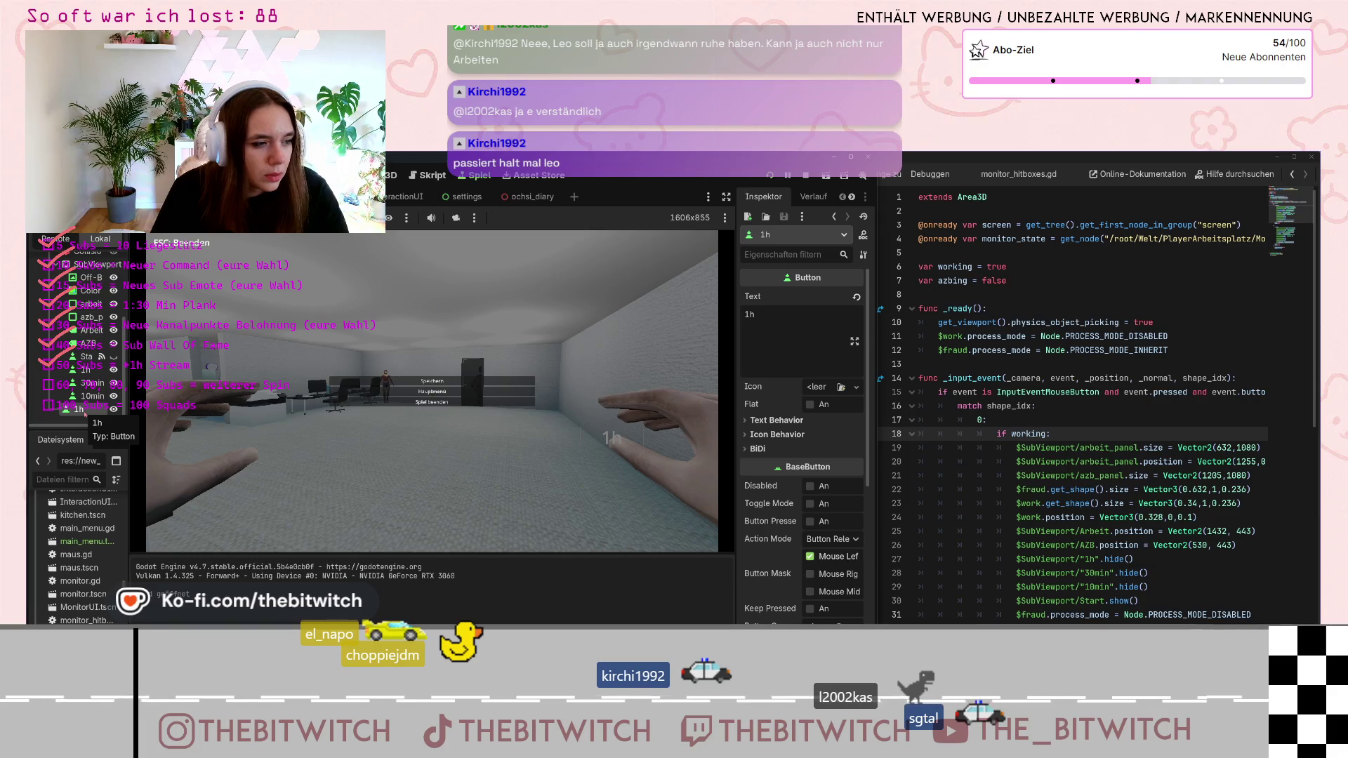
pyautogui.press('Delete')
pyautogui.press('Return')
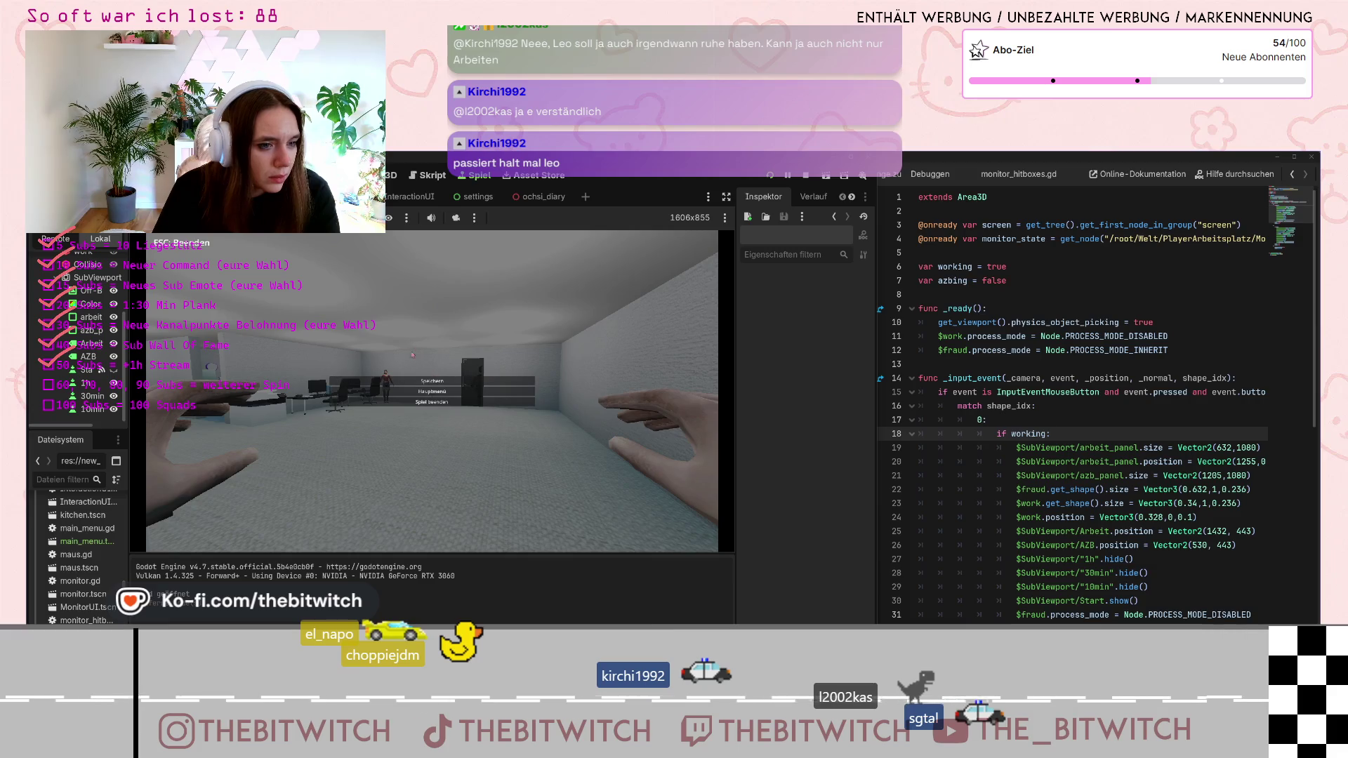
# Resume play, sit at the desk, switch on the monitor and expand the AZB panel
pyautogui.press('Escape')
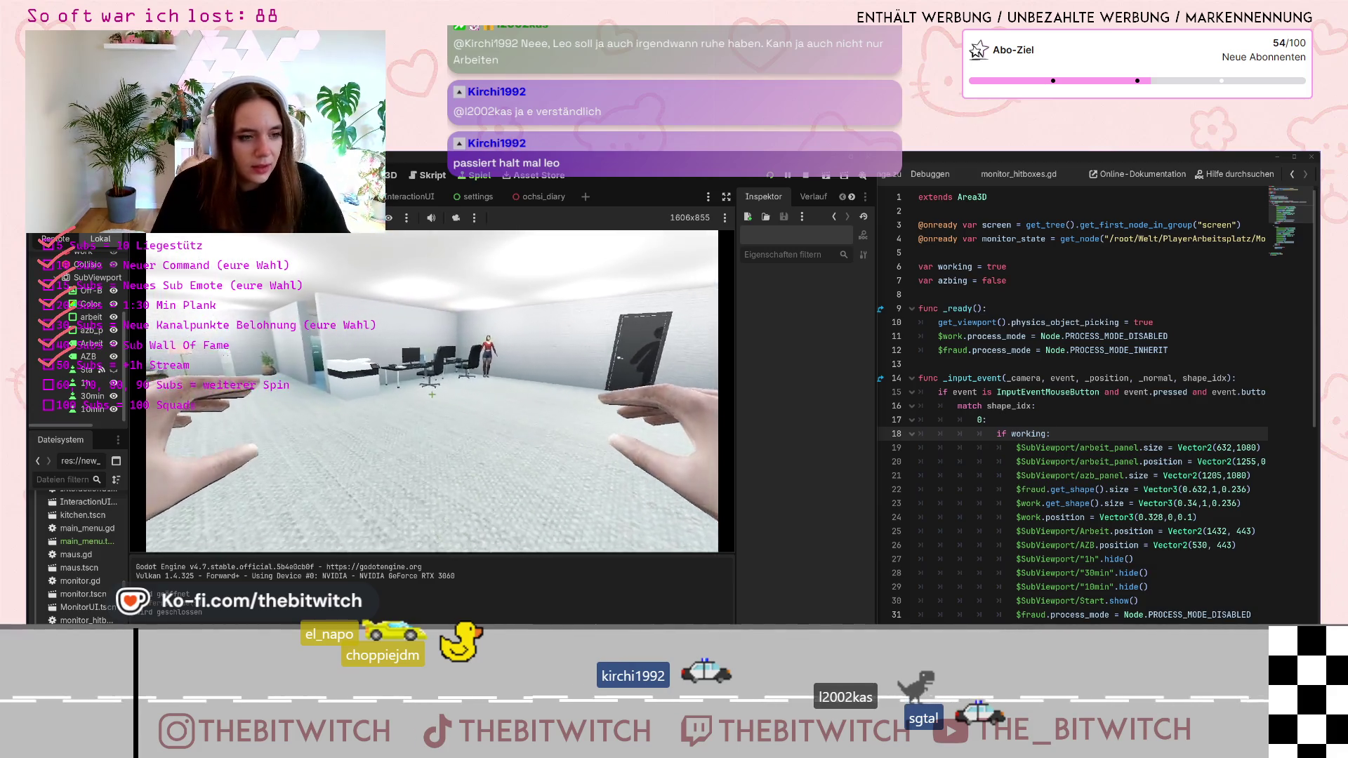
pyautogui.click(432, 395)
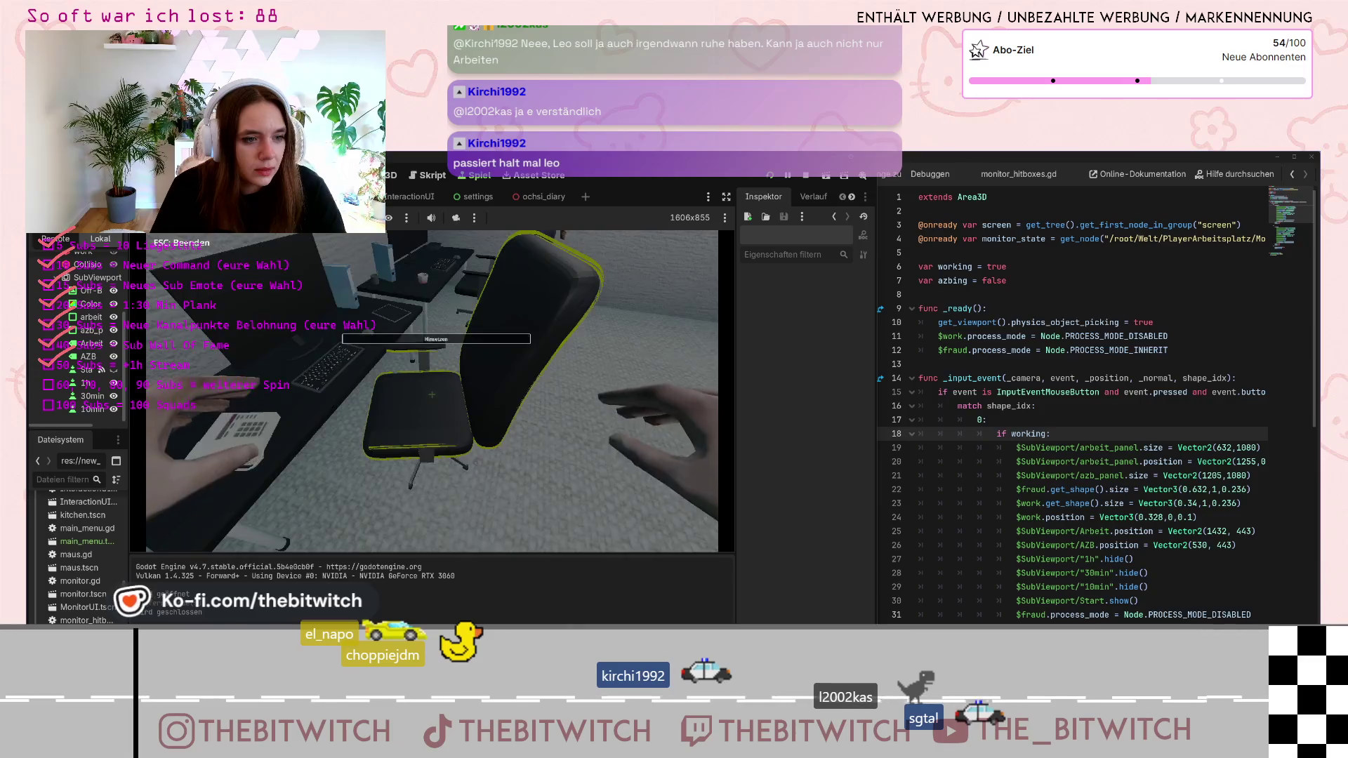
pyautogui.click(432, 395)
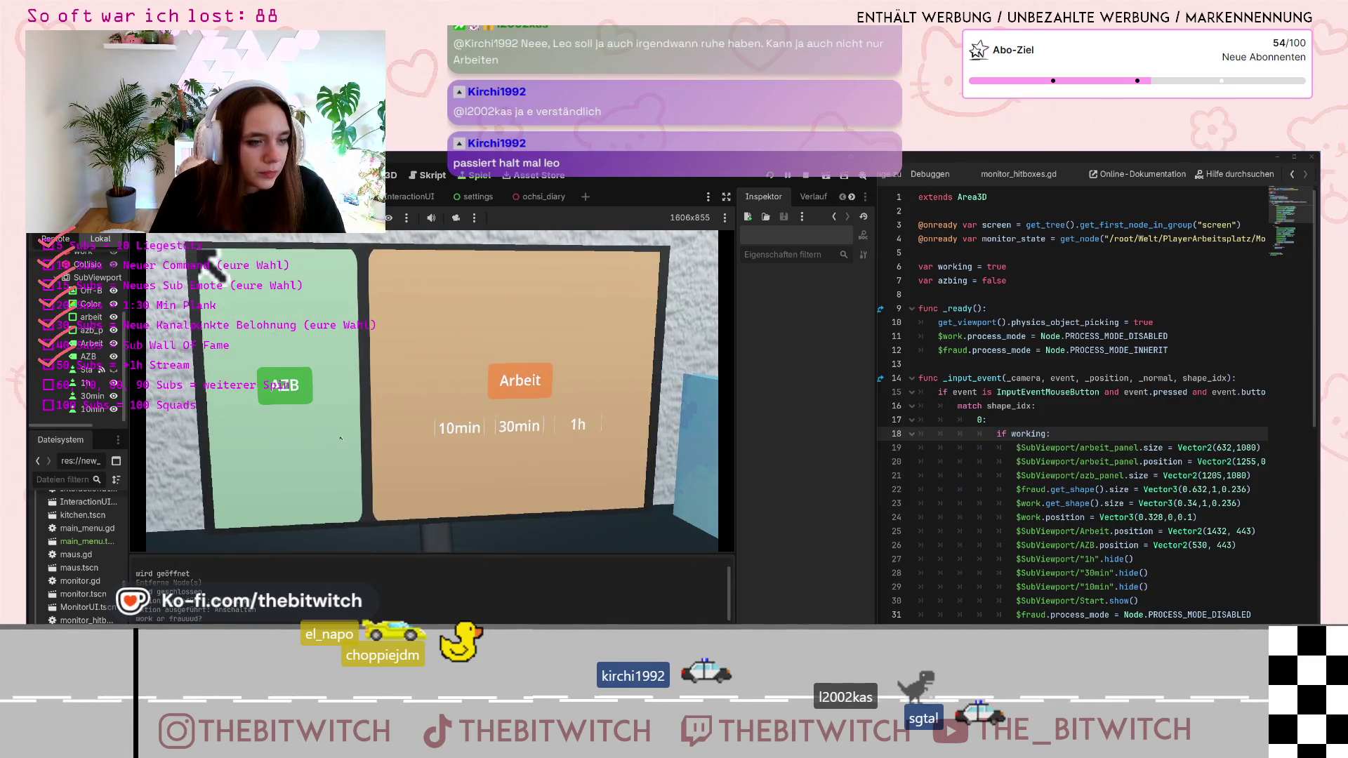
pyautogui.click(340, 438)
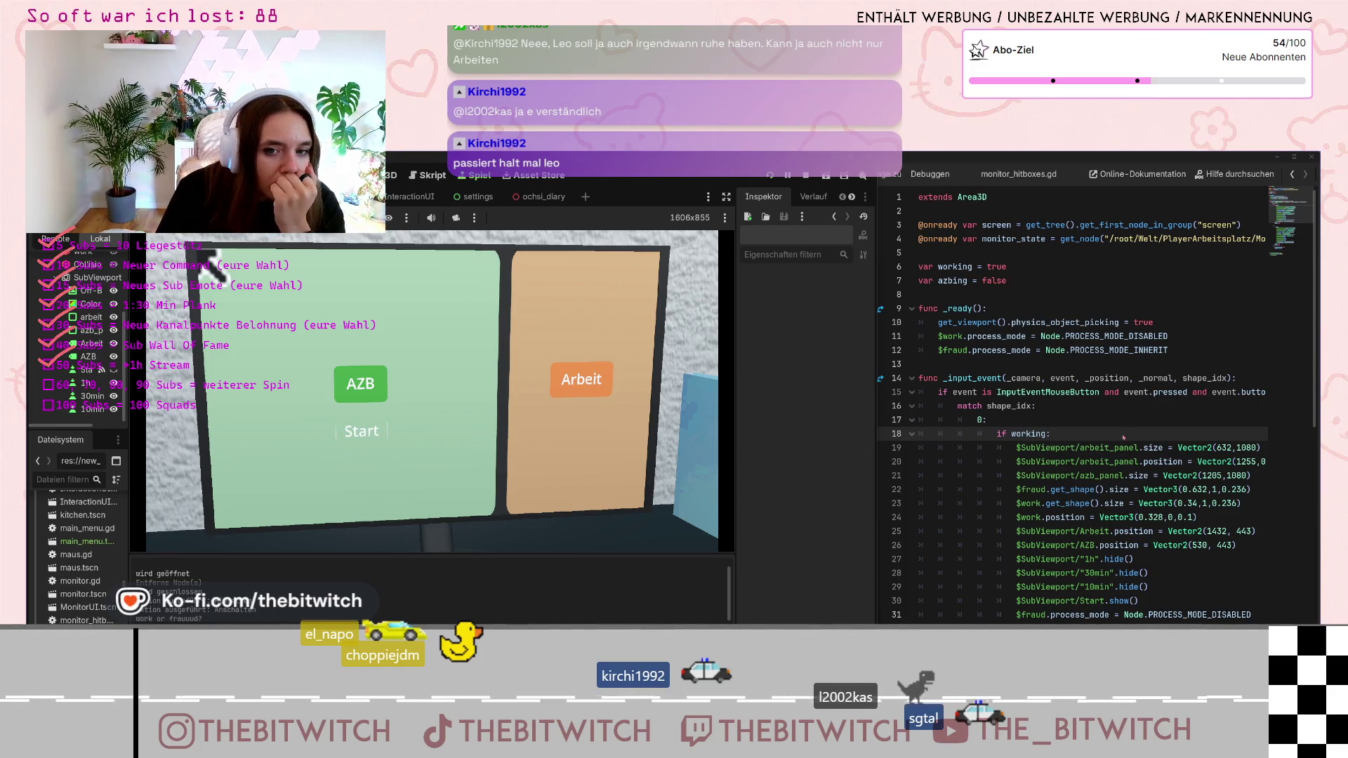
# Scroll monitor_hitboxes.gd to line 28 and bring the Claude chat back up
pyautogui.scroll(-9, 1123, 437)
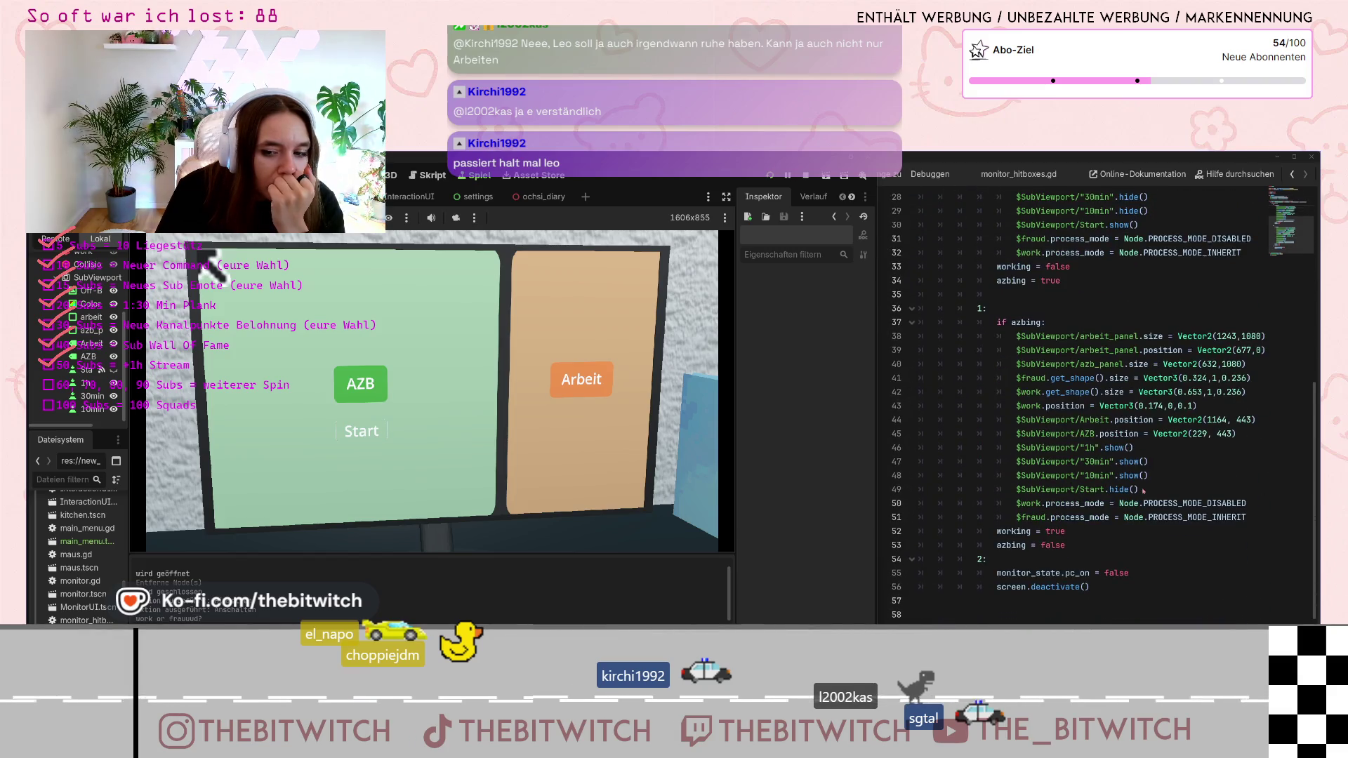
pyautogui.click(1118, 501)
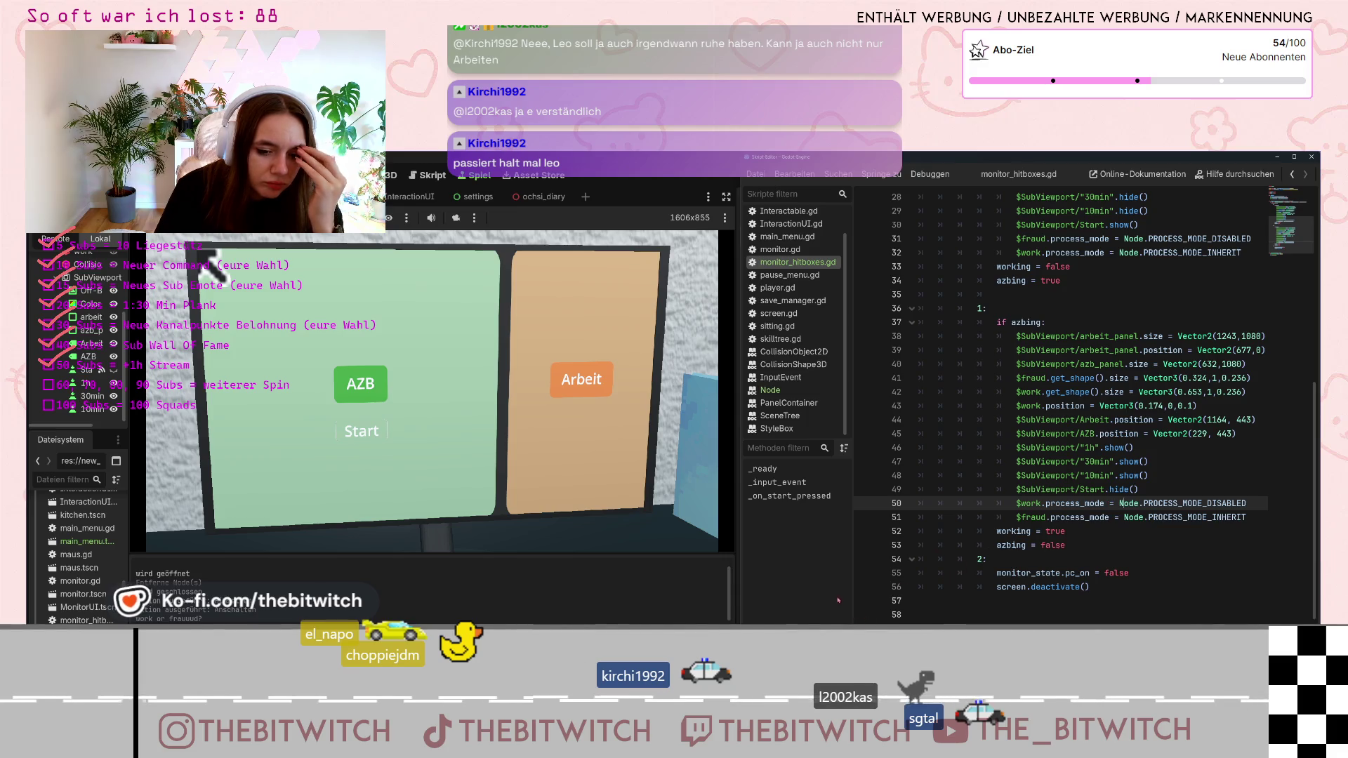
pyautogui.hotkey('alt', 'Tab')
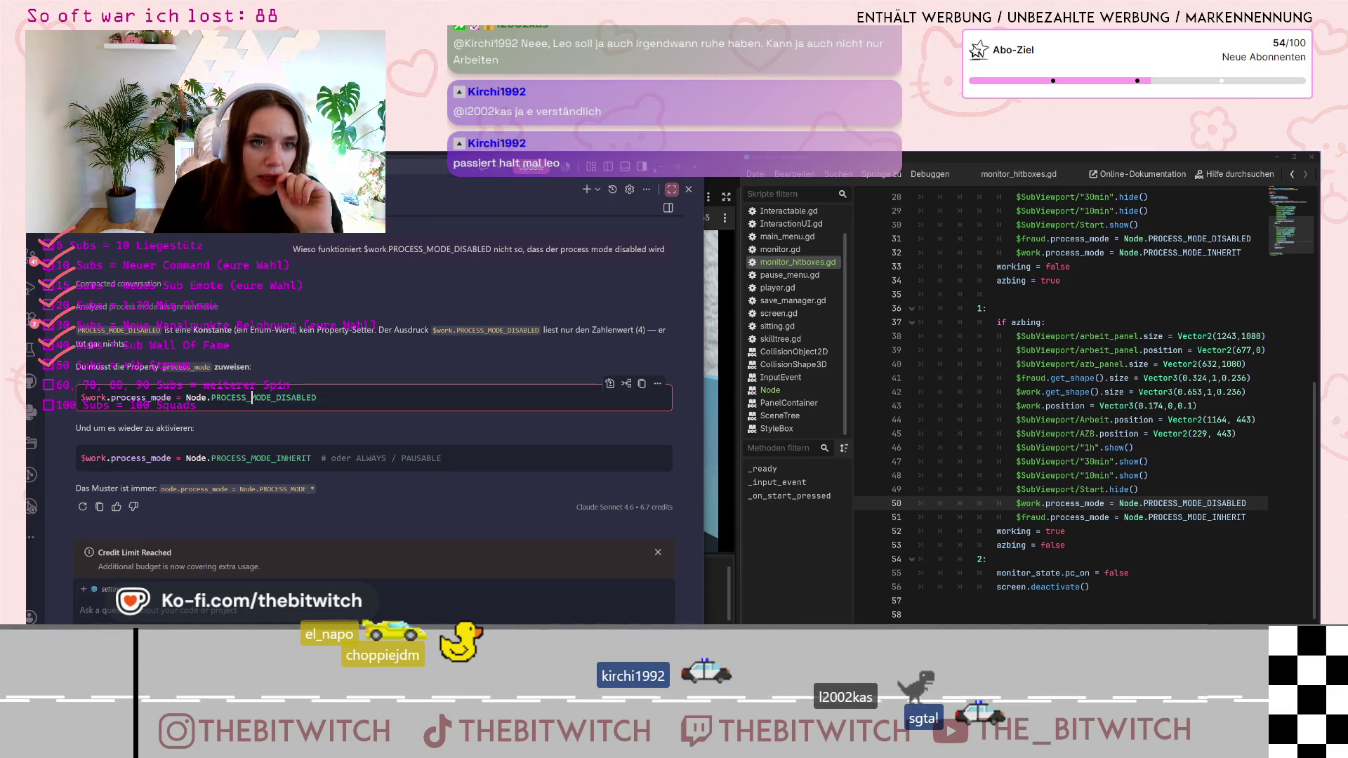
# Inspect the scene nodes beneath the in-game Start label, then close the node list
pyautogui.click(660, 166)
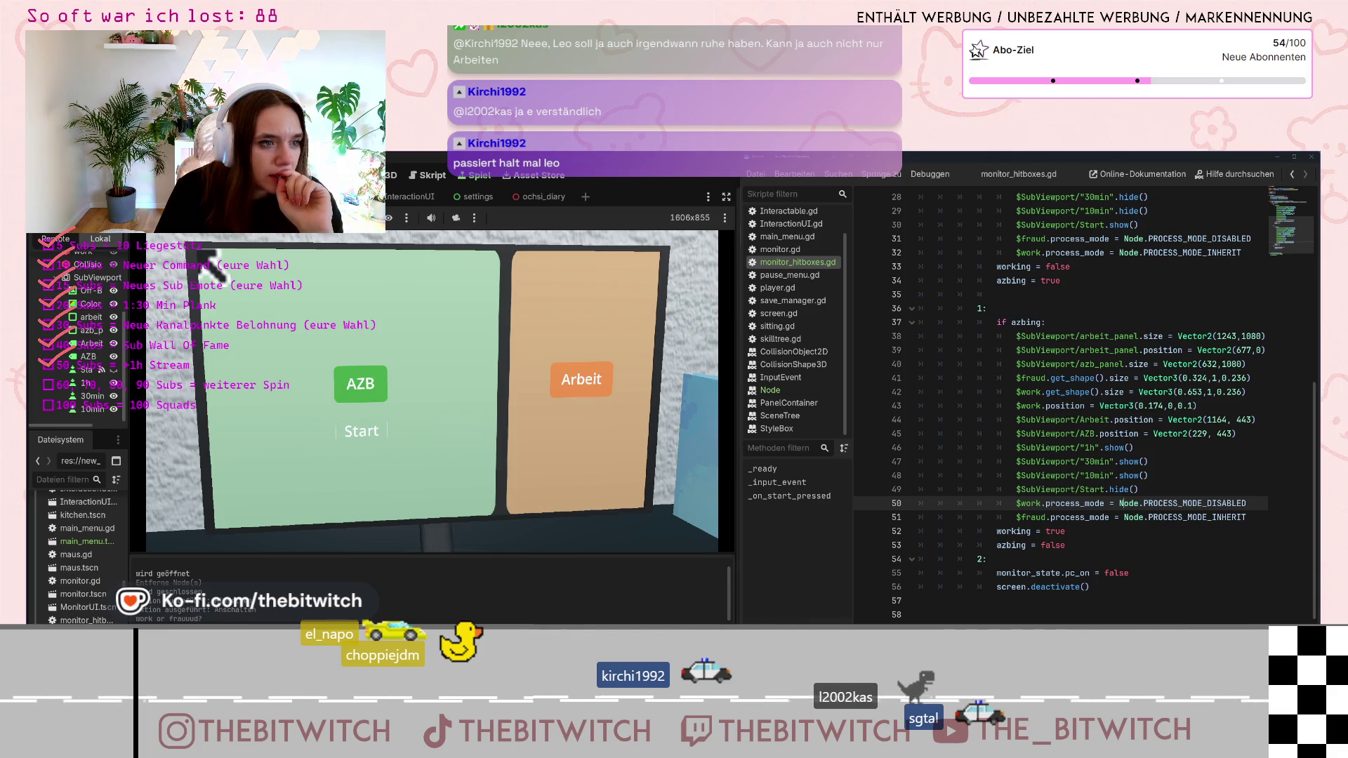
pyautogui.rightClick(406, 453)
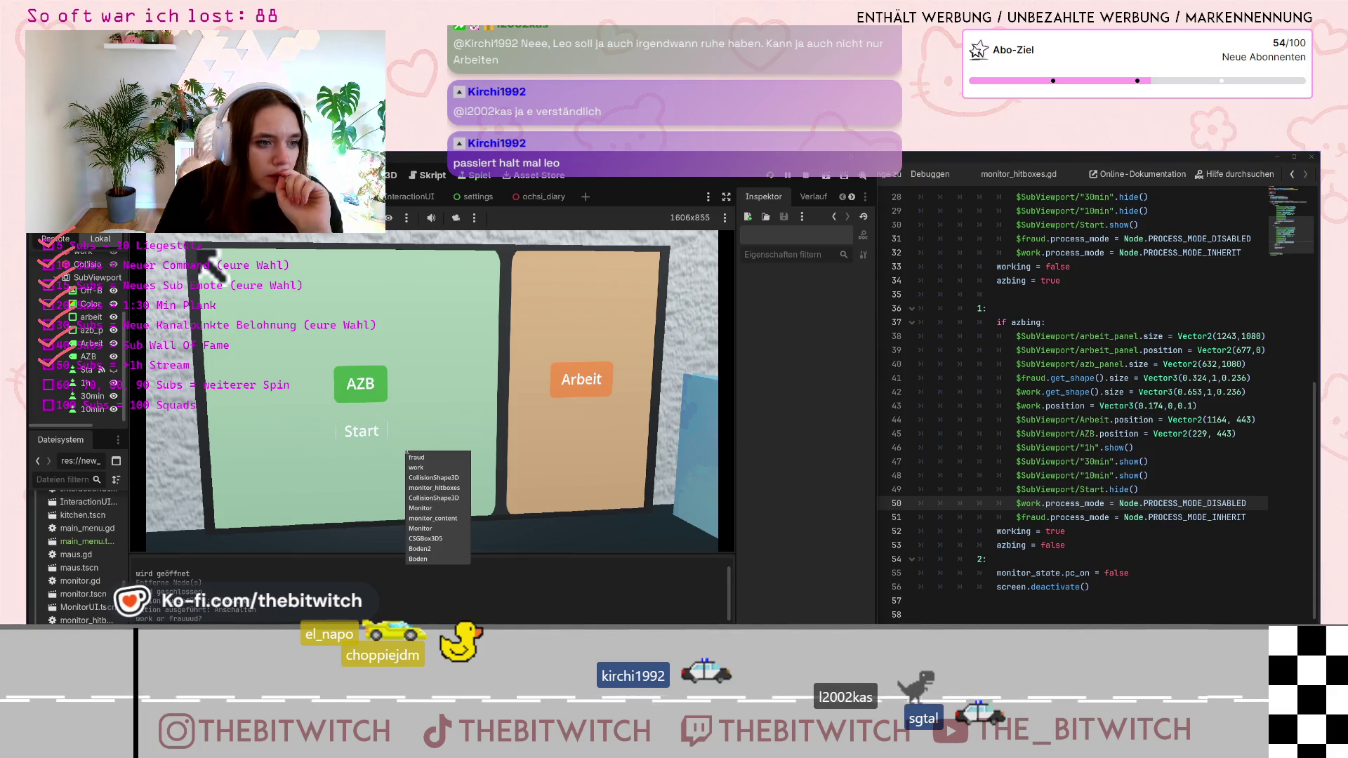
pyautogui.rightClick(349, 439)
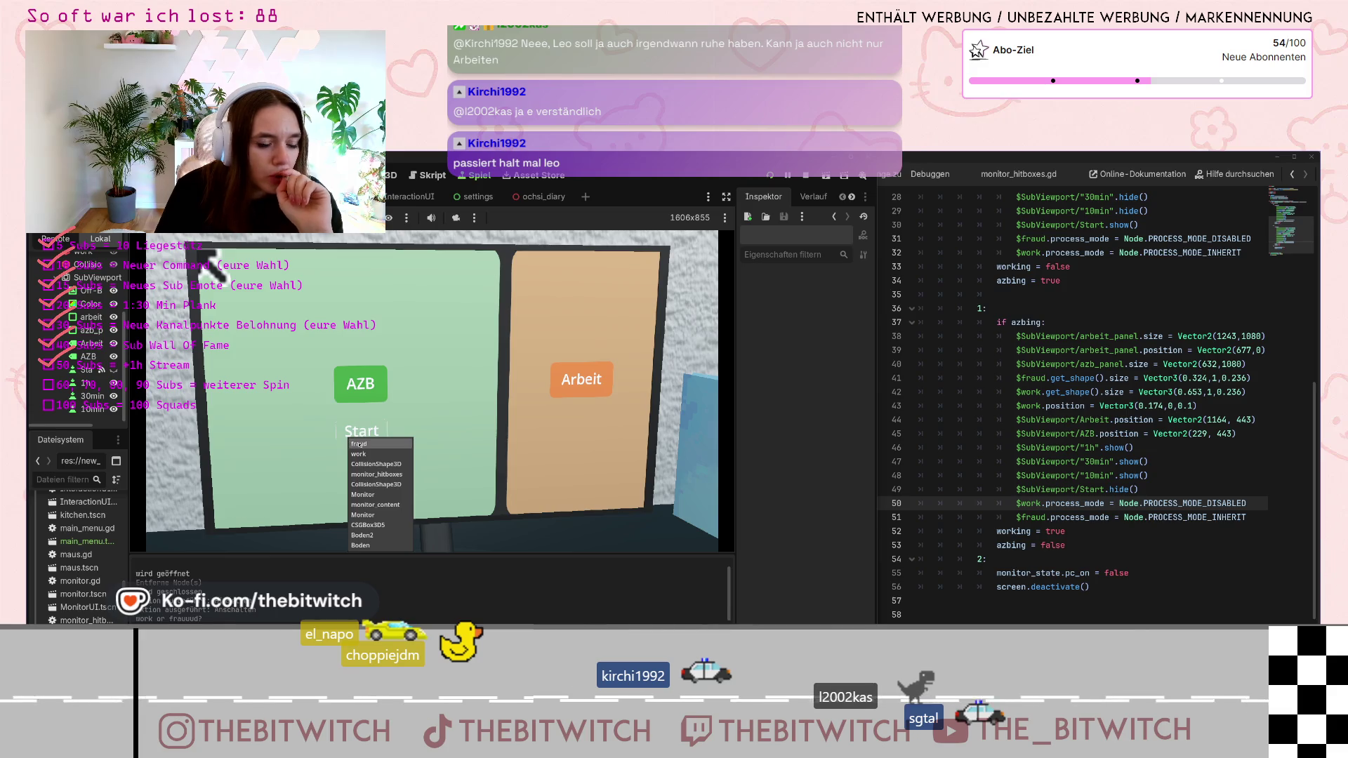
pyautogui.click(1065, 475)
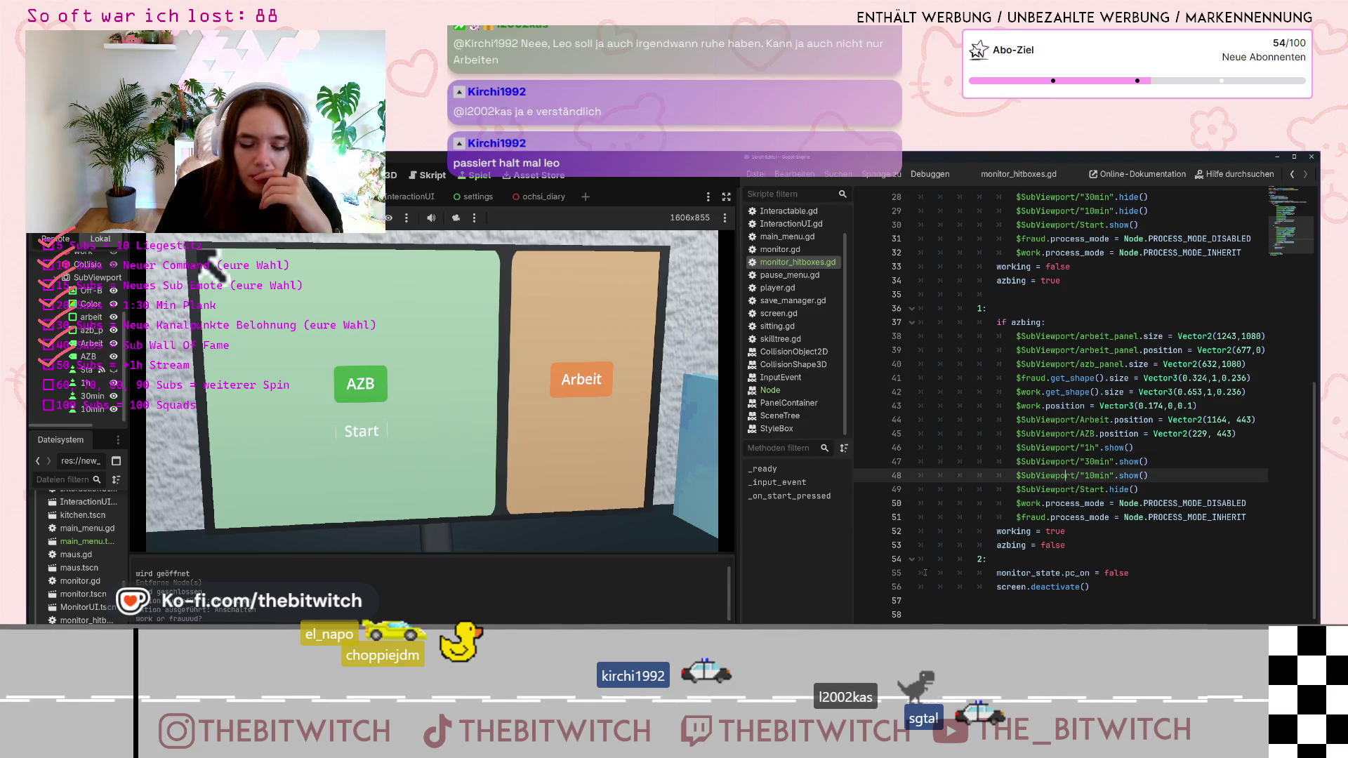
# Tell the AI chat 'es ist trotzdem nicht disabled'
pyautogui.hotkey('alt', 'Tab')
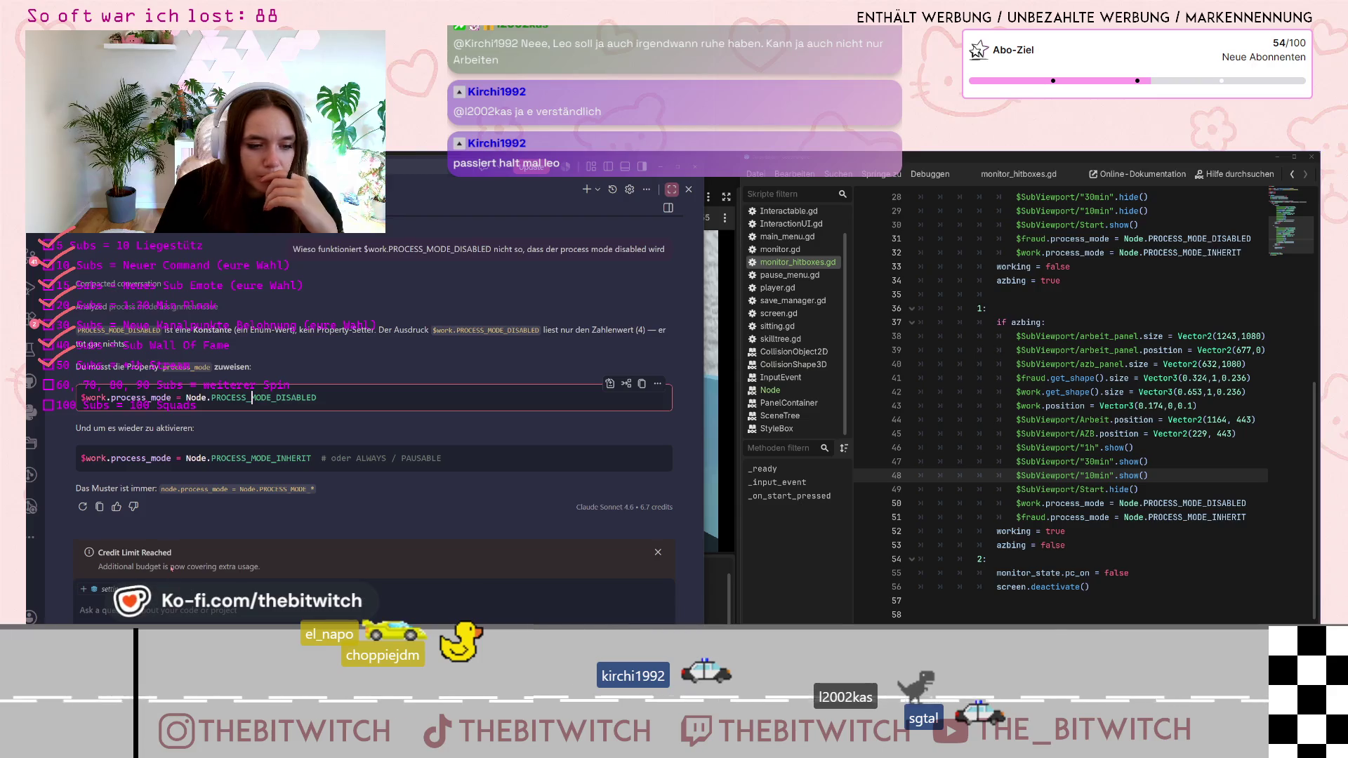
pyautogui.click(148, 609)
pyautogui.write('es is')
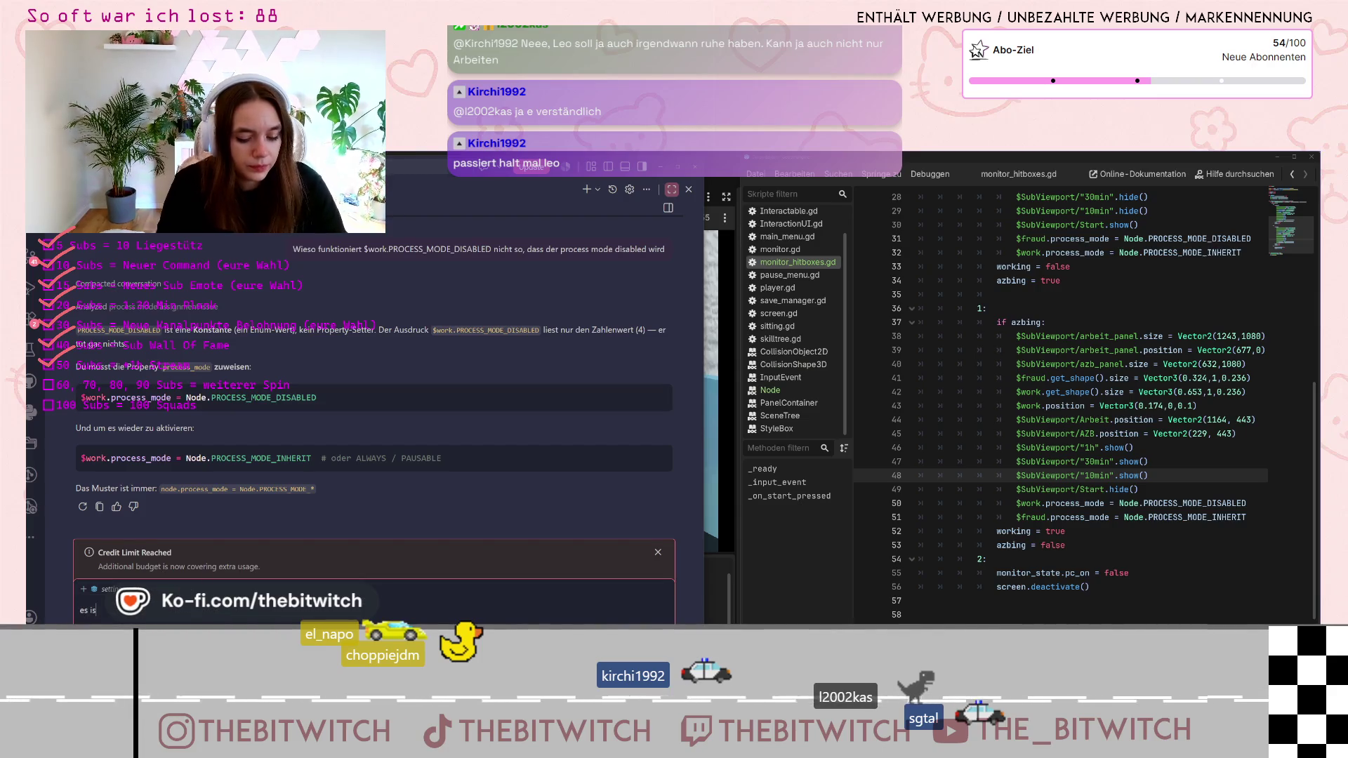
pyautogui.write('t trotz')
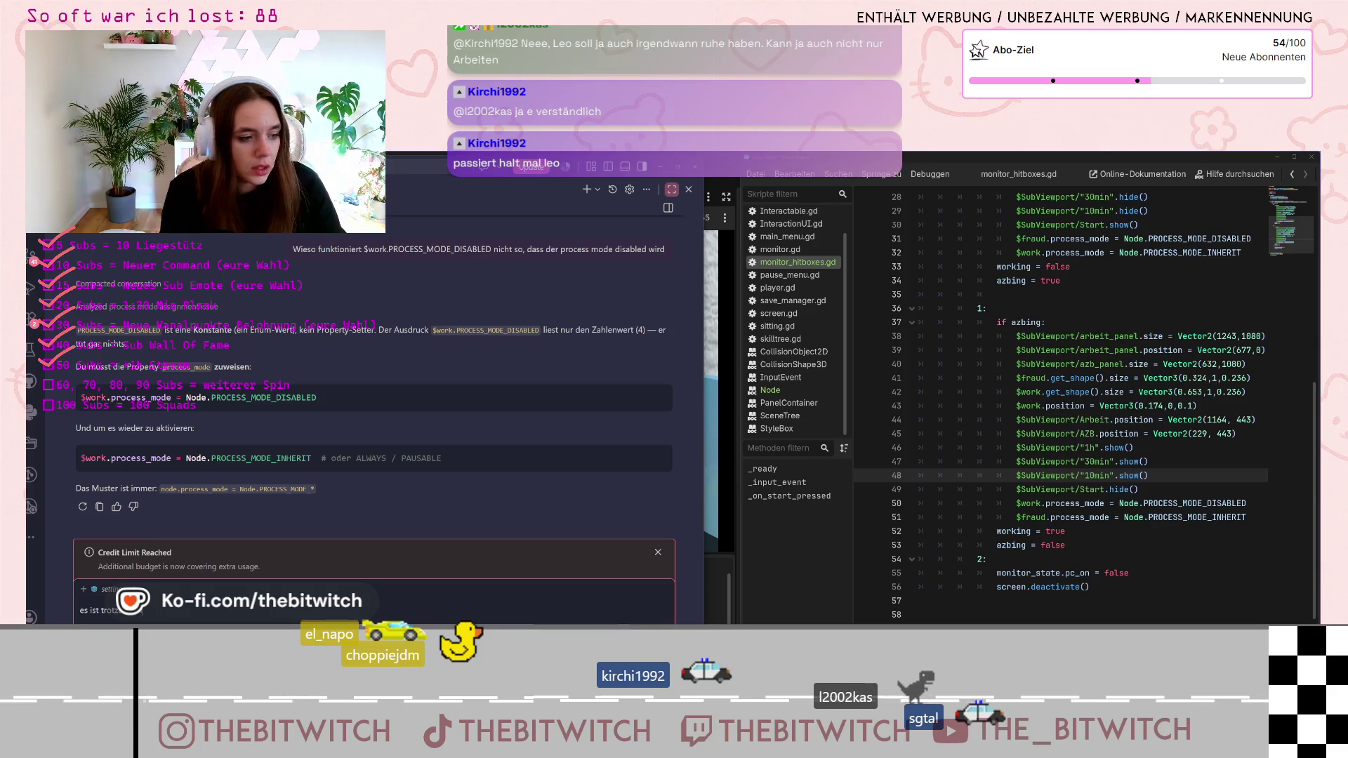
pyautogui.write(' disabled')
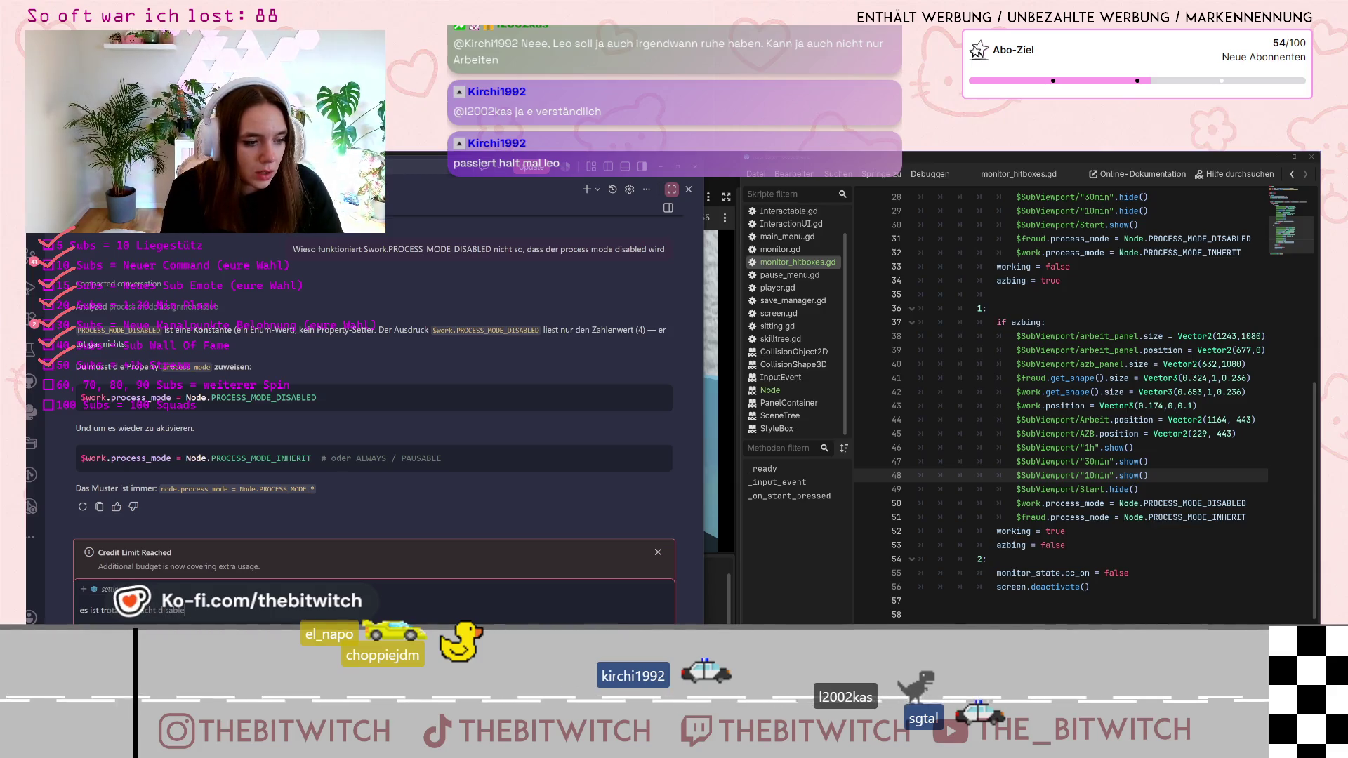
pyautogui.press('Return')
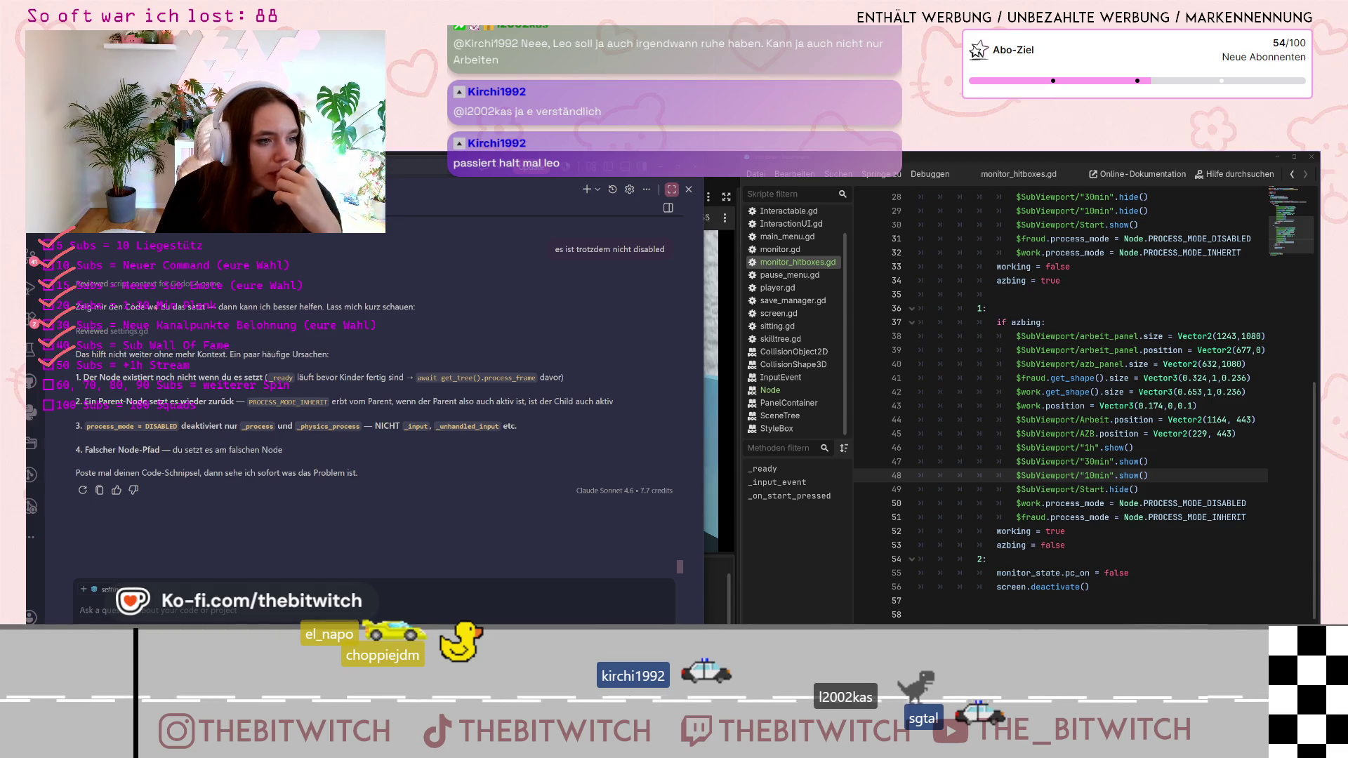
# Review the assistant's listed causes and shift the chat window right to reveal Godot
pyautogui.moveTo(76, 306); pyautogui.dragTo(416, 307)
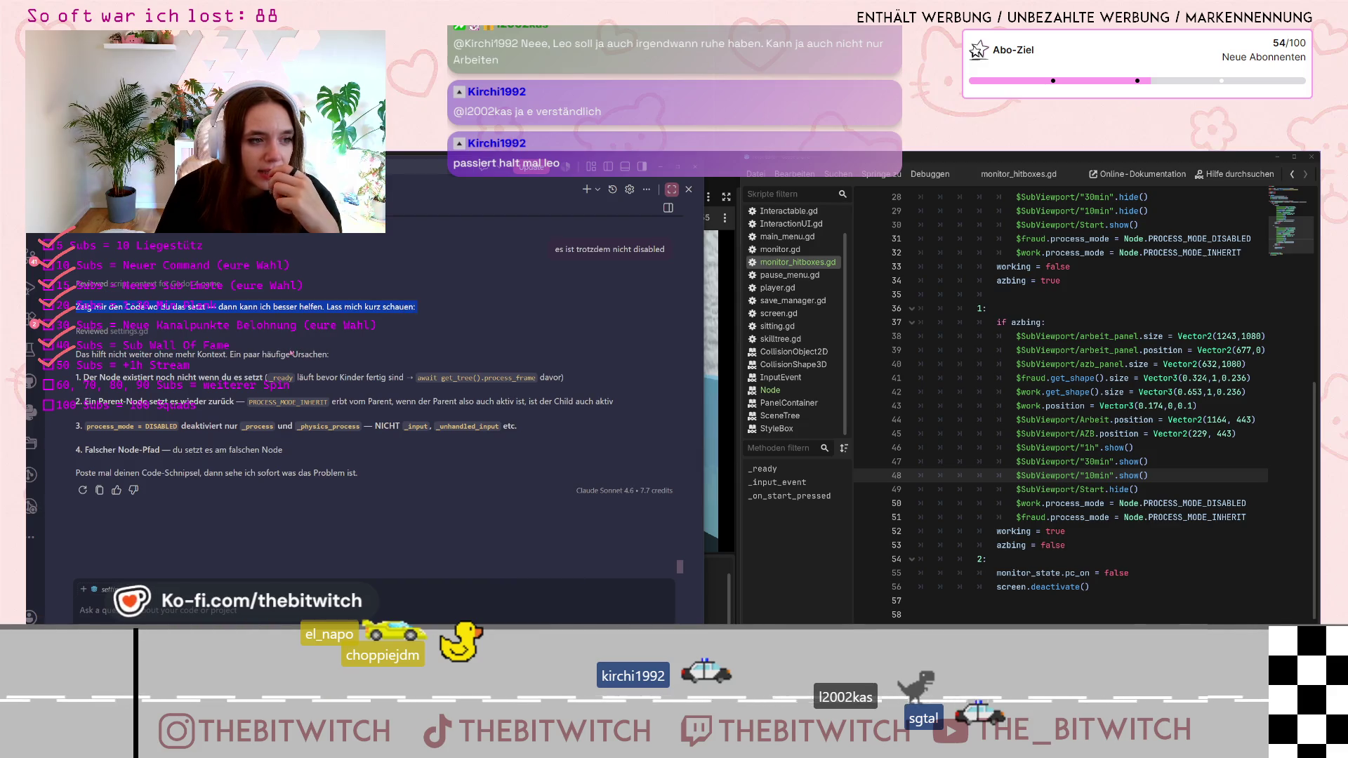
pyautogui.moveTo(76, 354); pyautogui.dragTo(321, 352)
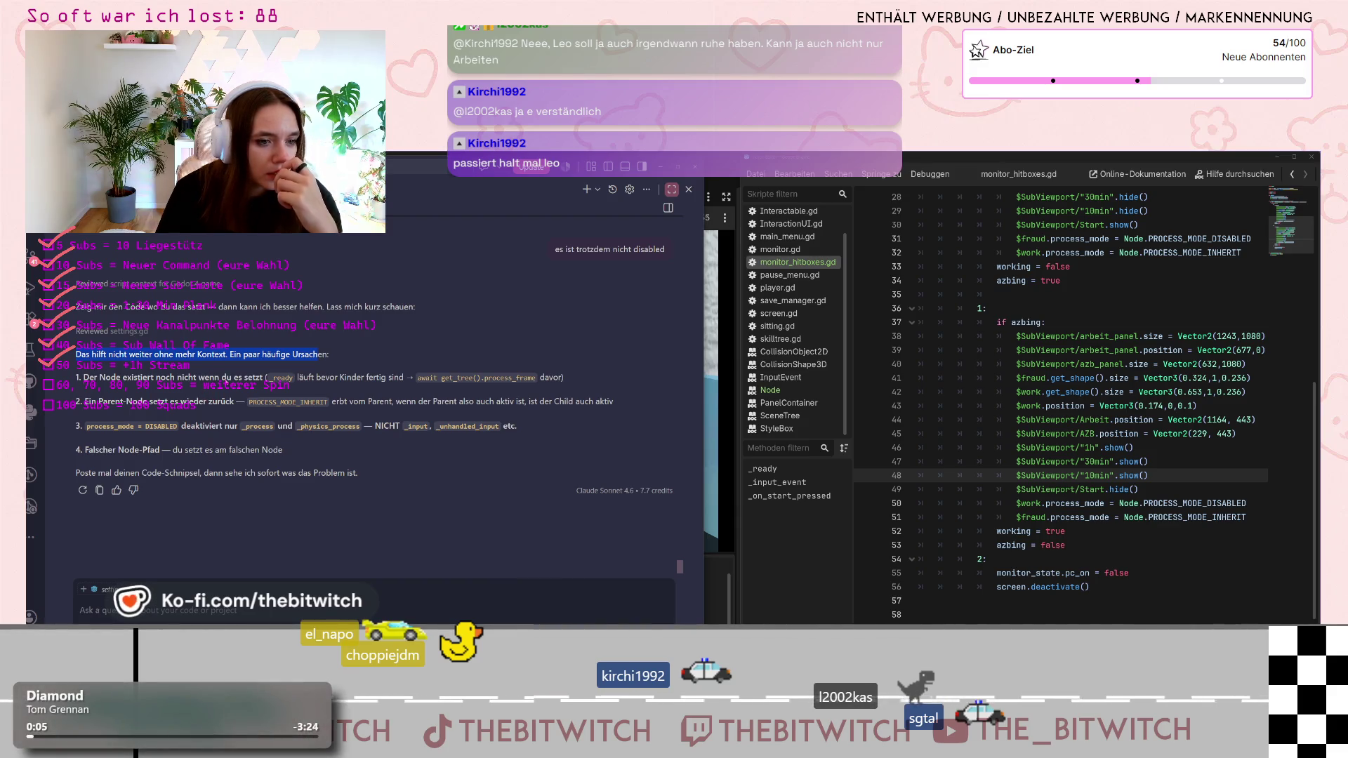
pyautogui.click(219, 406)
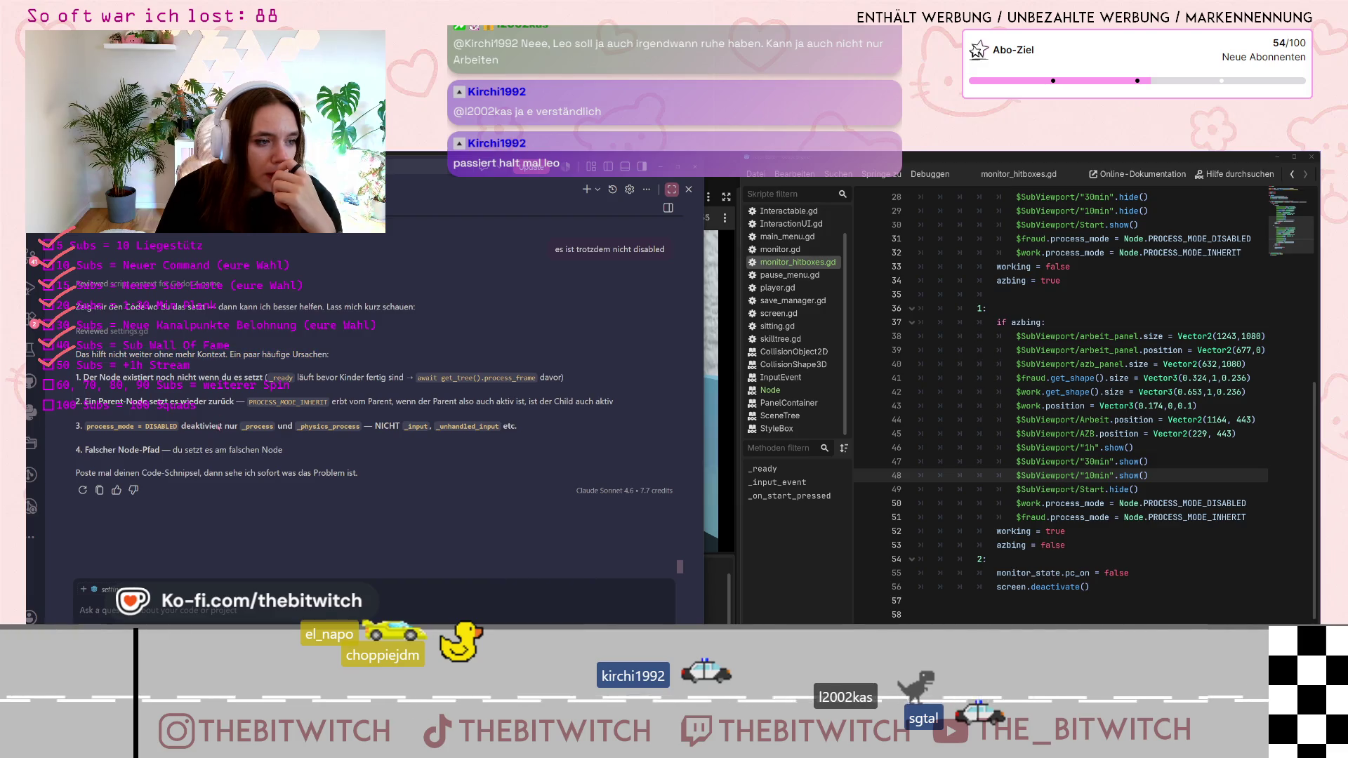
pyautogui.click(159, 619)
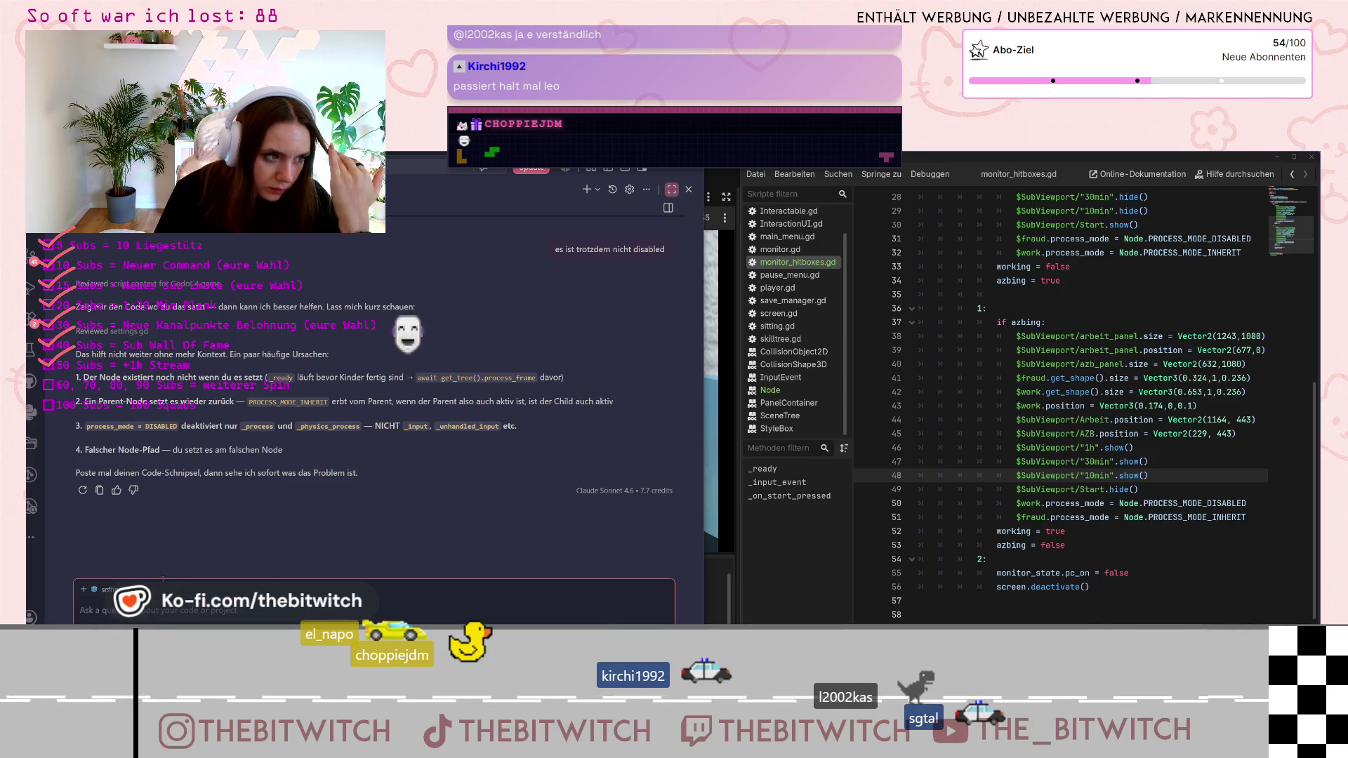
pyautogui.click(405, 436)
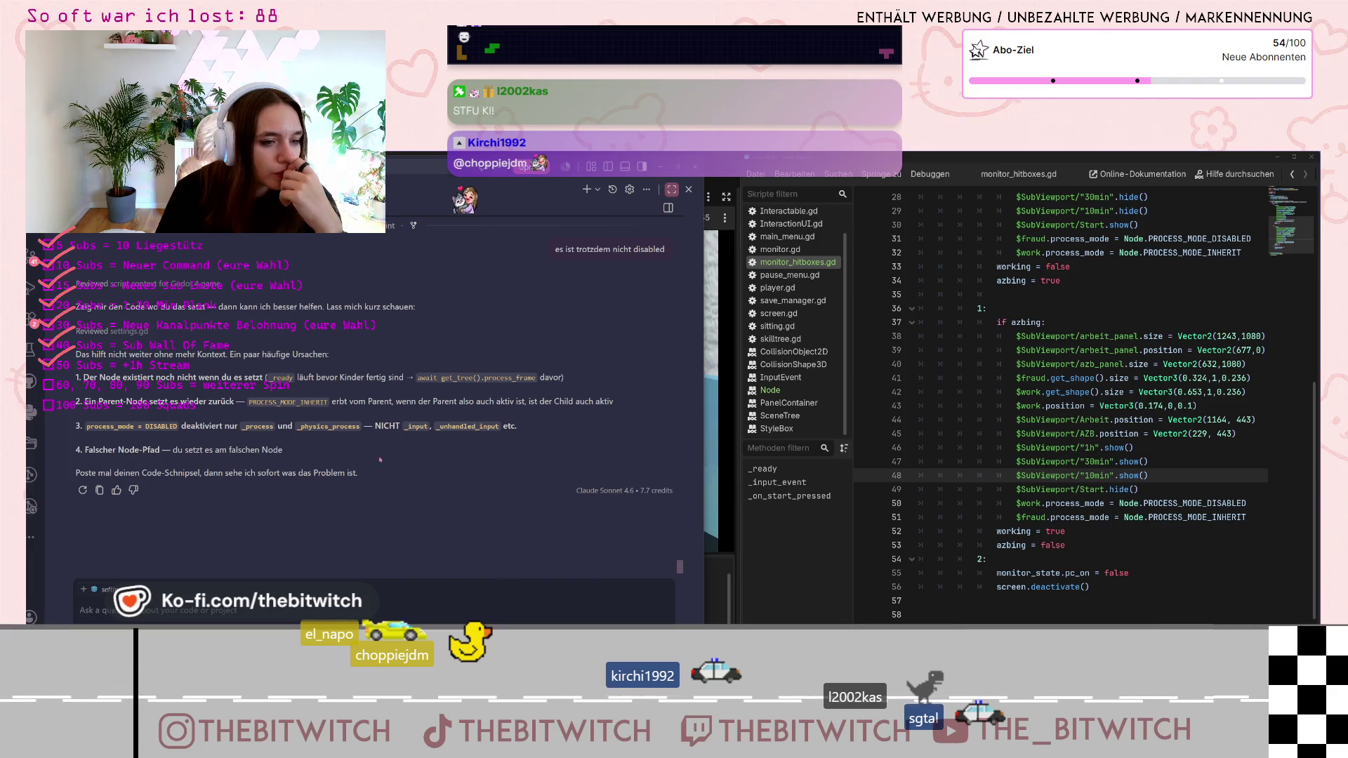
pyautogui.click(163, 611)
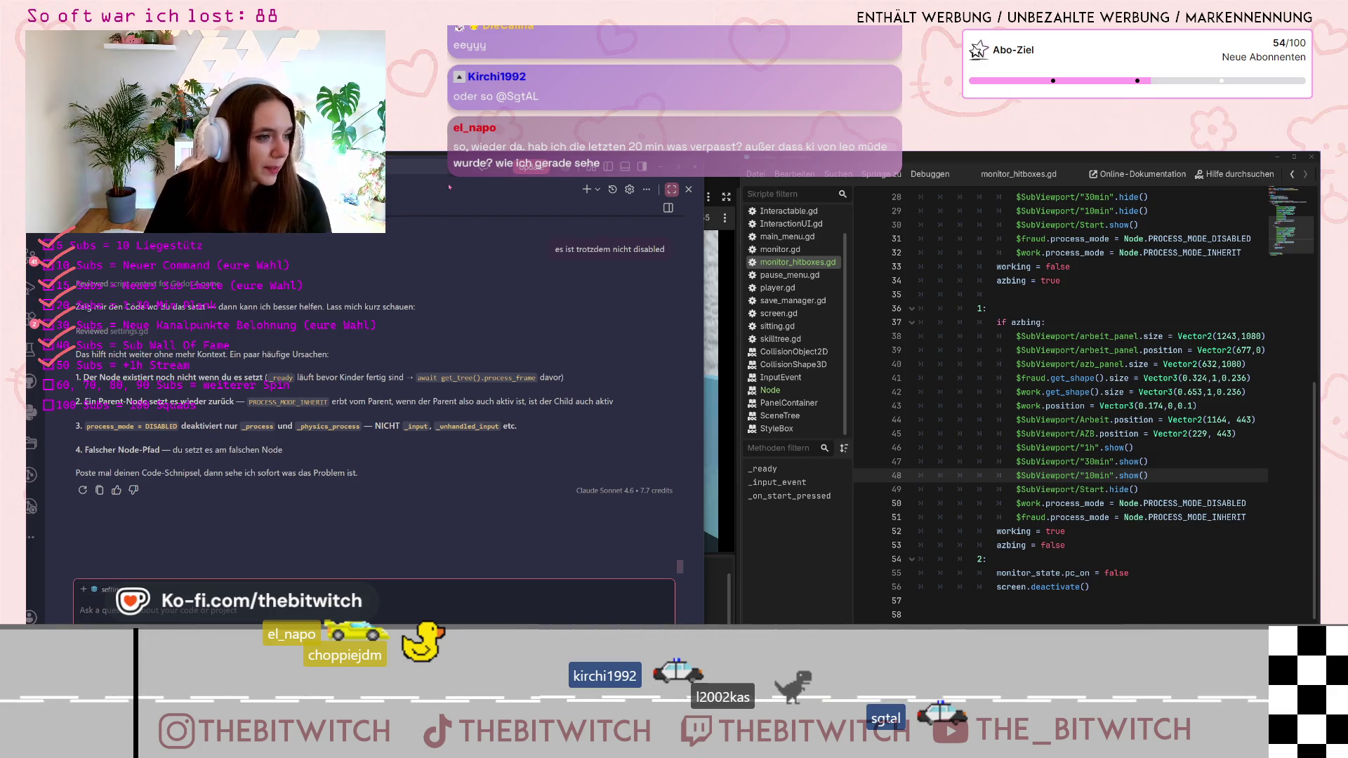
pyautogui.moveTo(449, 187); pyautogui.dragTo(509, 187)
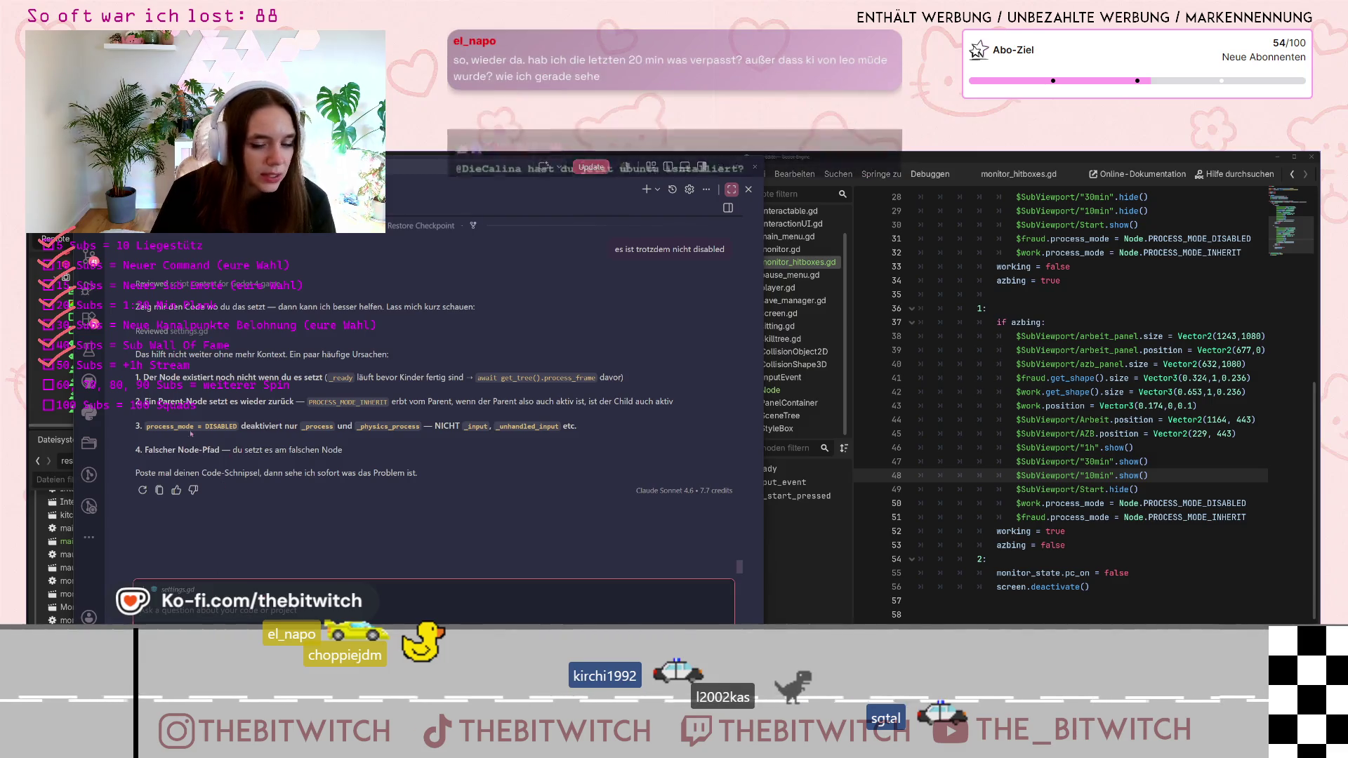
# Ask Claude to check monitor_hitboxes for what prevents clicks on the buttons
pyautogui.moveTo(264, 167); pyautogui.dragTo(526, 180)
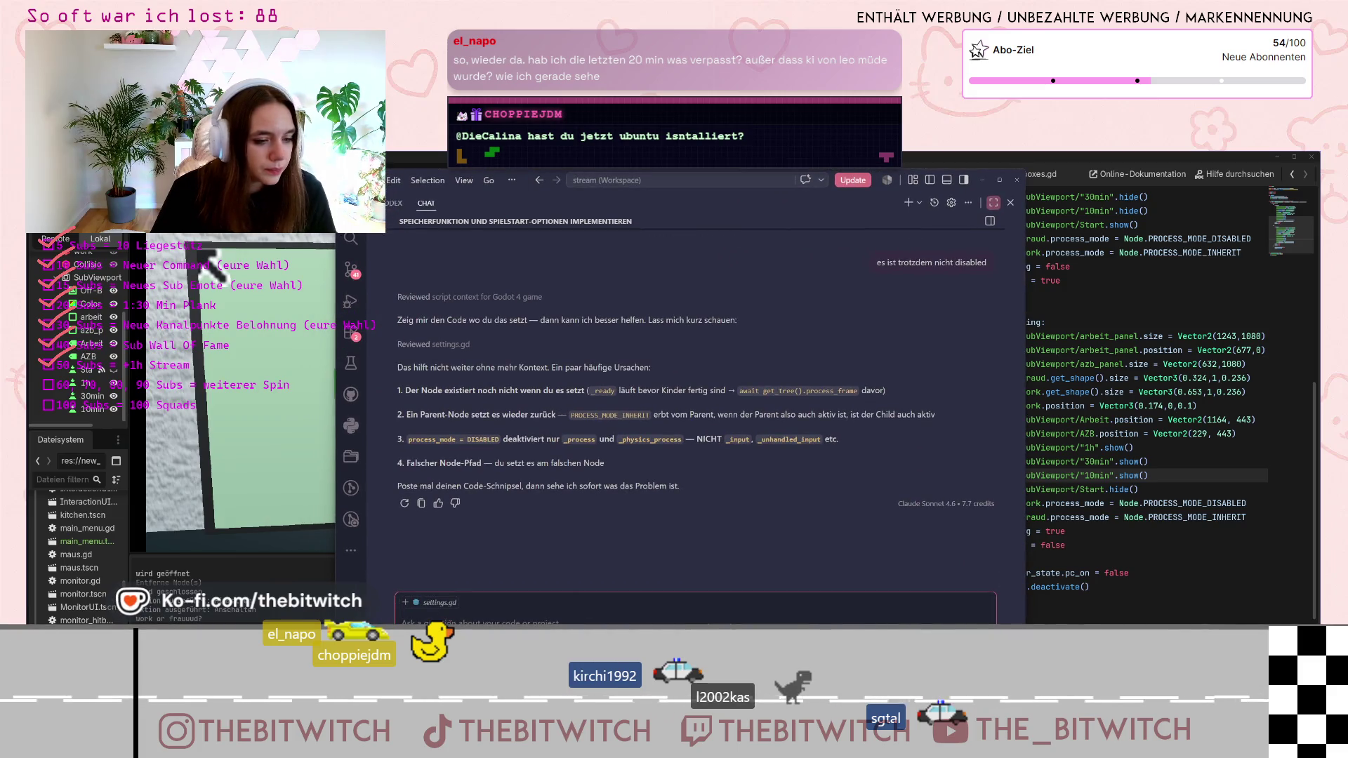
pyautogui.write('guck in')
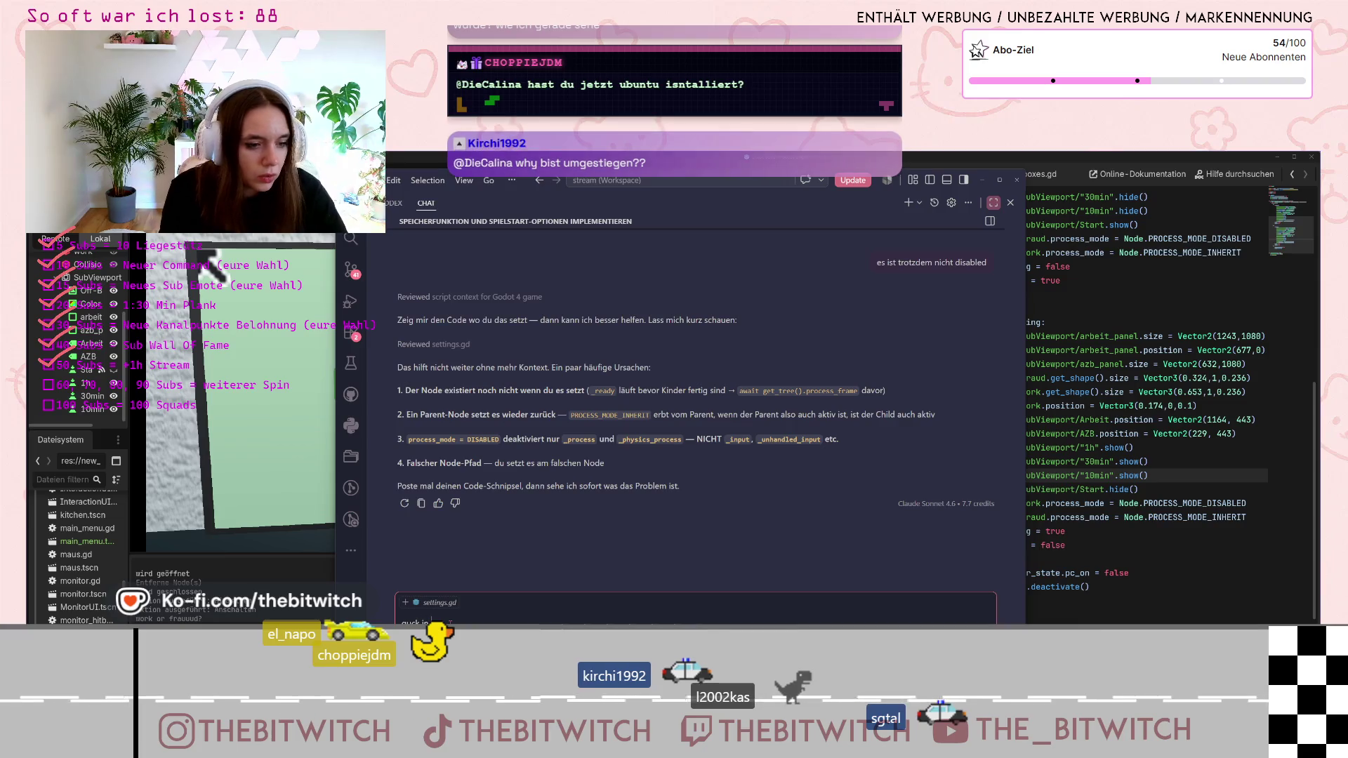
pyautogui.write(' die monitor')
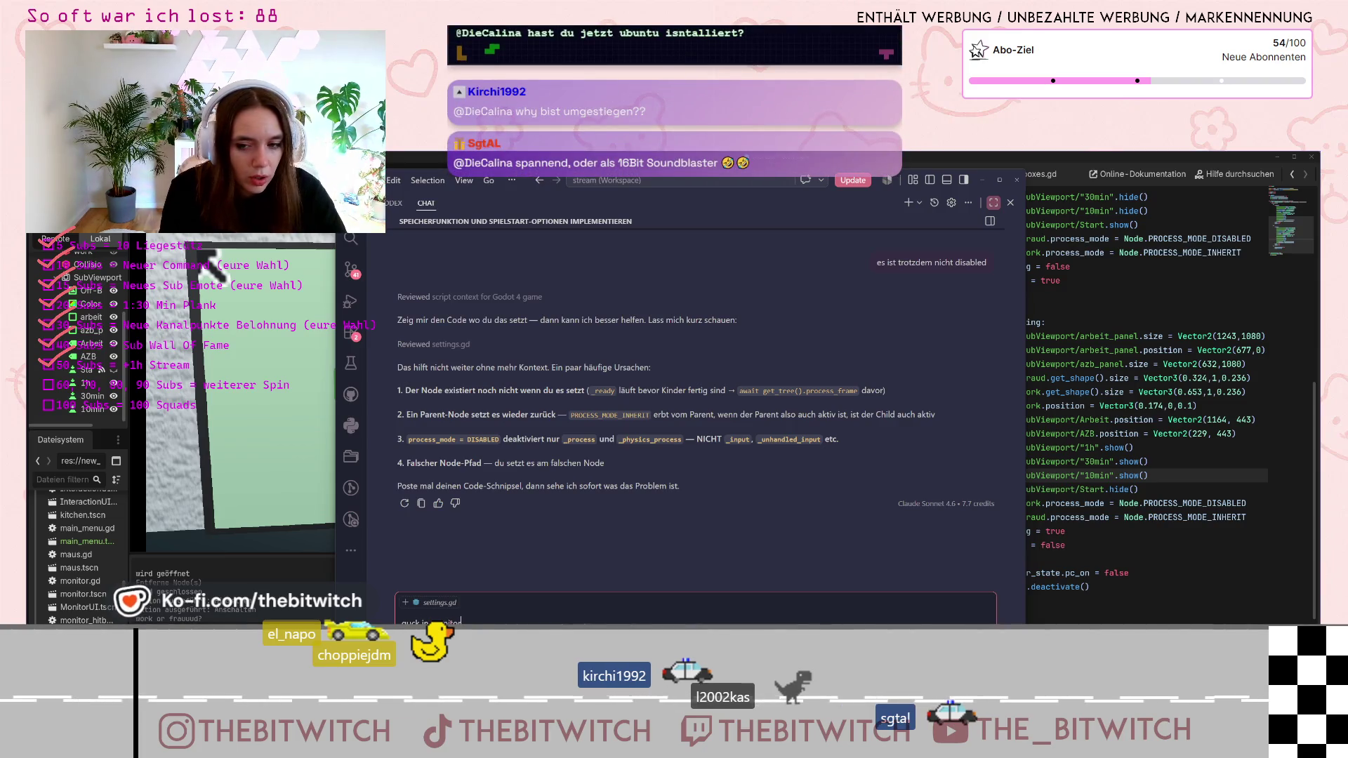
pyautogui.write('_hitboxes, da soll')
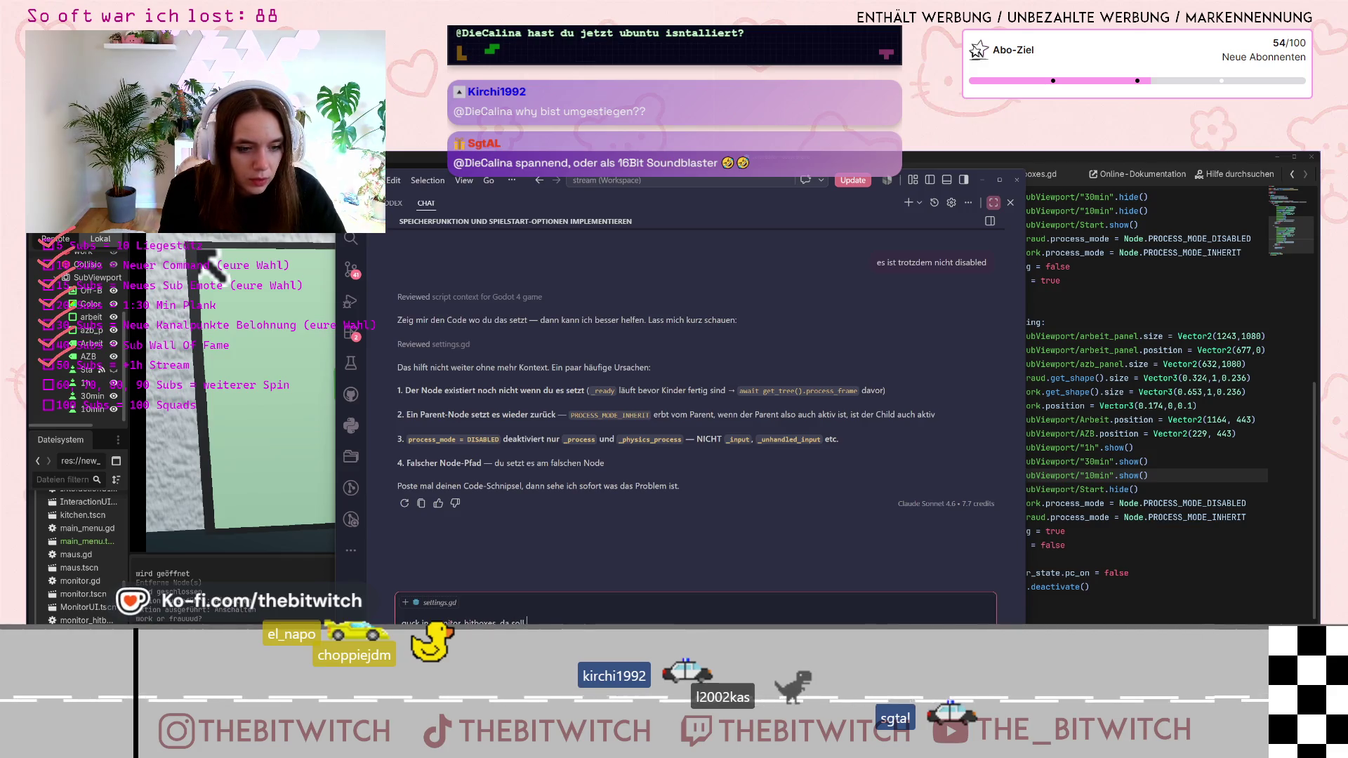
pyautogui.write('erden, dass work u')
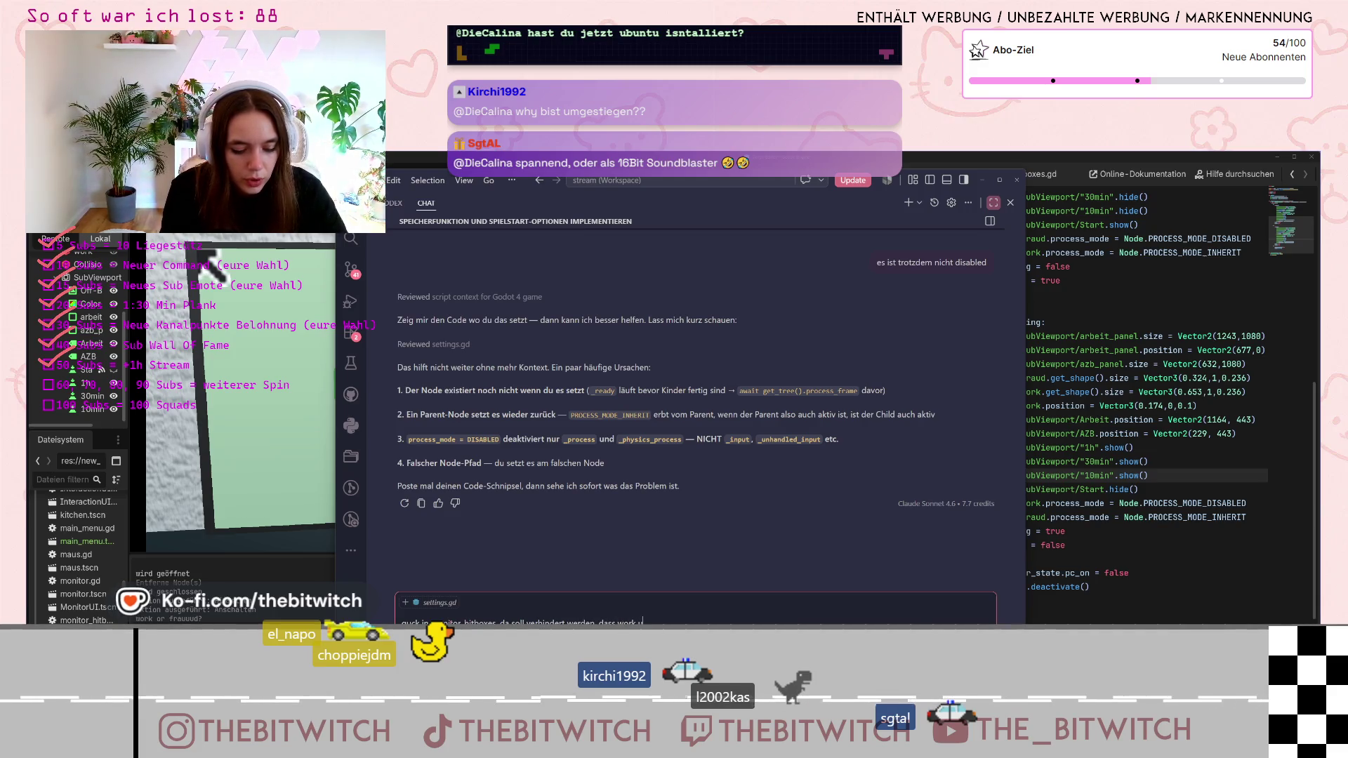
pyautogui.write('nd fraud die klicks auf buttons berh')
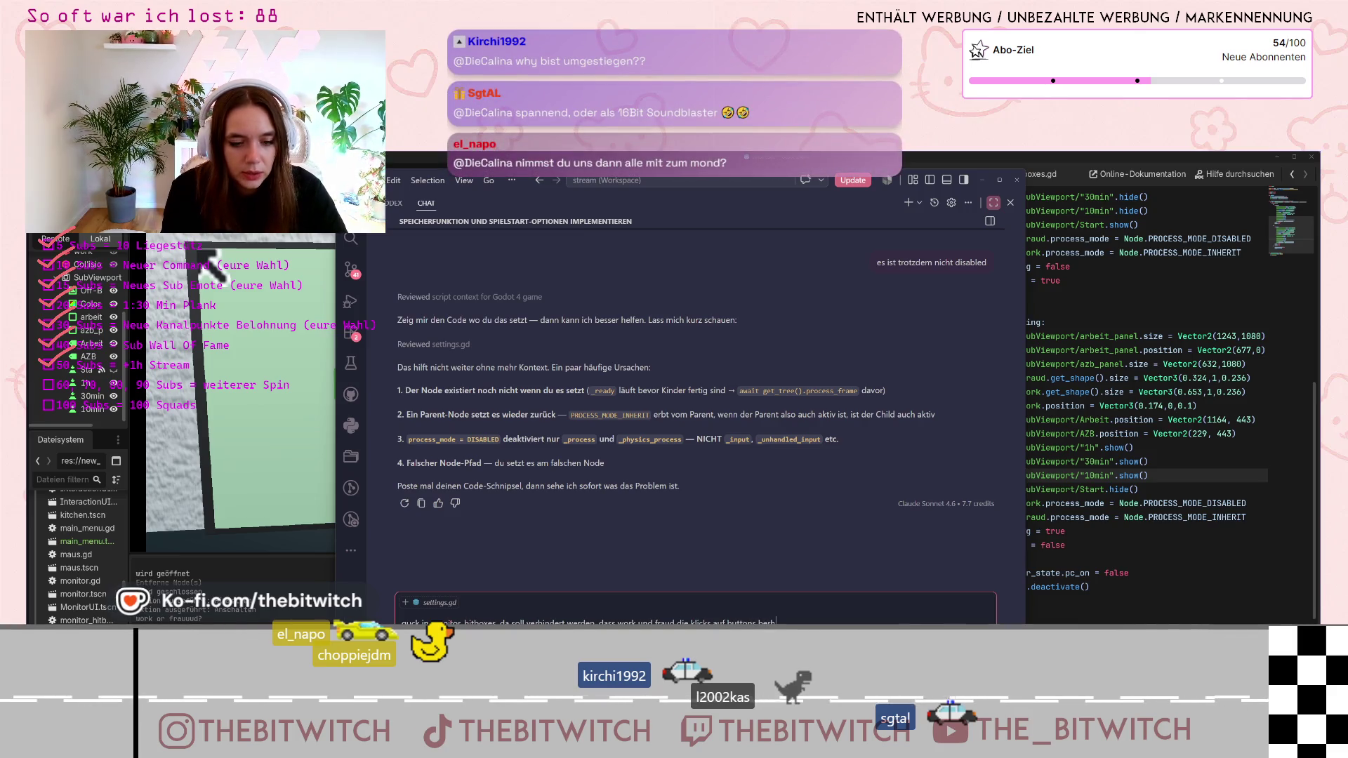
pyautogui.write('verhindern')
pyautogui.press('Return')
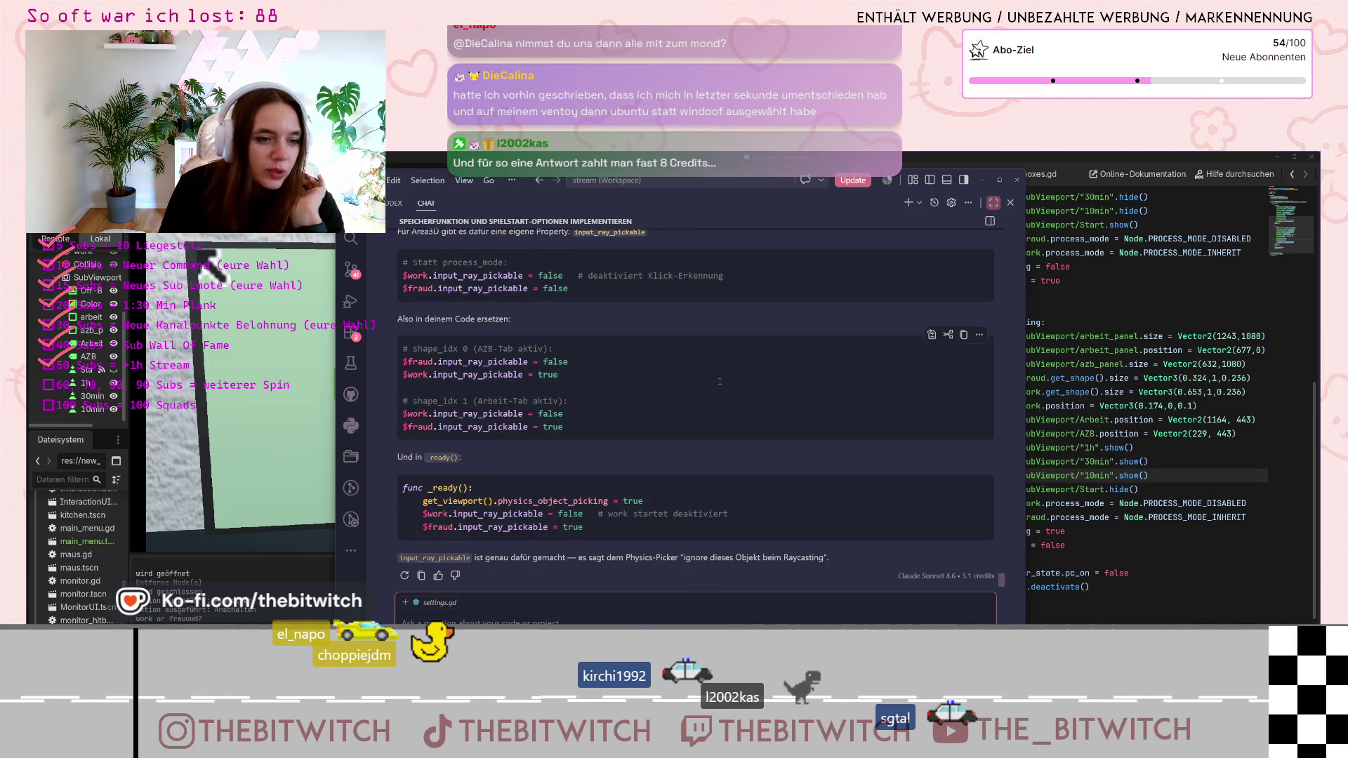
# Read through Claude's input_ray_pickable suggestion, then return to monitor_hitboxes.gd in Godot
pyautogui.scroll(3, 651, 372)
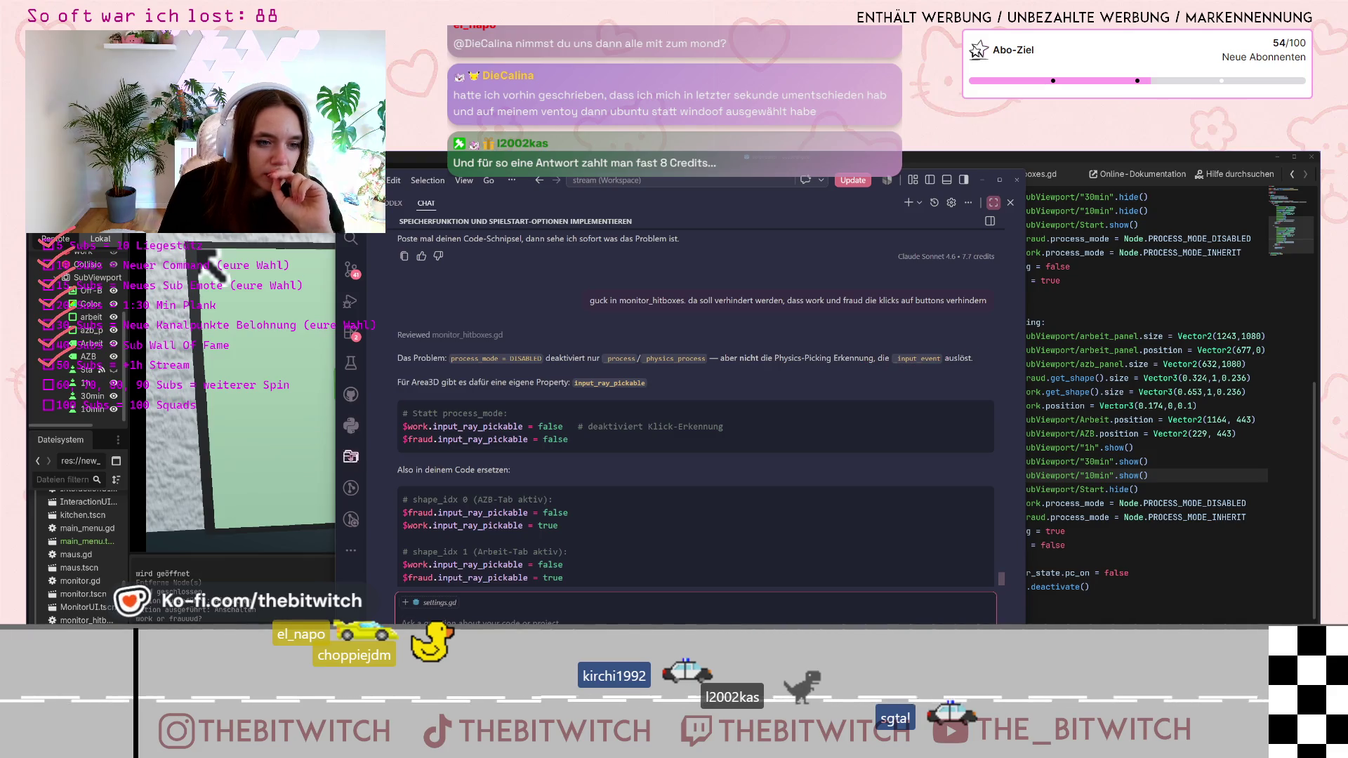
pyautogui.scroll(-1, 468, 419)
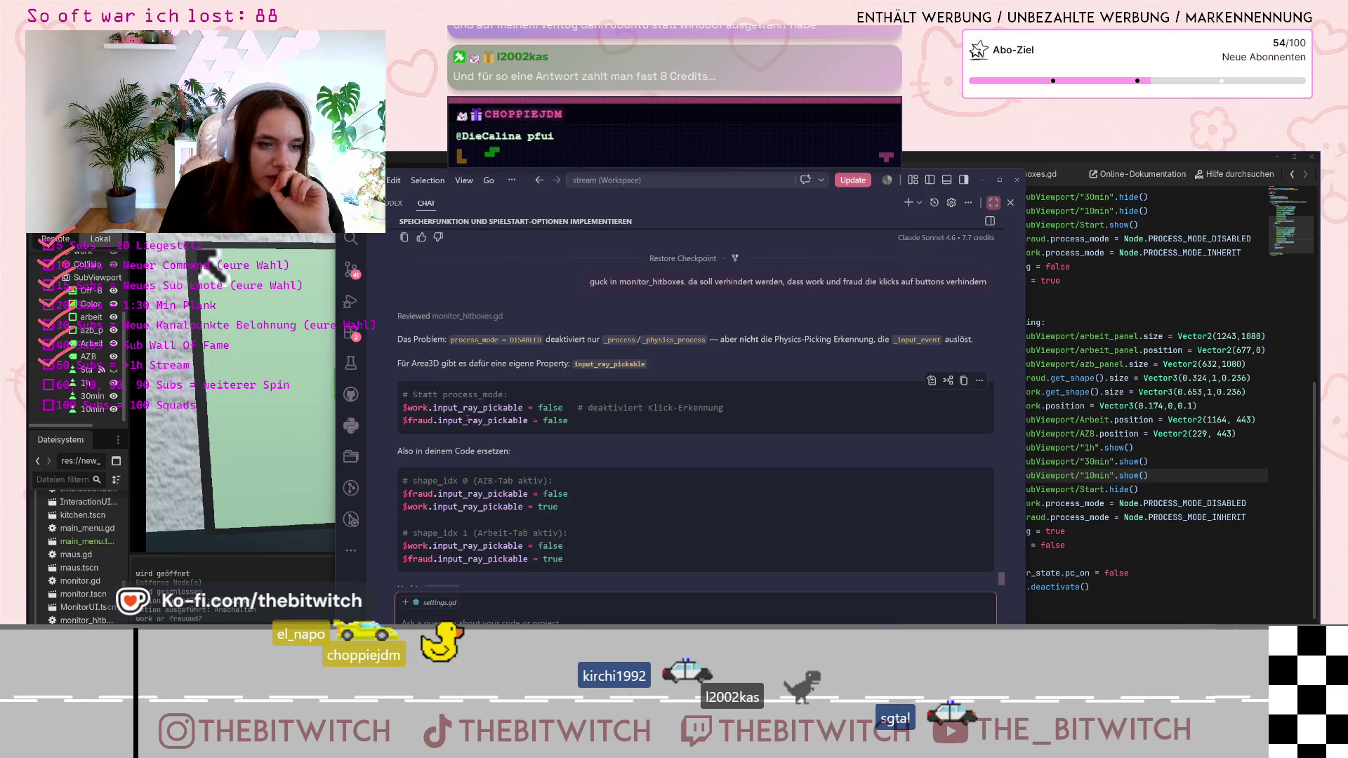
pyautogui.scroll(-2, 468, 418)
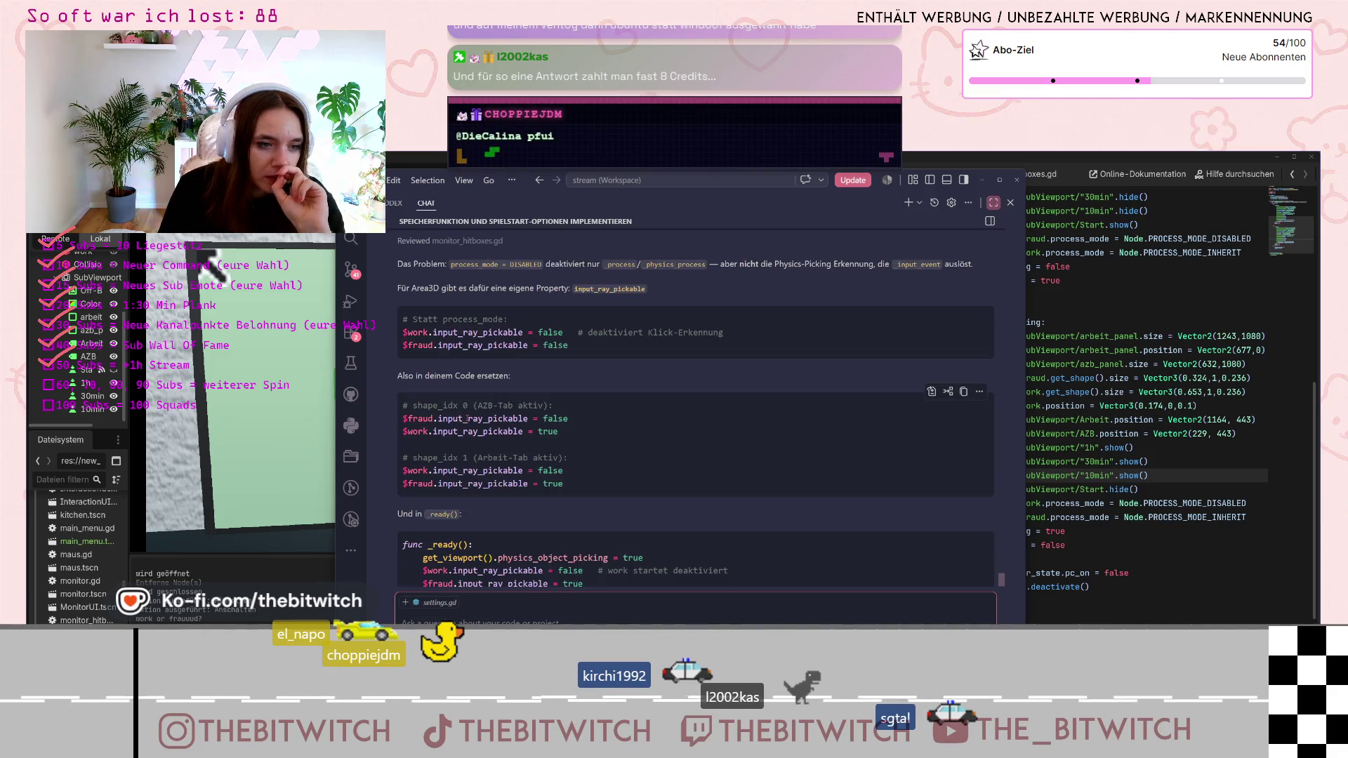
pyautogui.scroll(-2, 468, 418)
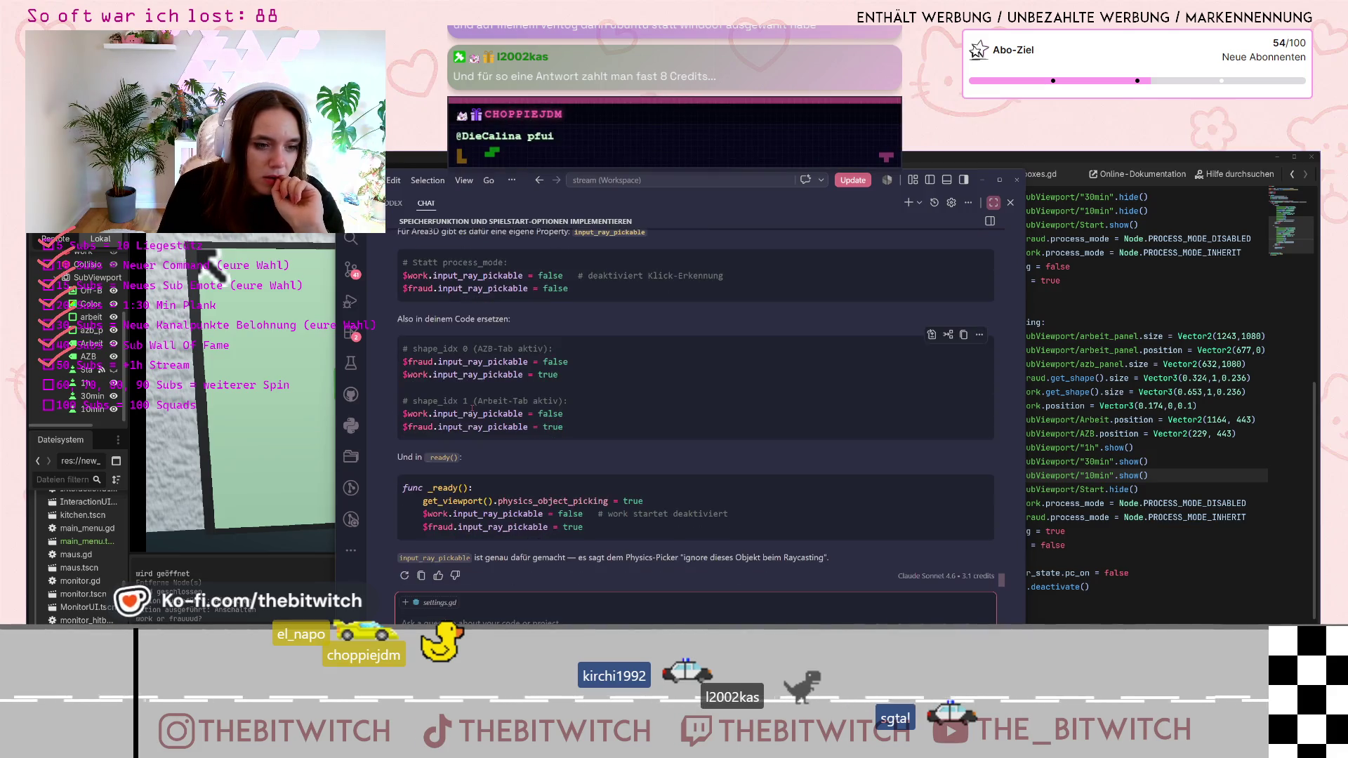
pyautogui.scroll(3, 472, 407)
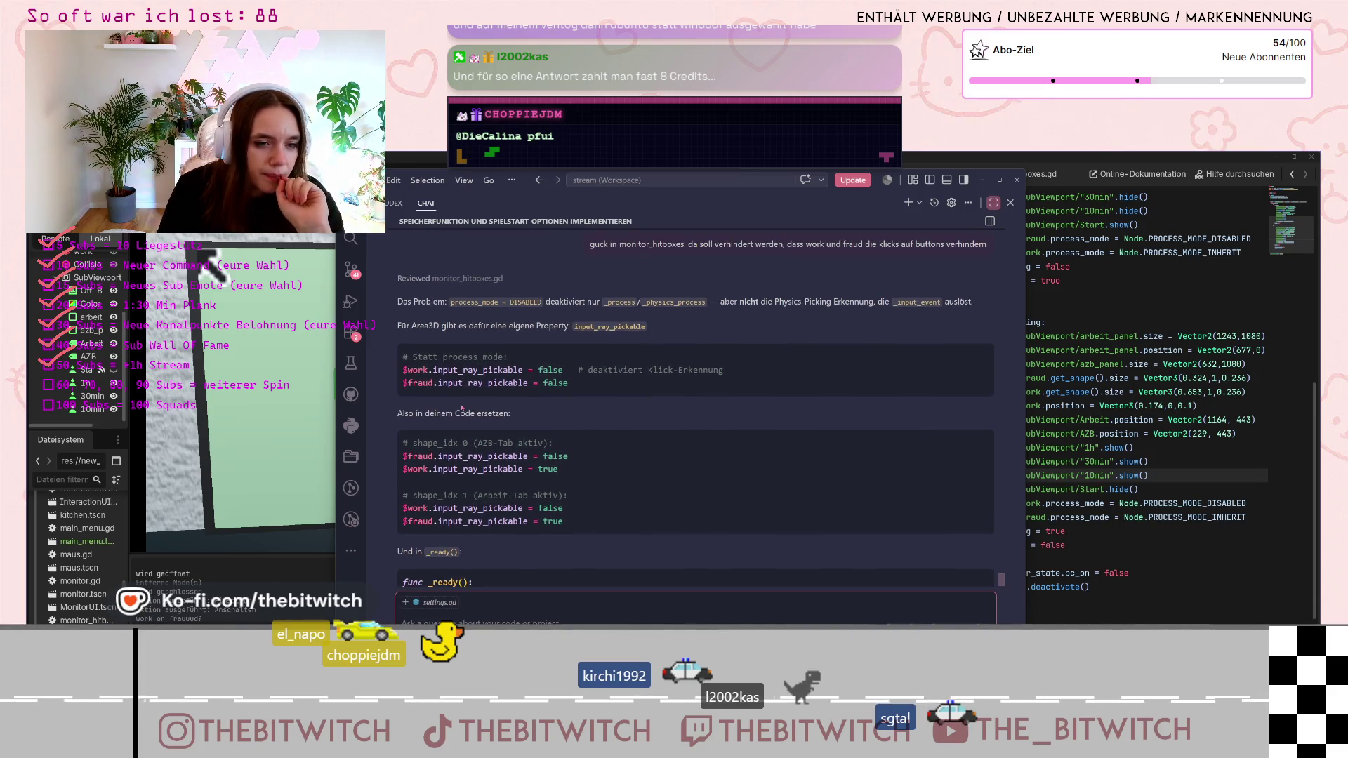
pyautogui.click(463, 382)
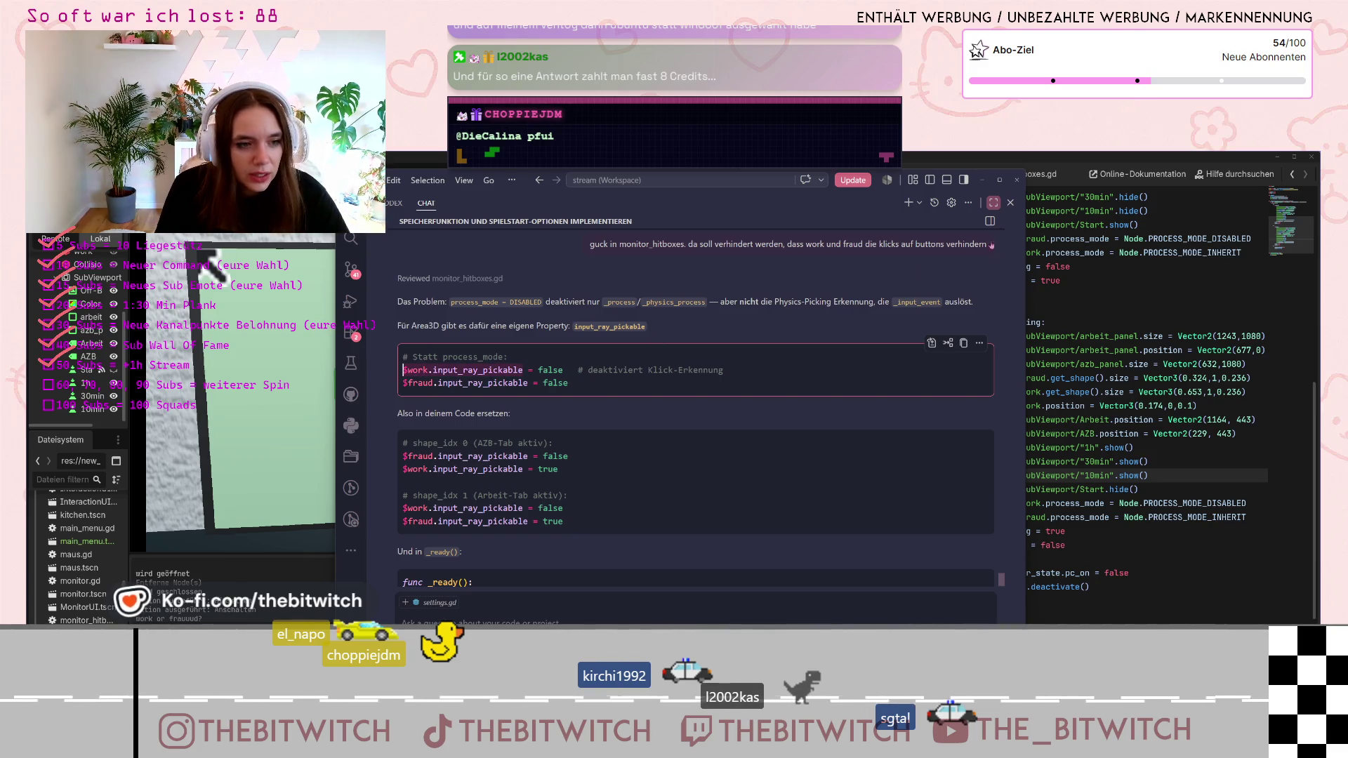
pyautogui.click(1064, 365)
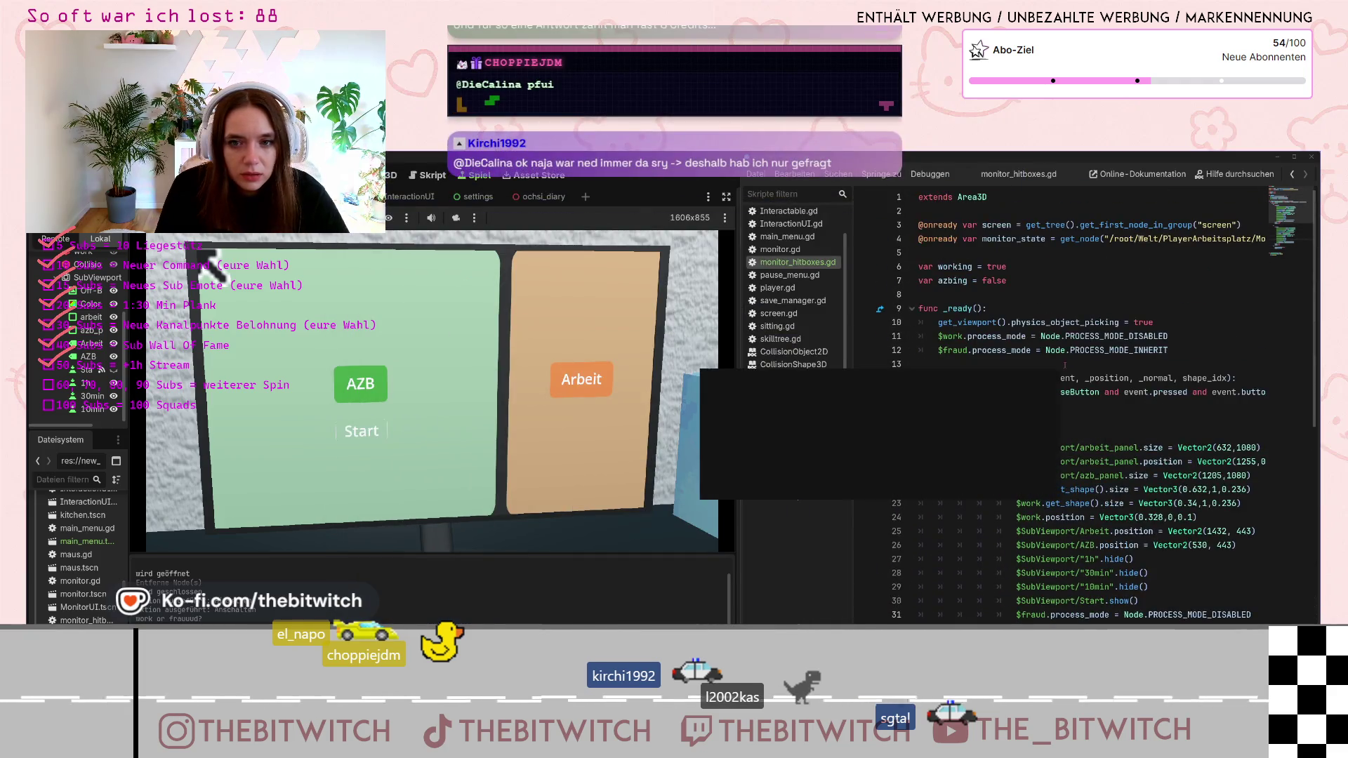
# On line 11, replace $work's process_mode with input_ray_pickable = false
pyautogui.moveTo(1181, 337); pyautogui.dragTo(977, 337)
pyautogui.write('input_ray_pickable ')
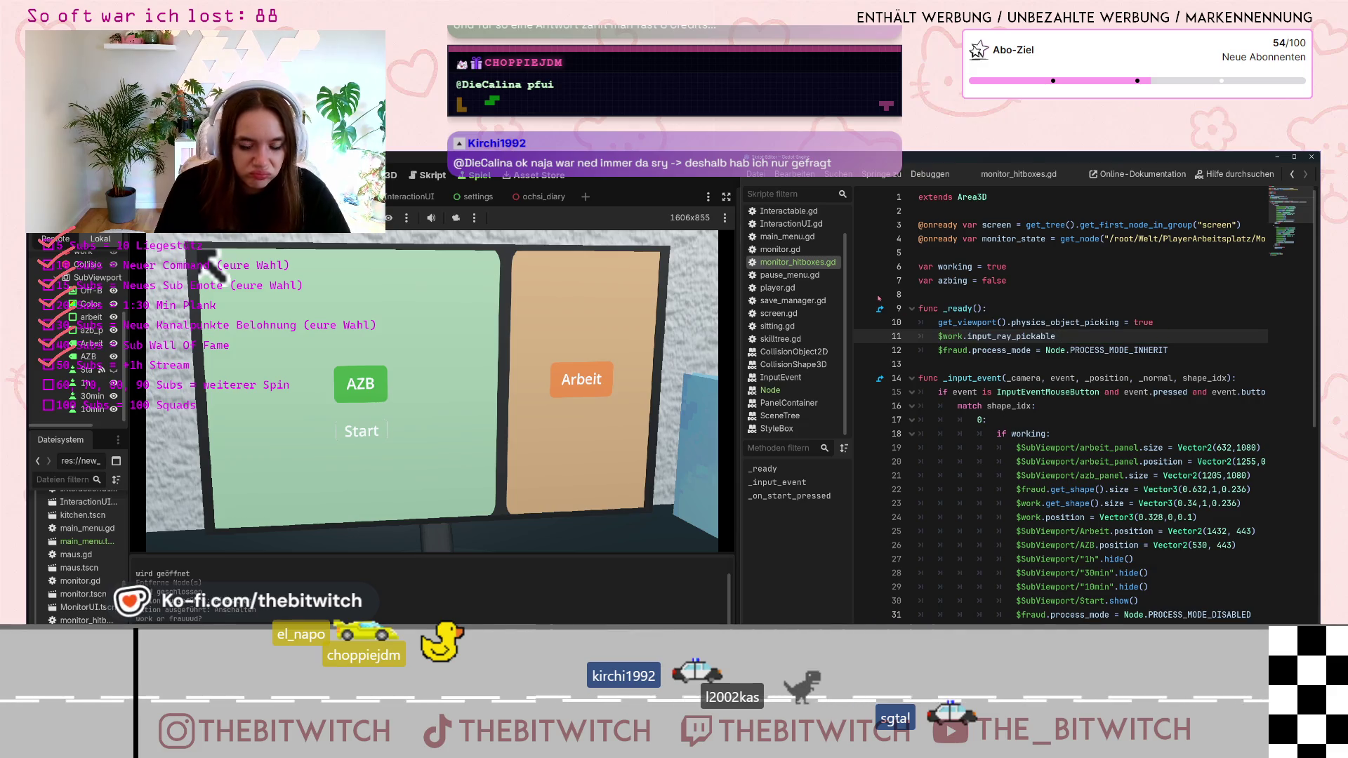
pyautogui.write('= falsd')
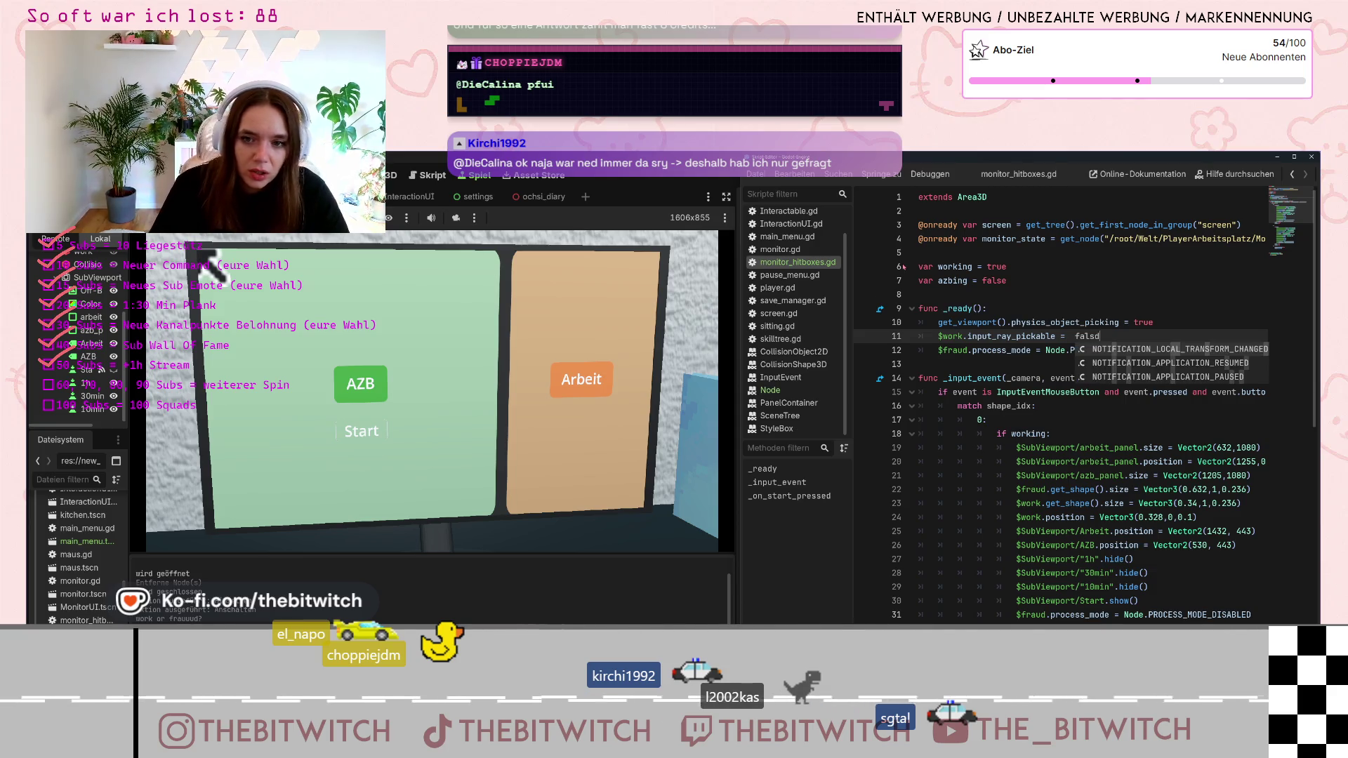
pyautogui.press('BackSpace')
pyautogui.write('e')
pyautogui.press('Down')
pyautogui.press('Down')
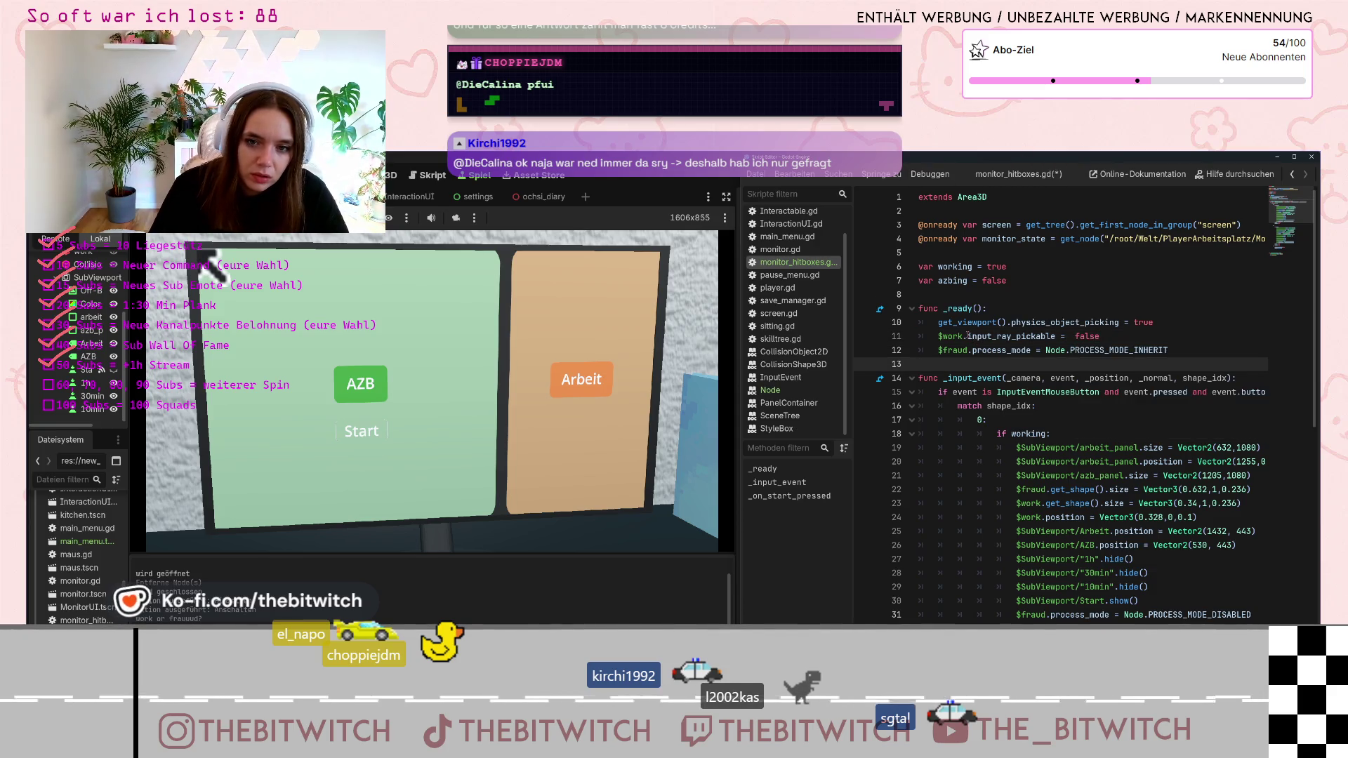
pyautogui.click(966, 335)
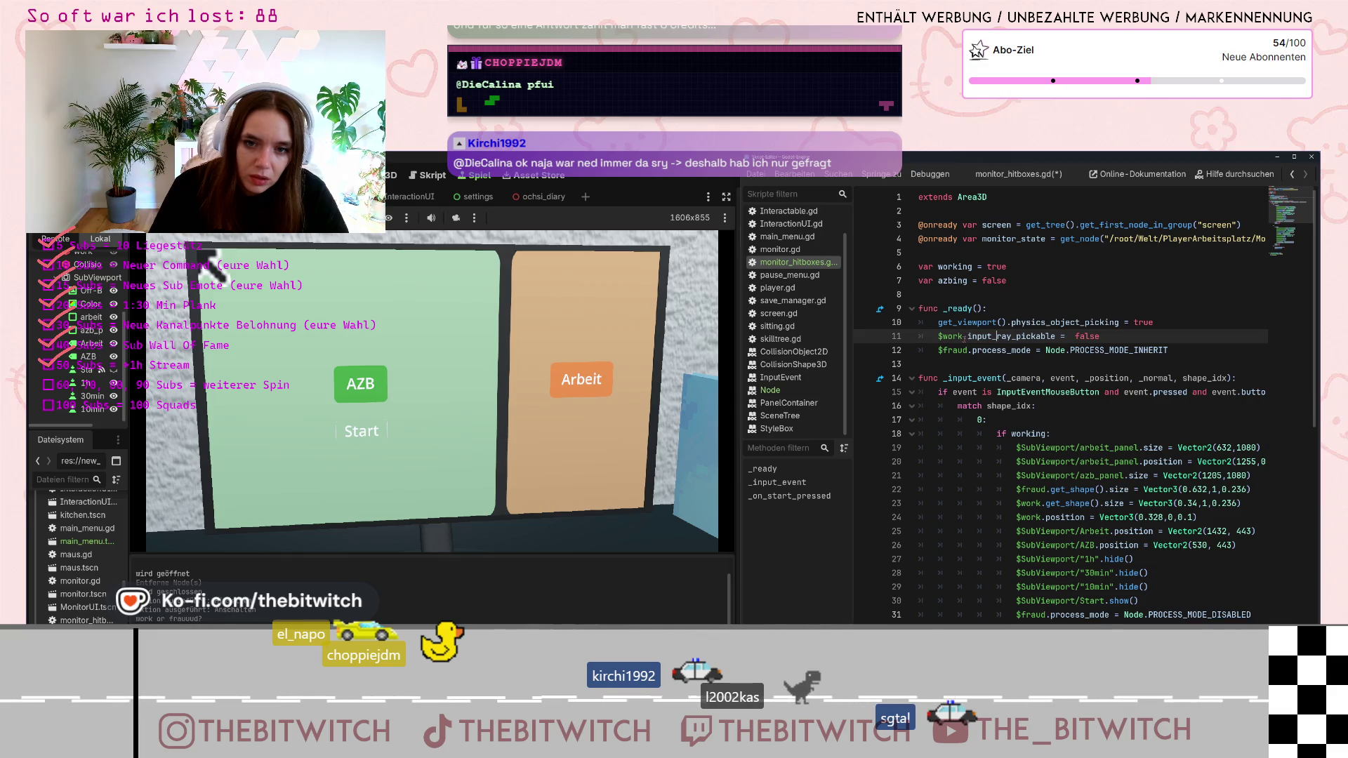
pyautogui.moveTo(978, 336); pyautogui.dragTo(1113, 337)
pyautogui.hotkey('ctrl', 'c')
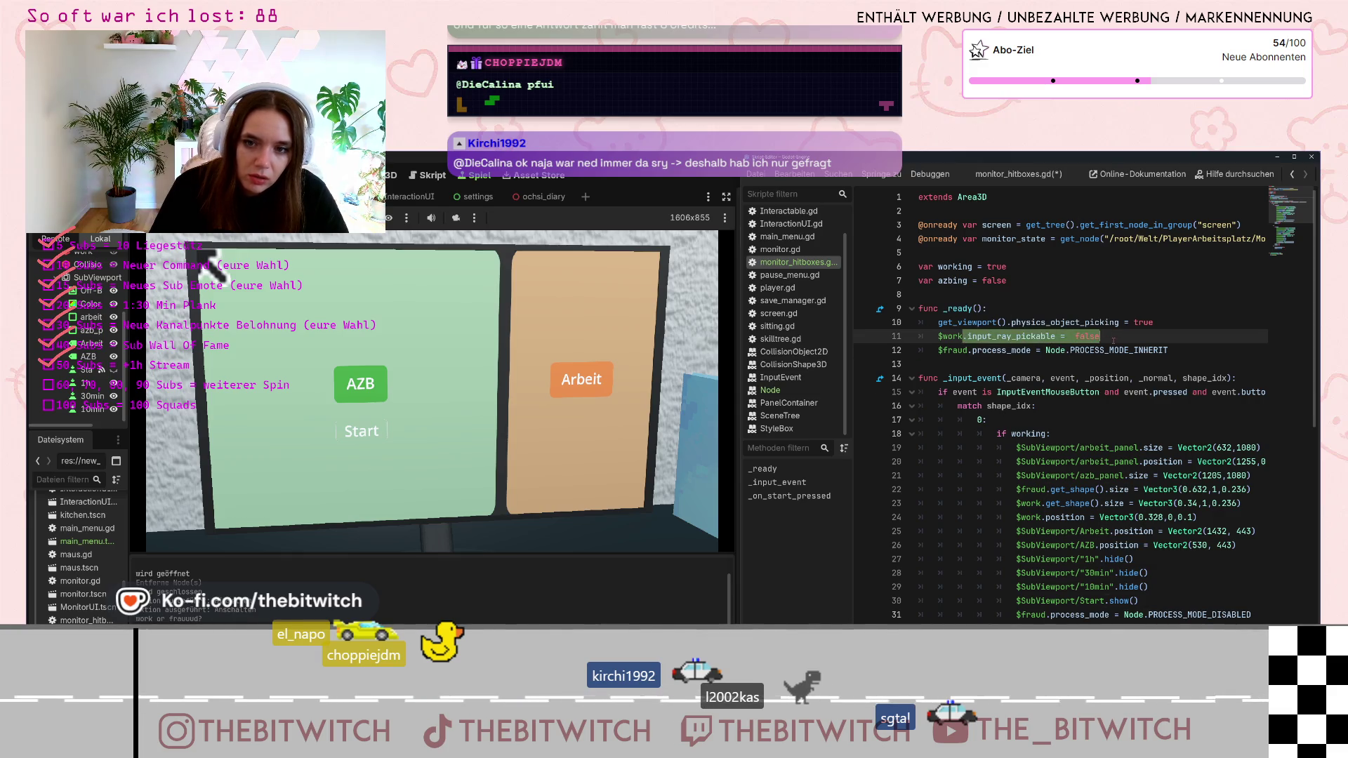
# On line 12, make $fraud.input_ray_pickable = true instead of its process_mode
pyautogui.click(969, 351)
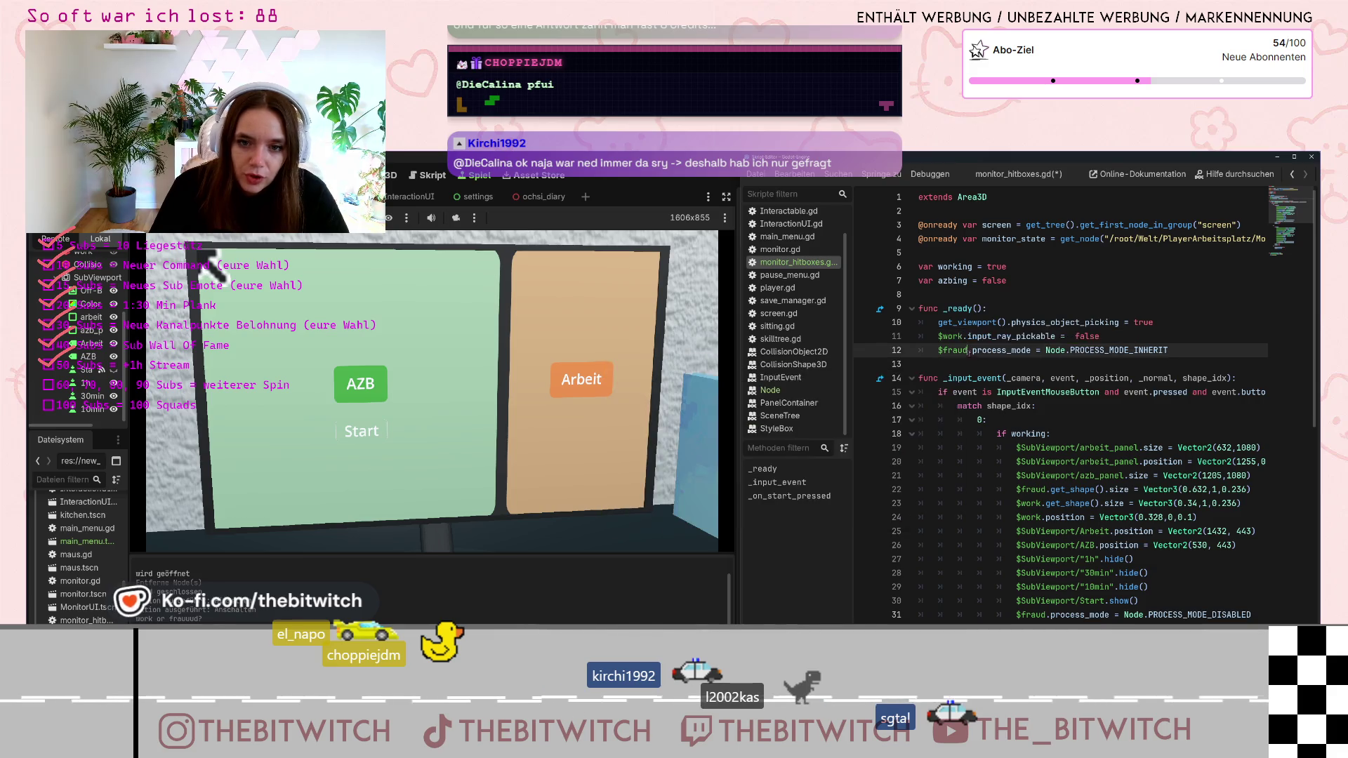
pyautogui.moveTo(970, 351); pyautogui.dragTo(1183, 346)
pyautogui.hotkey('ctrl', 'v')
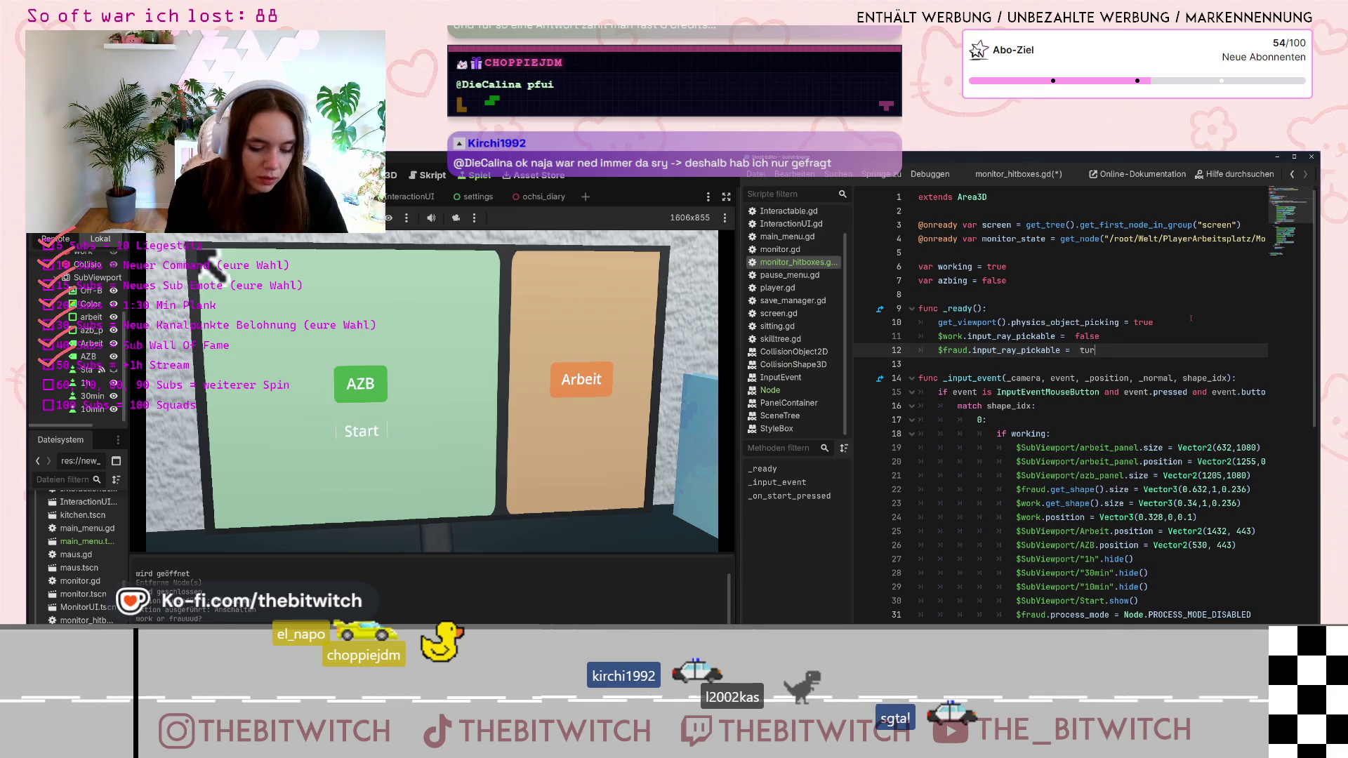
pyautogui.press('BackSpace')
pyautogui.press('BackSpace')
pyautogui.write('rue')
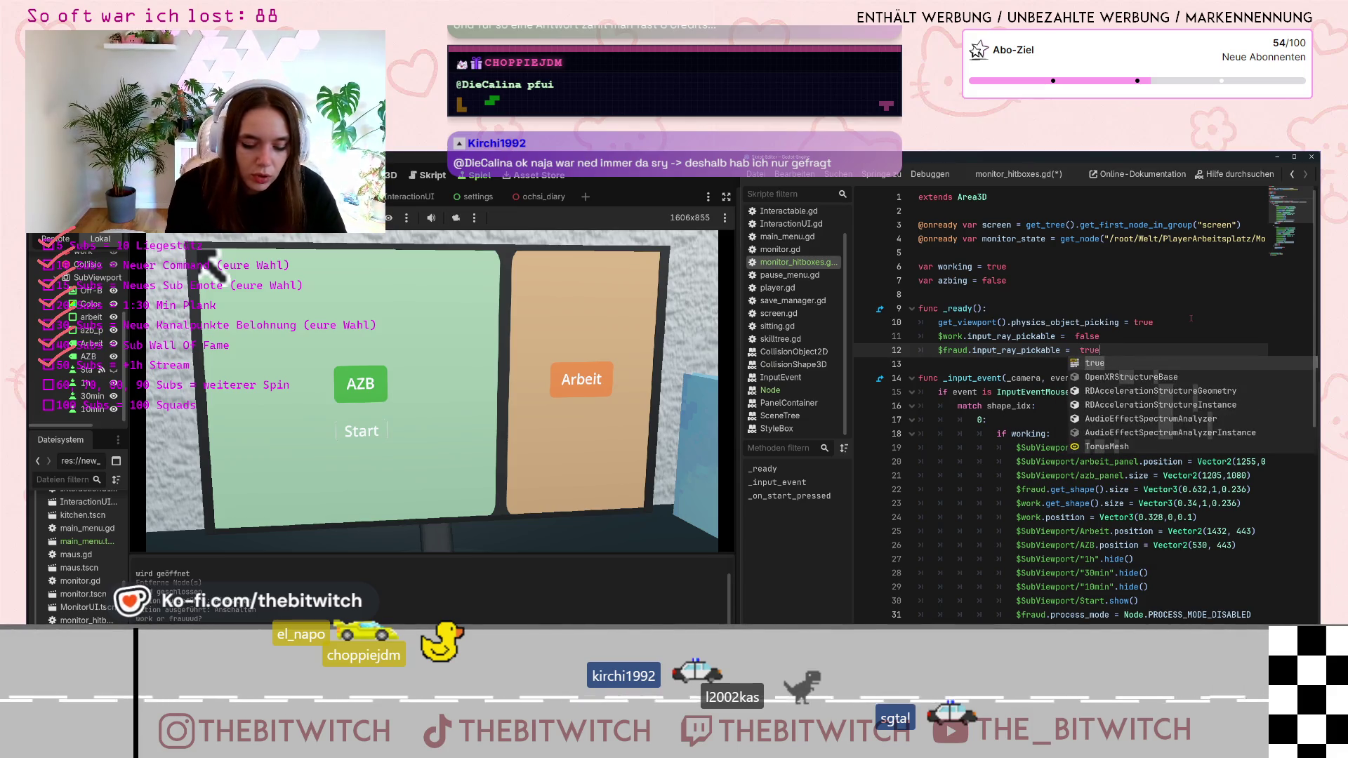
pyautogui.press('Escape')
# Paste the pickable assignments over the azbing branch's process_mode lines
pyautogui.moveTo(1100, 350); pyautogui.dragTo(936, 338)
pyautogui.hotkey('ctrl', 'c')
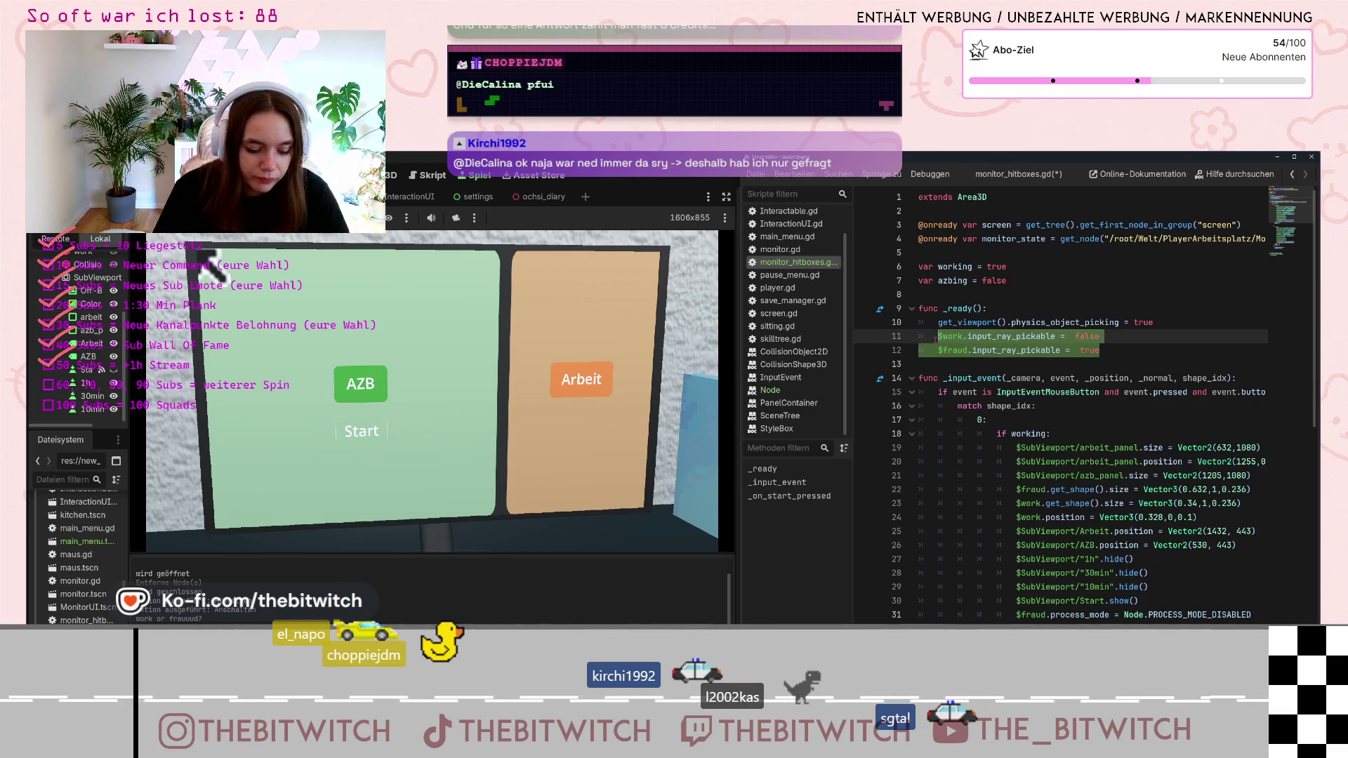
pyautogui.scroll(-8, 1144, 453)
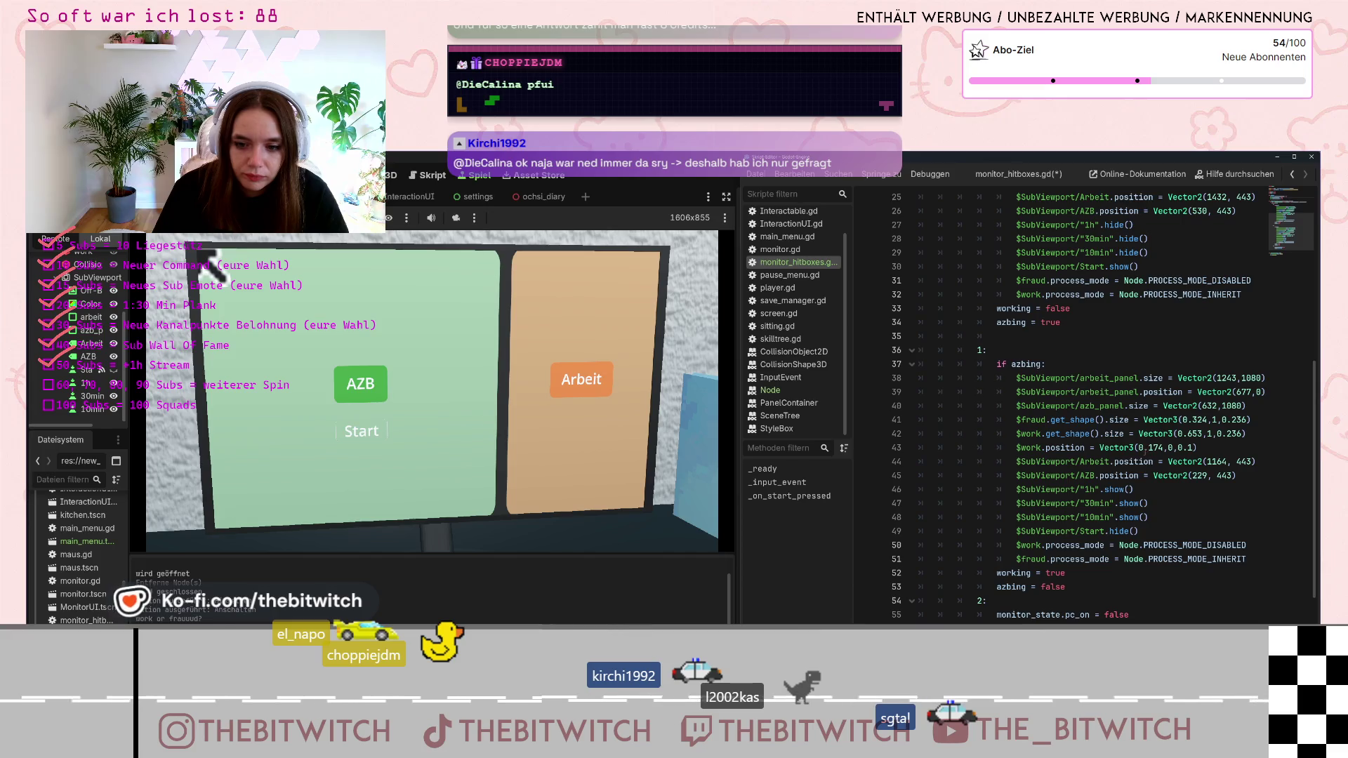
pyautogui.moveTo(1253, 559); pyautogui.dragTo(1031, 545)
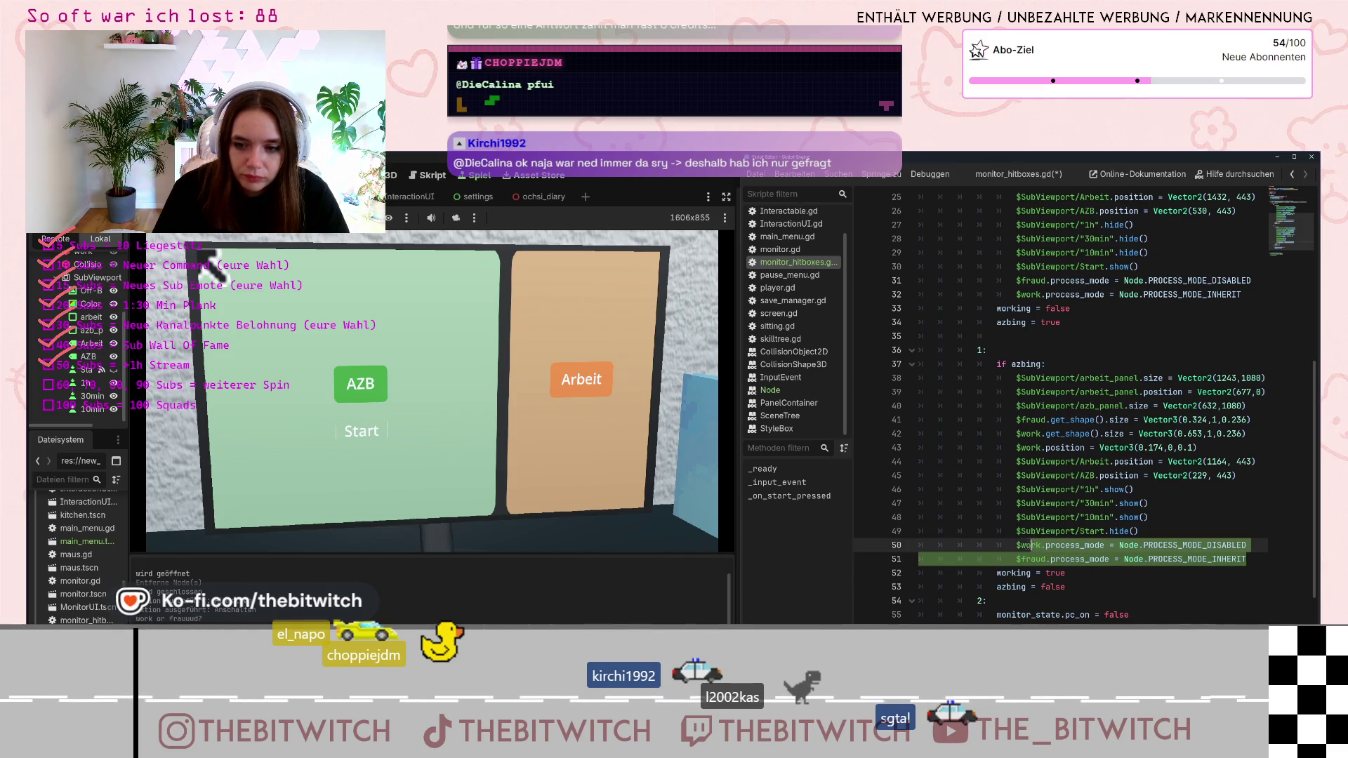
pyautogui.hotkey('ctrl', 'v')
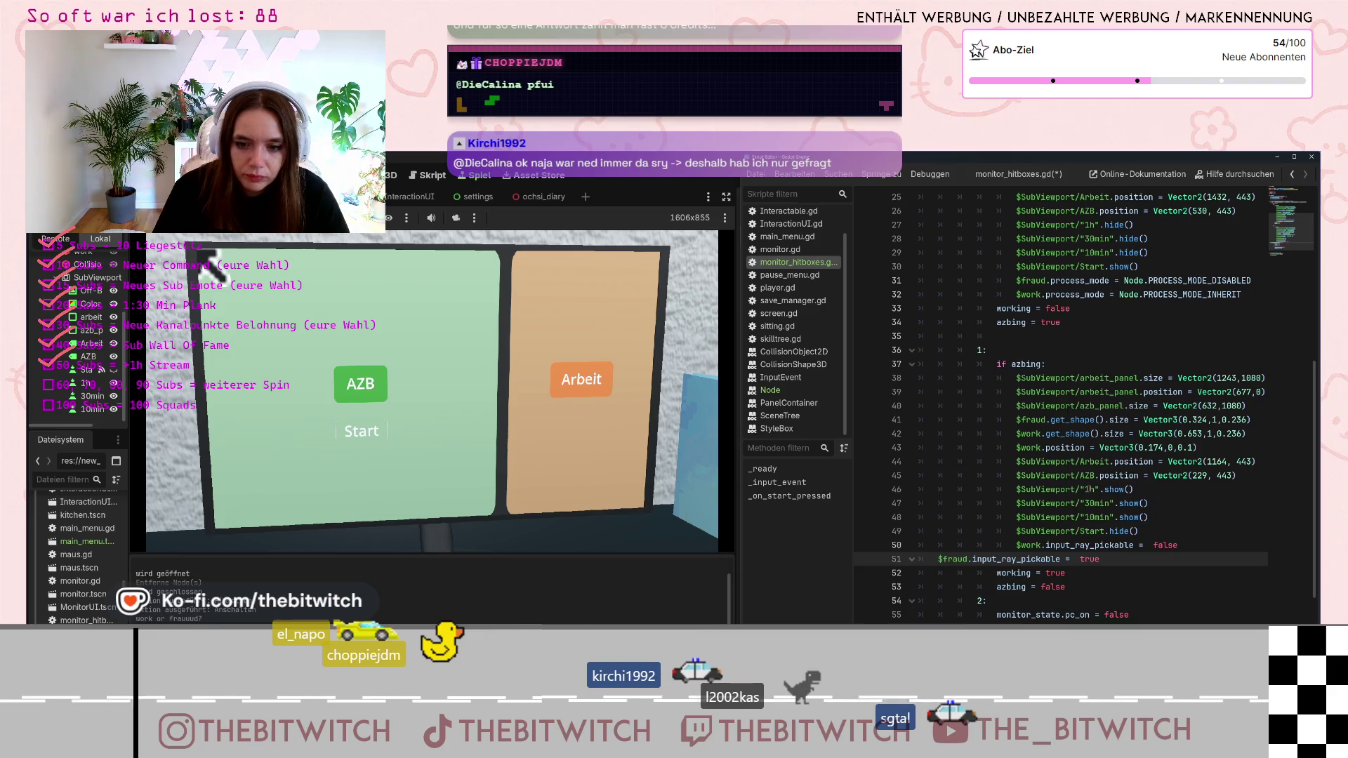
pyautogui.press('Tab')
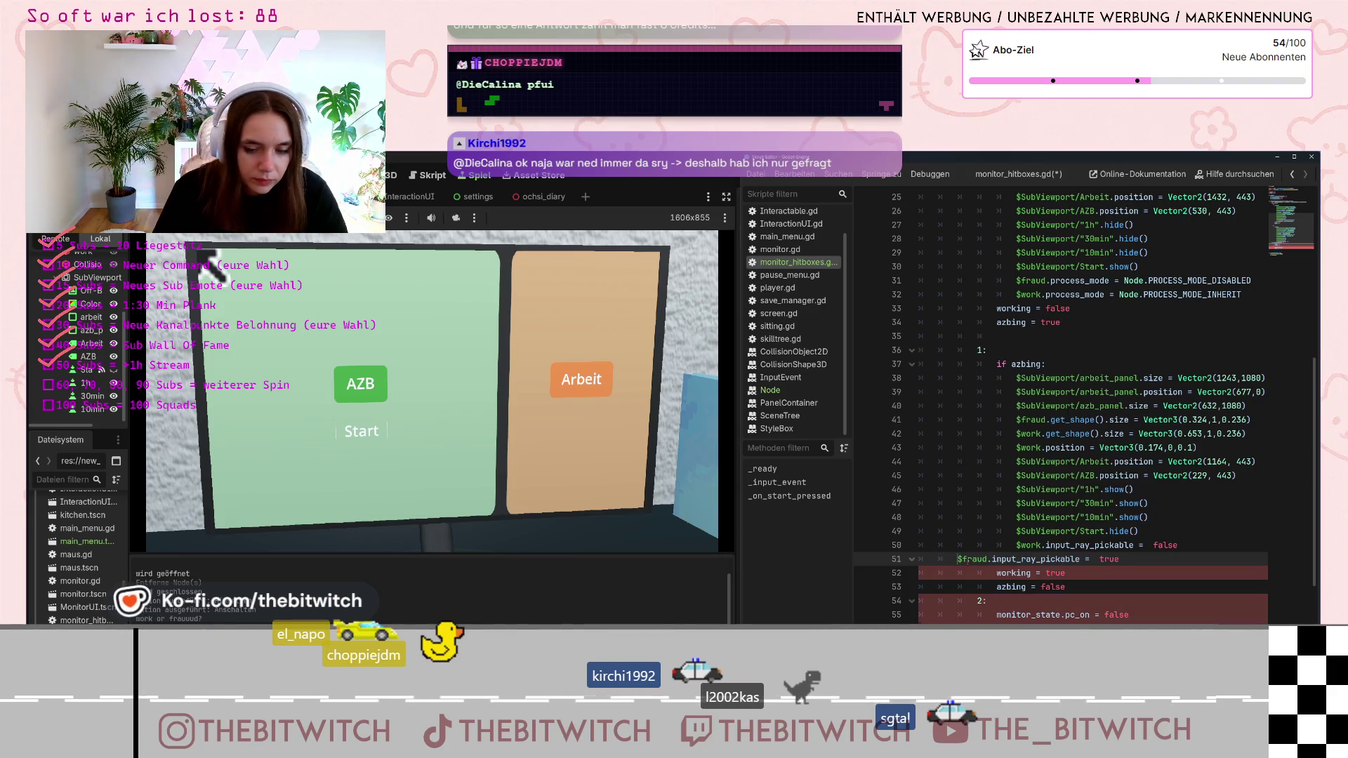
# Replace the working branch's process_mode lines with pickable assignments, setting fraud to false
pyautogui.scroll(2, 1142, 365)
pyautogui.click(1142, 364)
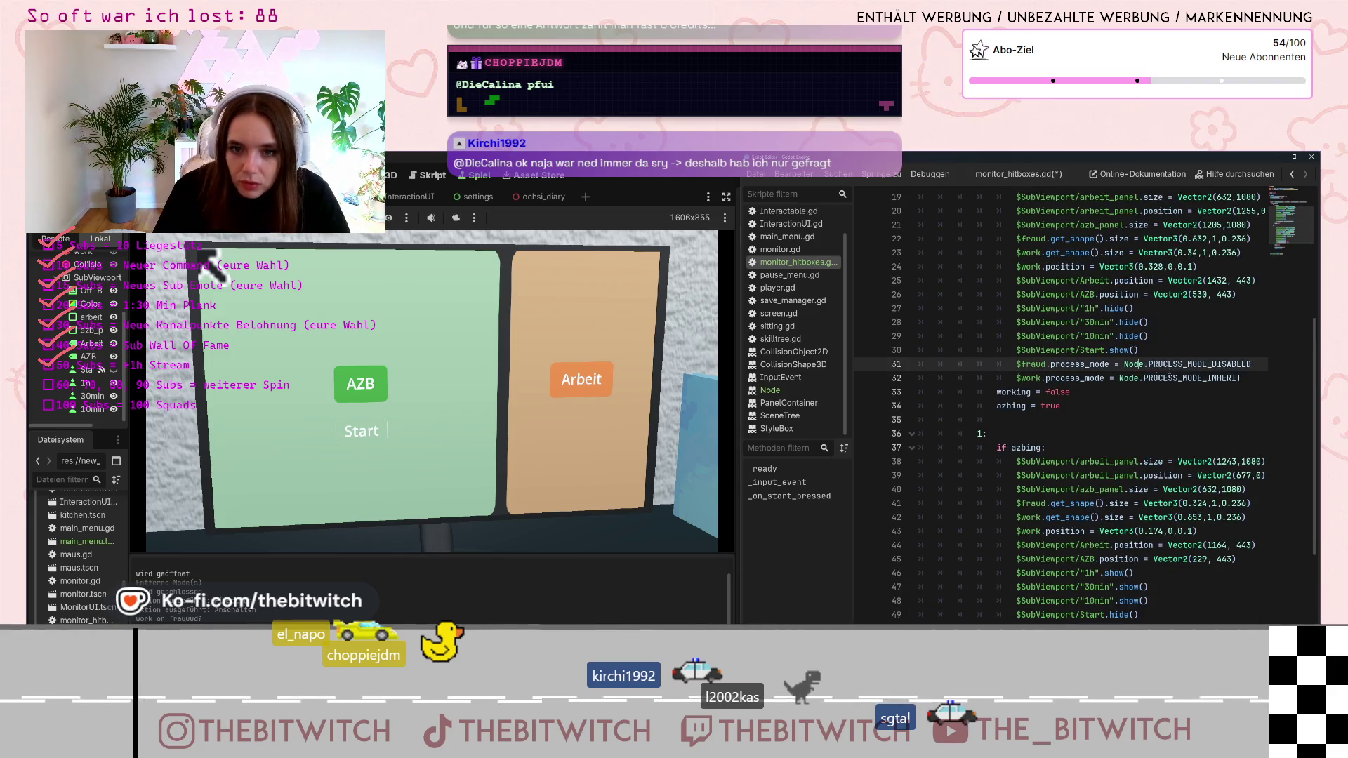
pyautogui.moveTo(1243, 377); pyautogui.dragTo(1016, 363)
pyautogui.hotkey('ctrl', 'v')
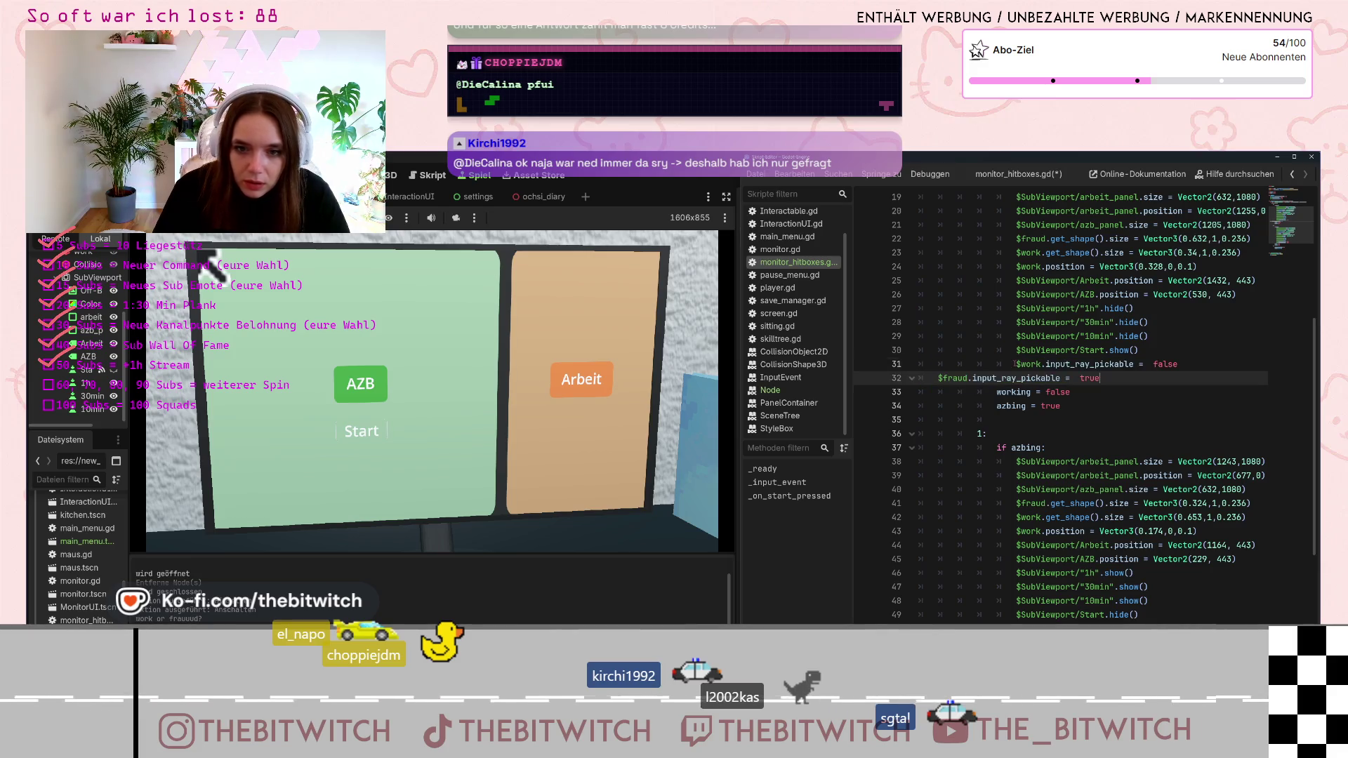
pyautogui.press('Tab')
pyautogui.press('Tab')
pyautogui.press('Tab')
pyautogui.click(1157, 364)
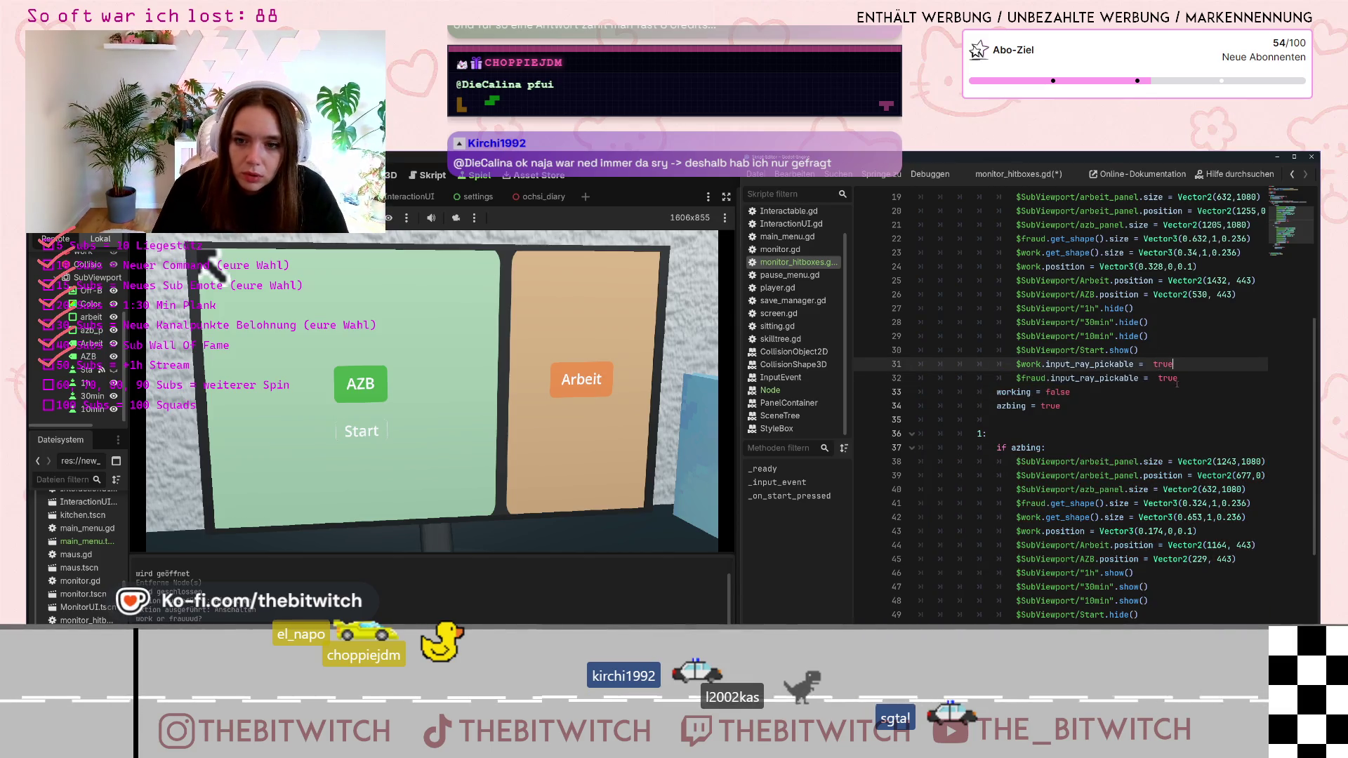
pyautogui.doubleClick(1167, 379)
pyautogui.write('f')
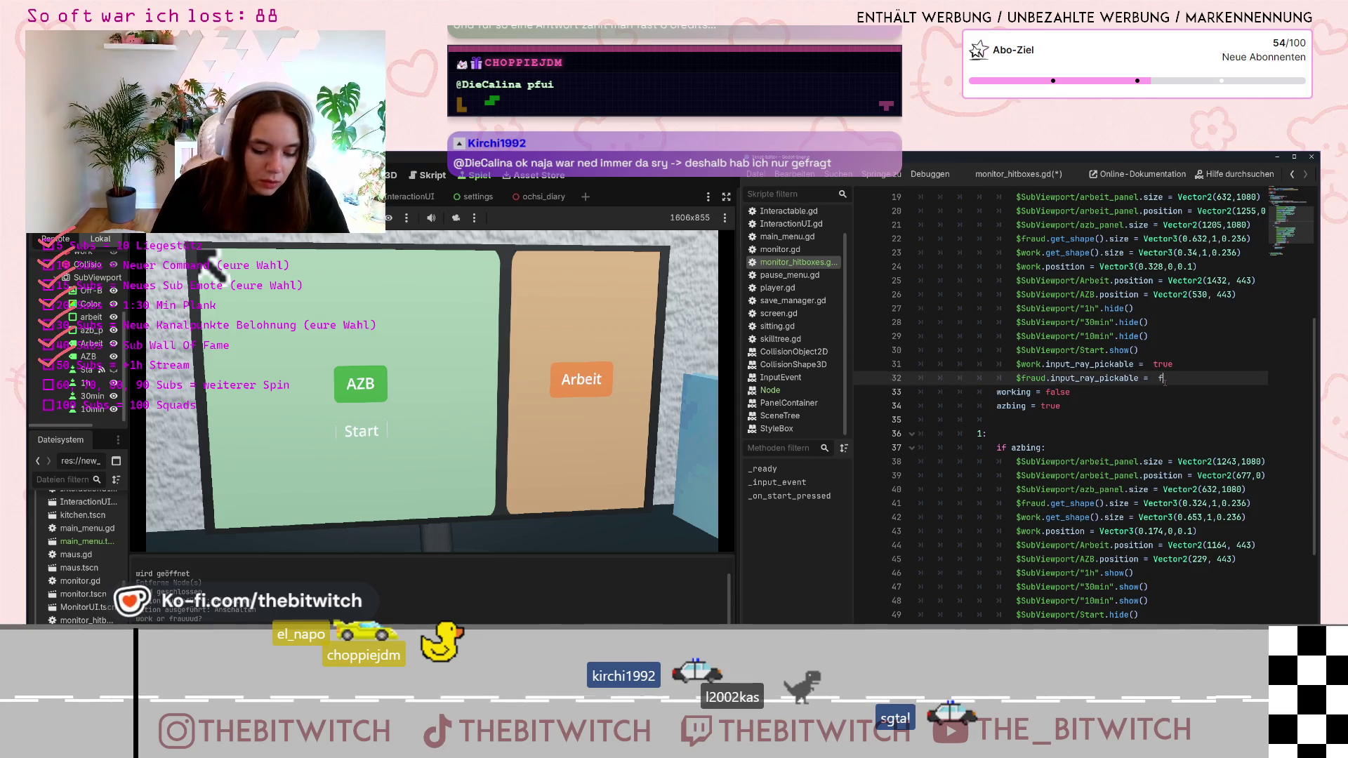
pyautogui.write('alse')
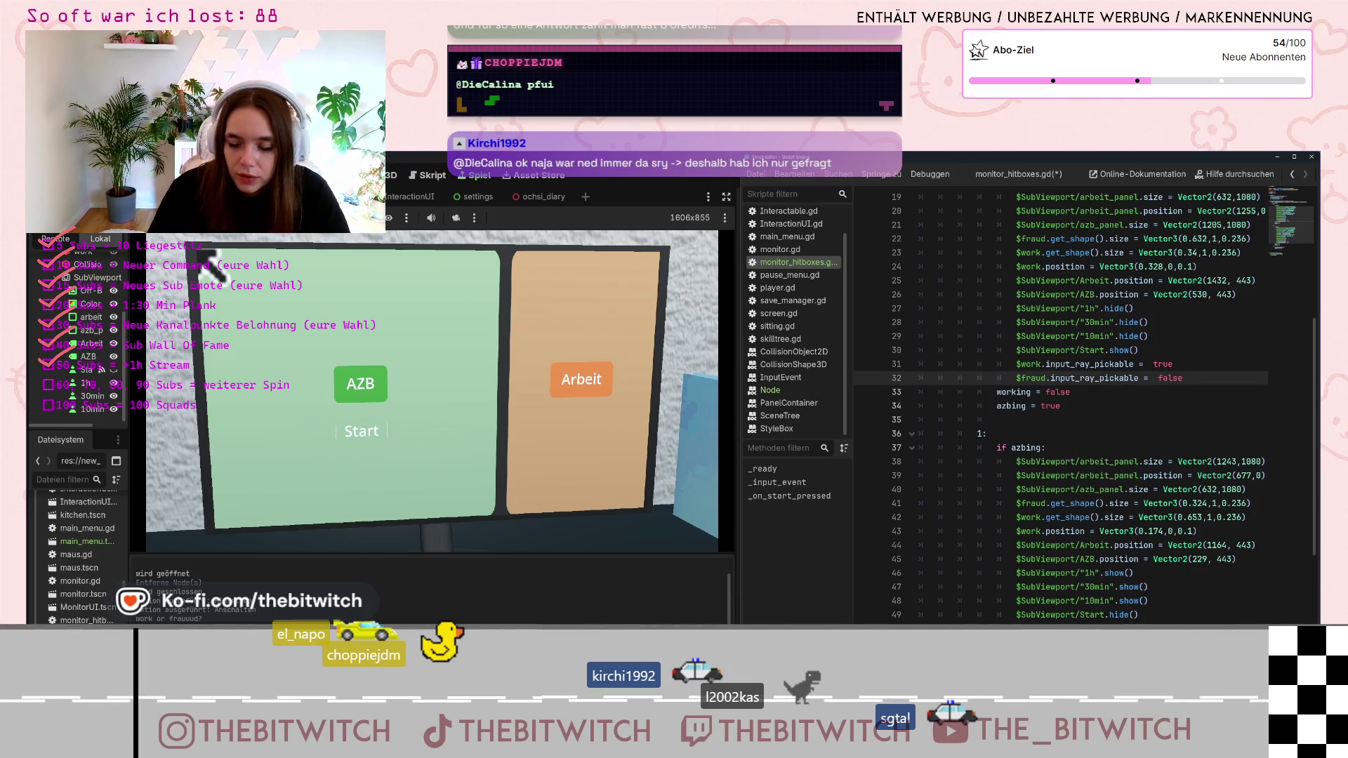
# Save monitor_hitboxes.gd and run the game with F5
pyautogui.click(1073, 445)
pyautogui.hotkey('ctrl', 's')
pyautogui.scroll(-4, 1073, 442)
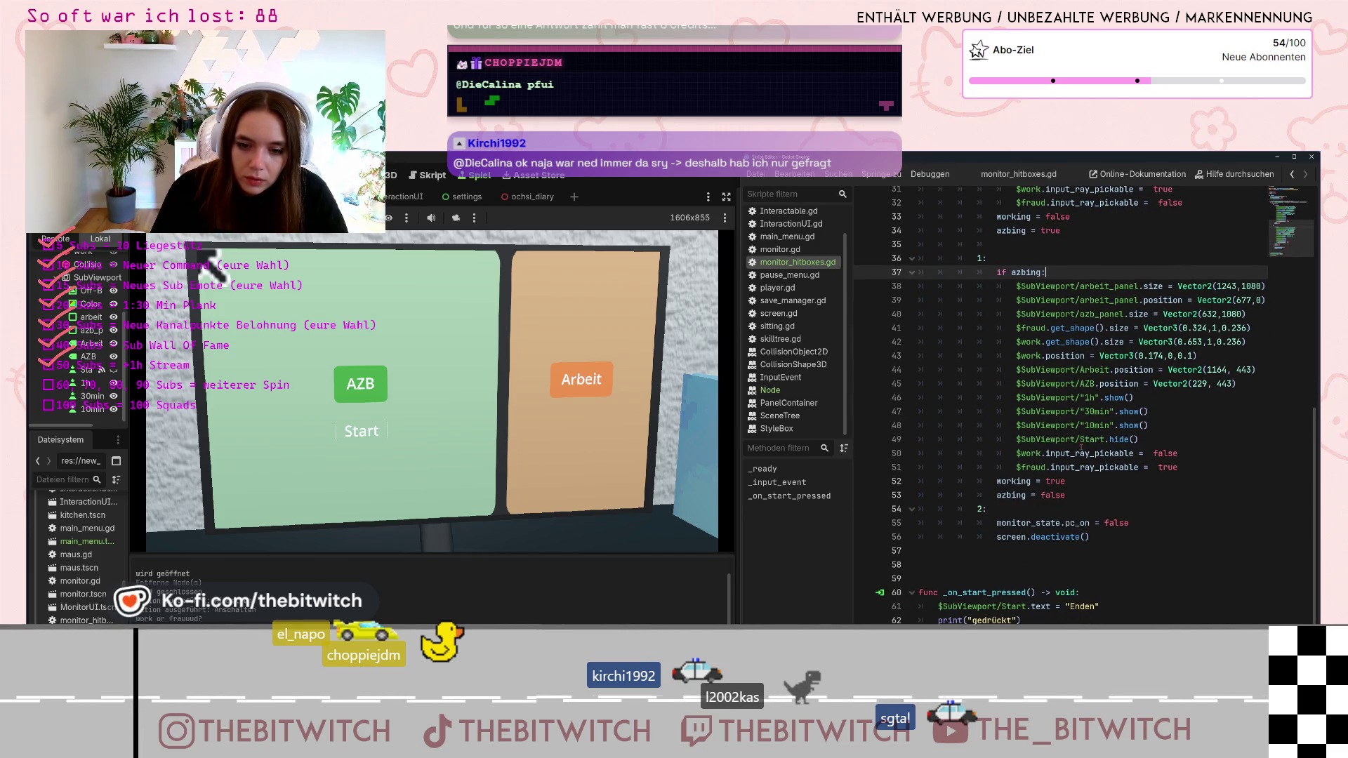
pyautogui.scroll(5, 1087, 457)
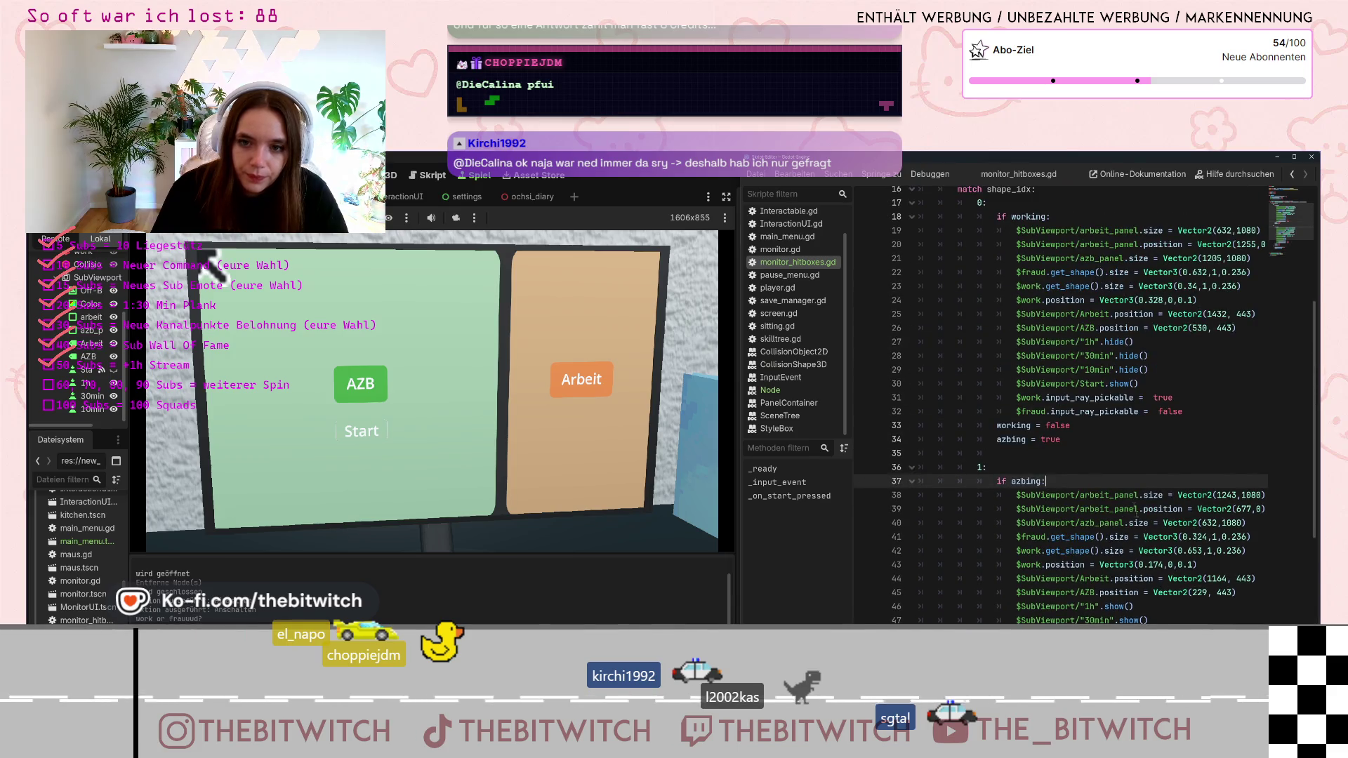
pyautogui.click(1074, 425)
pyautogui.click(702, 187)
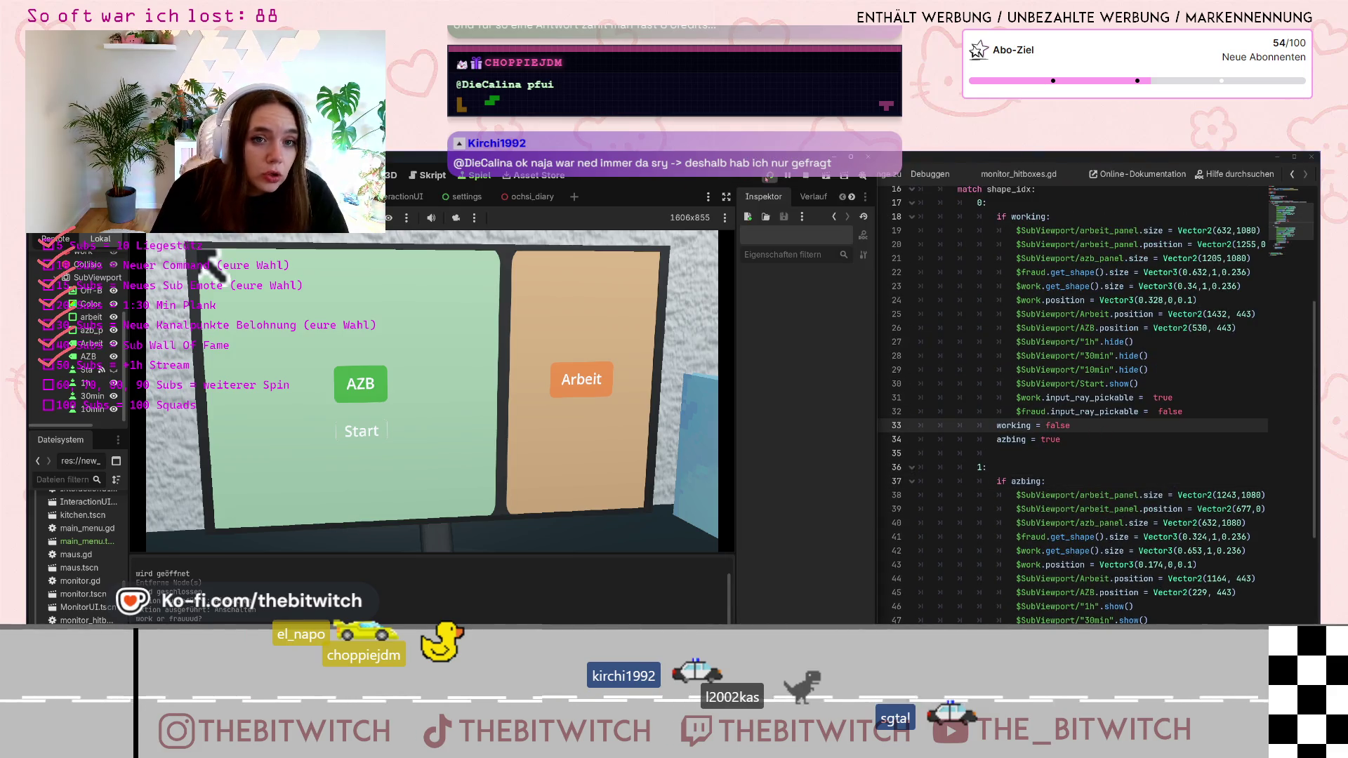
pyautogui.press('F5')
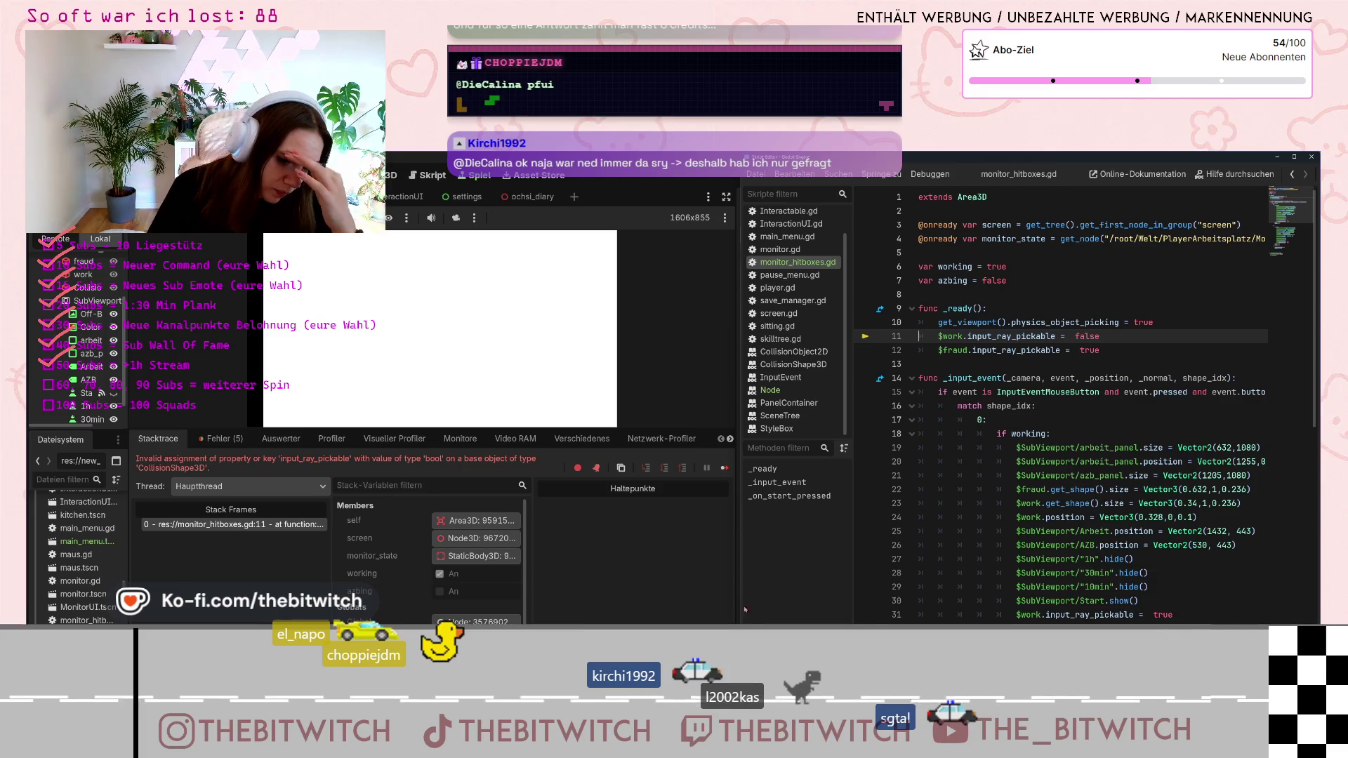
# Select the input_ray_pickable Stacktrace error in Godot for the Claude chat
pyautogui.hotkey('alt', 'Tab')
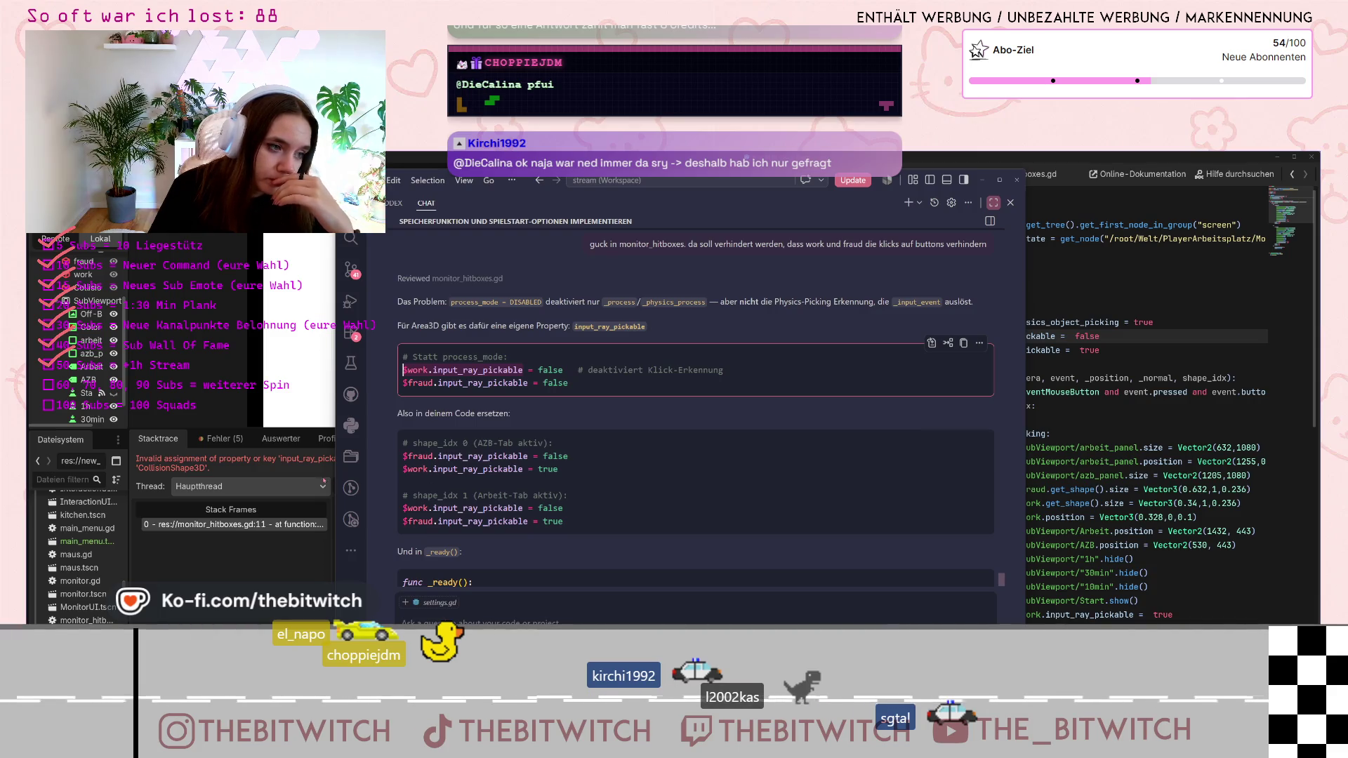
pyautogui.hotkey('alt', 'Tab')
pyautogui.tripleClick(157, 458)
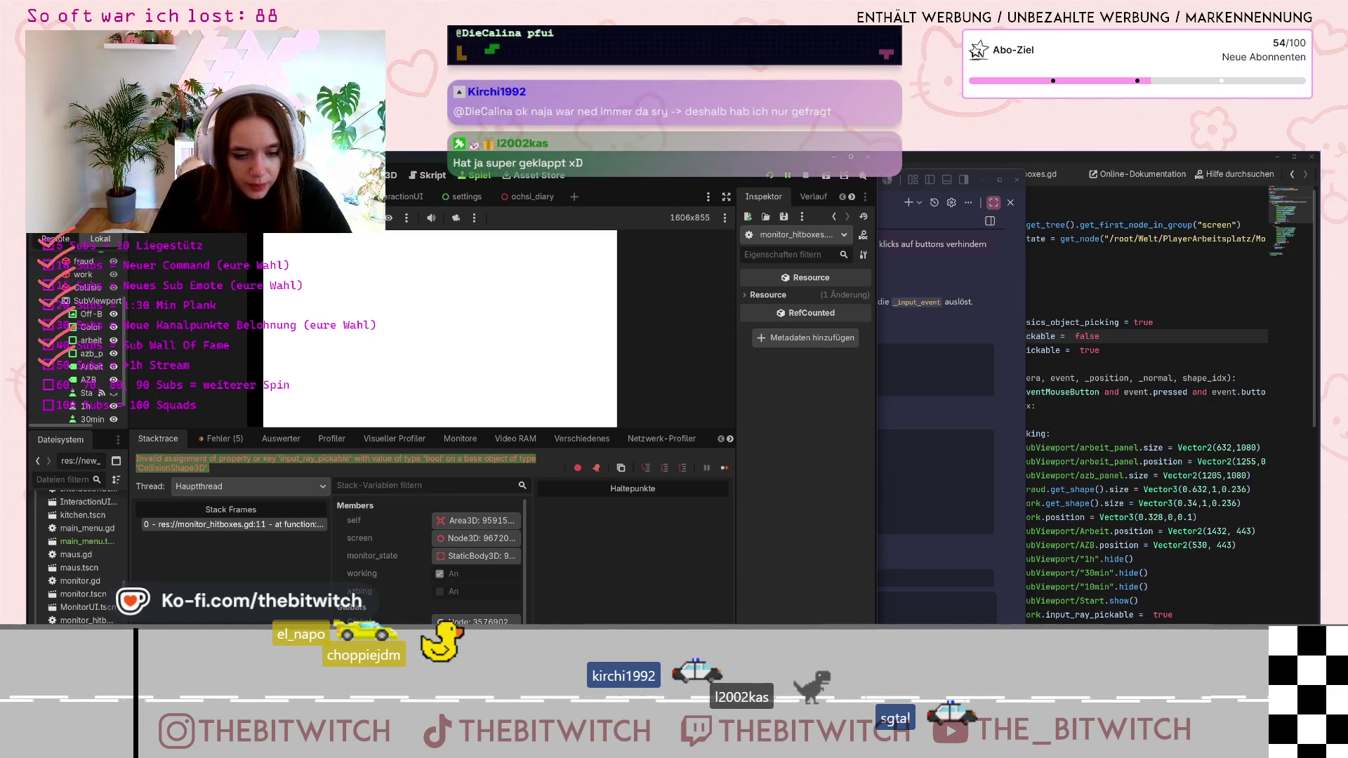
pyautogui.hotkey('alt', 'Tab')
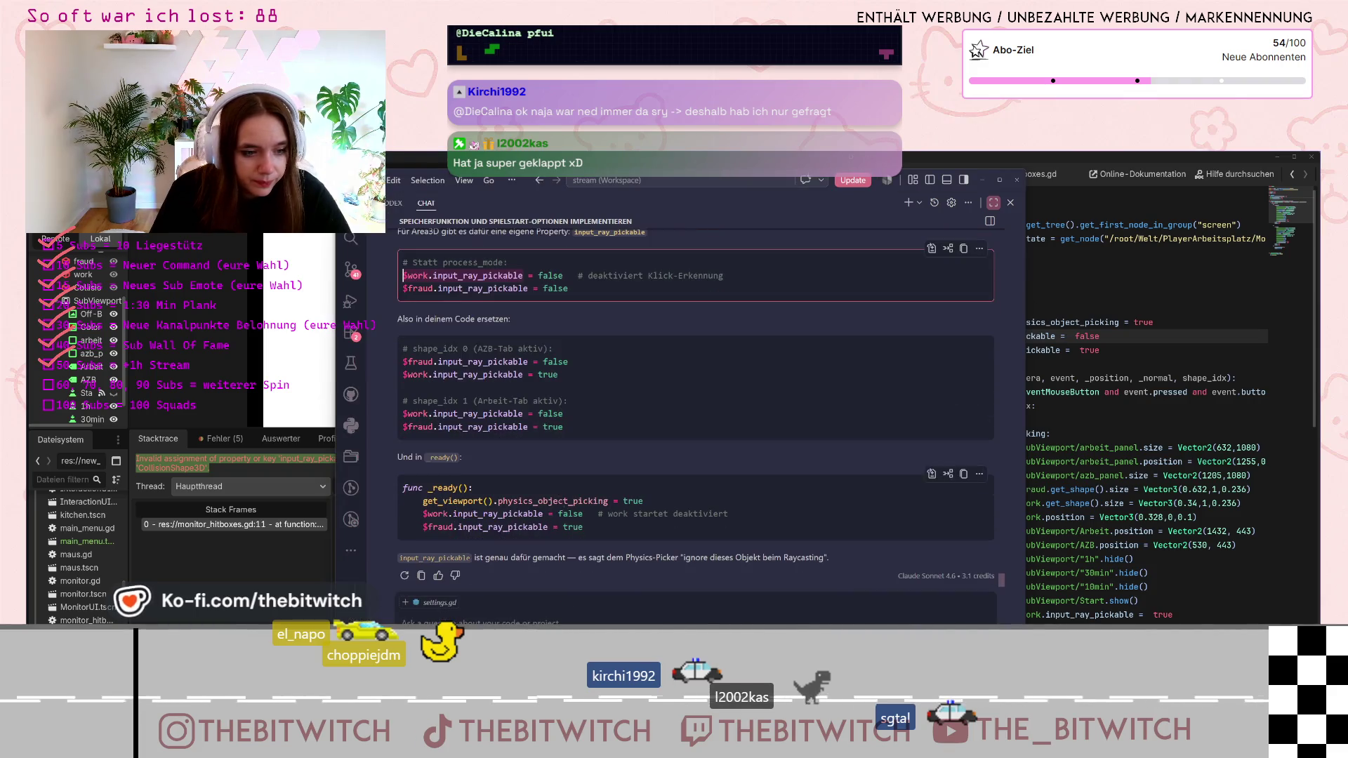
pyautogui.click(590, 618)
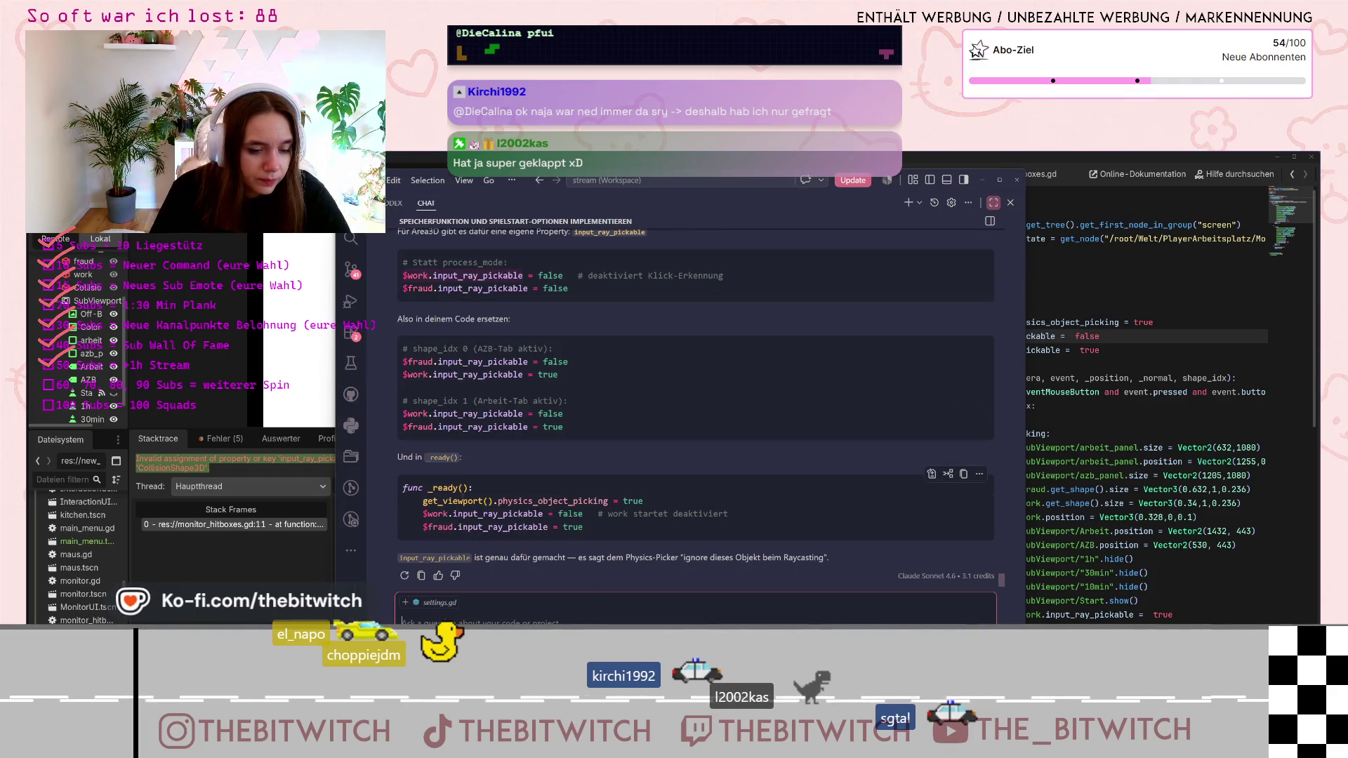
# Compare the chat's earlier _ready code, then paste the error into the chat and send it
pyautogui.moveTo(423, 500); pyautogui.dragTo(643, 500)
pyautogui.hotkey('alt', 'Tab')
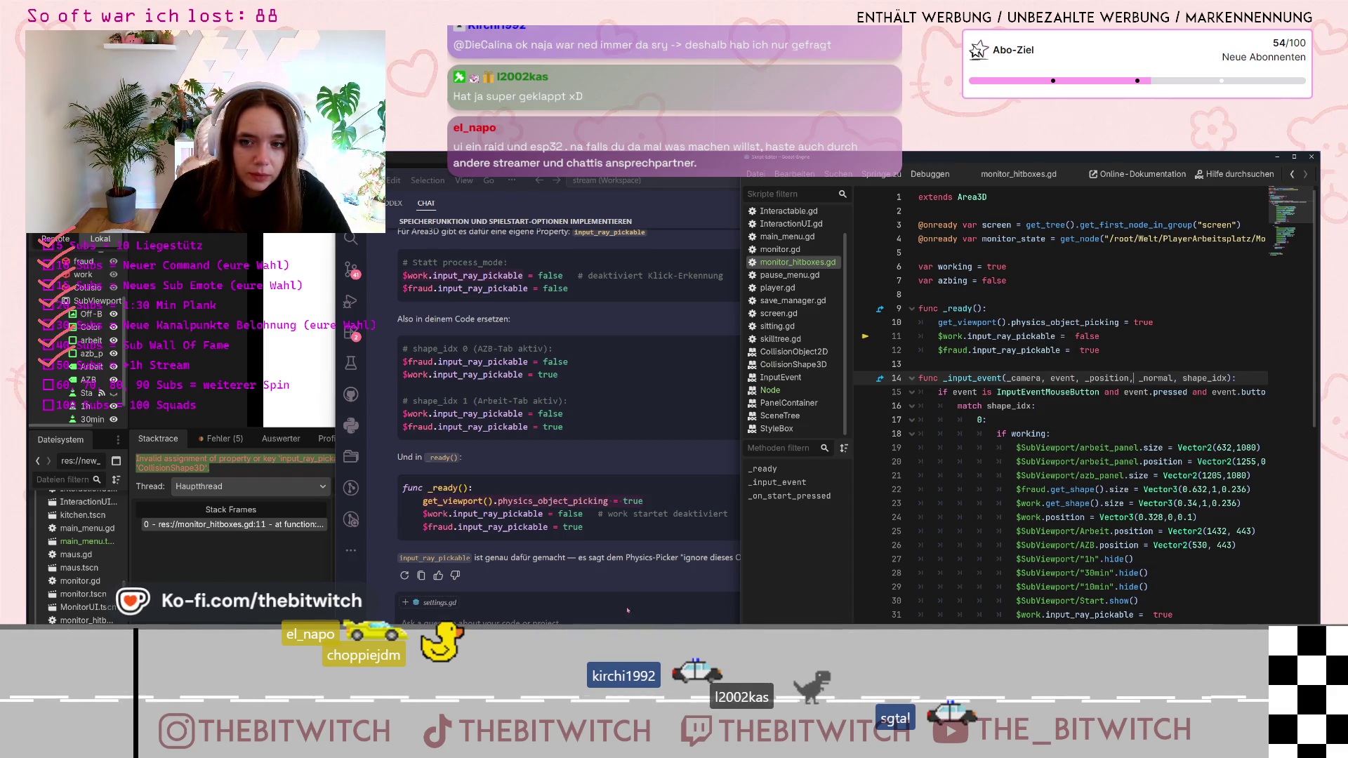
pyautogui.click(684, 449)
pyautogui.scroll(1, 684, 450)
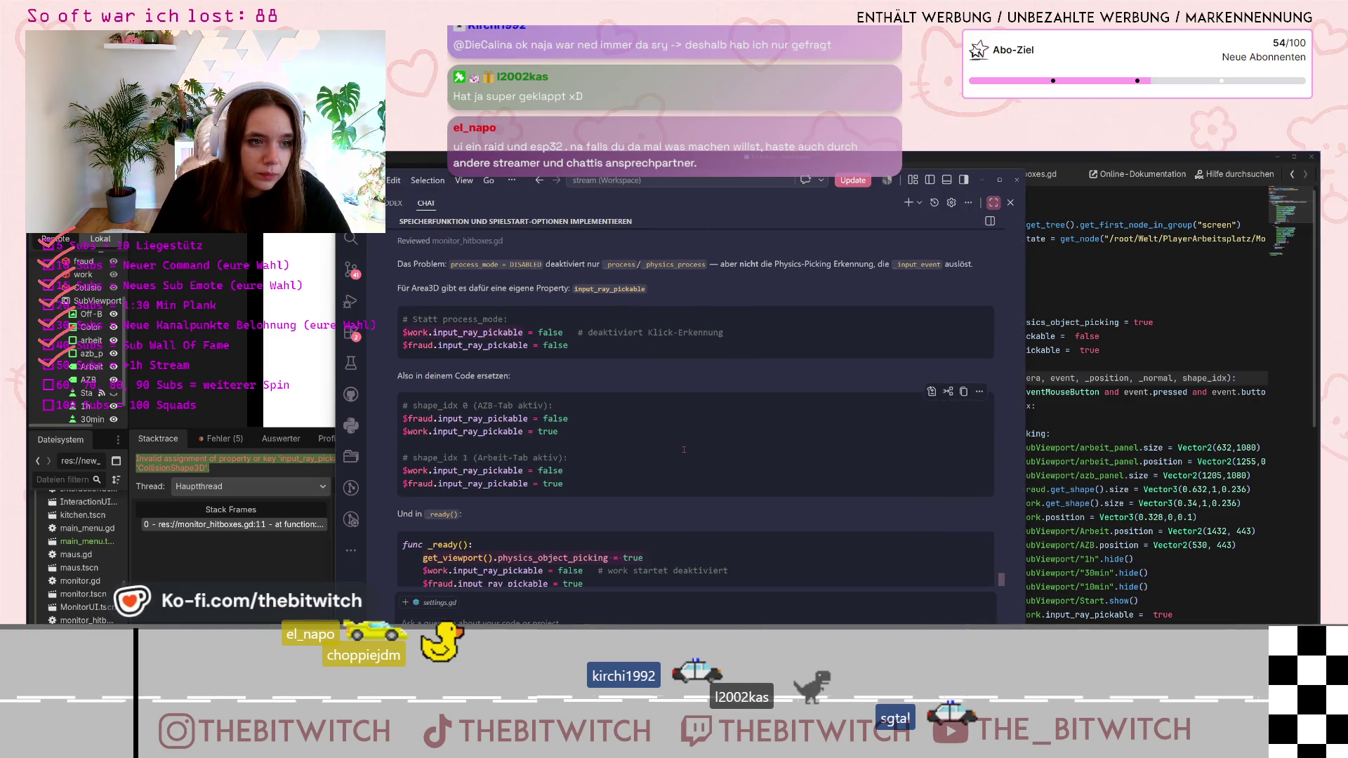
pyautogui.scroll(-1, 683, 449)
pyautogui.hotkey('alt', 'Tab')
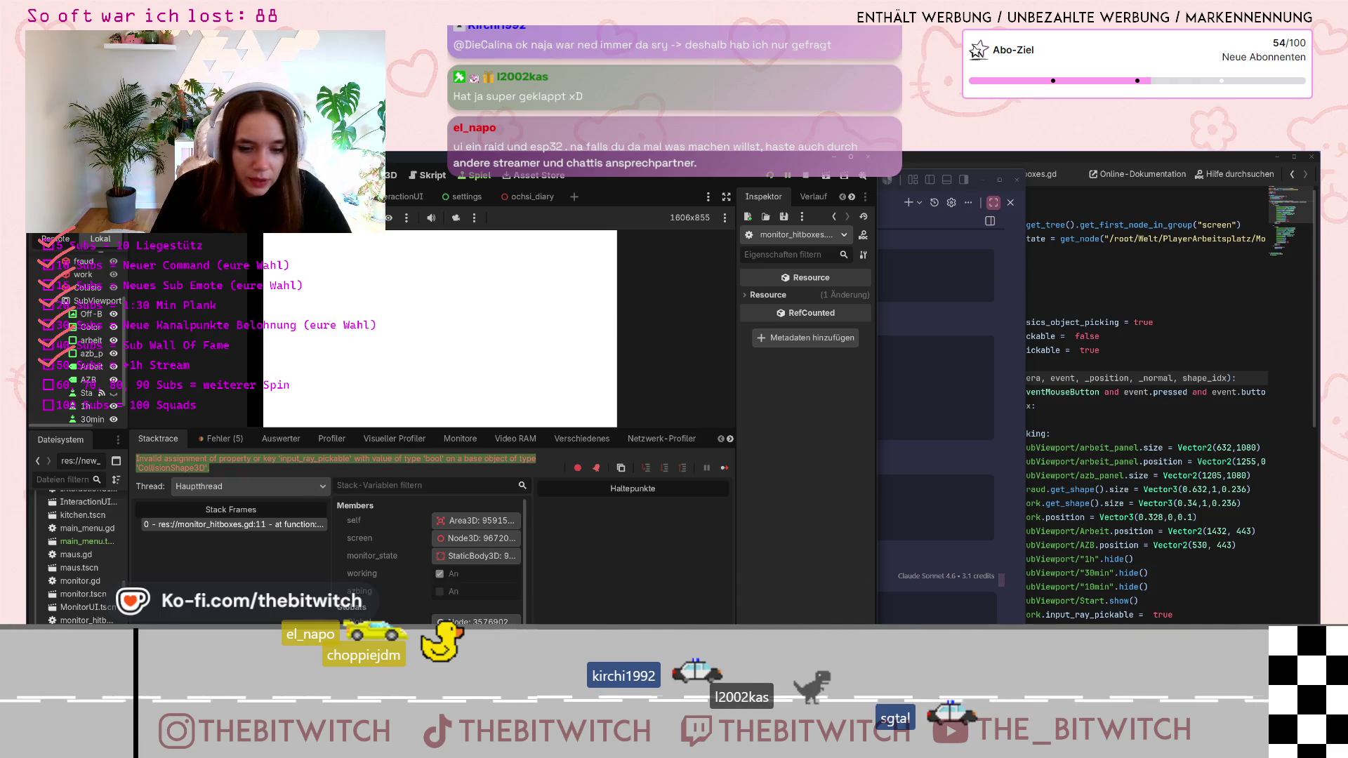
pyautogui.hotkey('alt', 'Tab')
pyautogui.hotkey('ctrl', 'v')
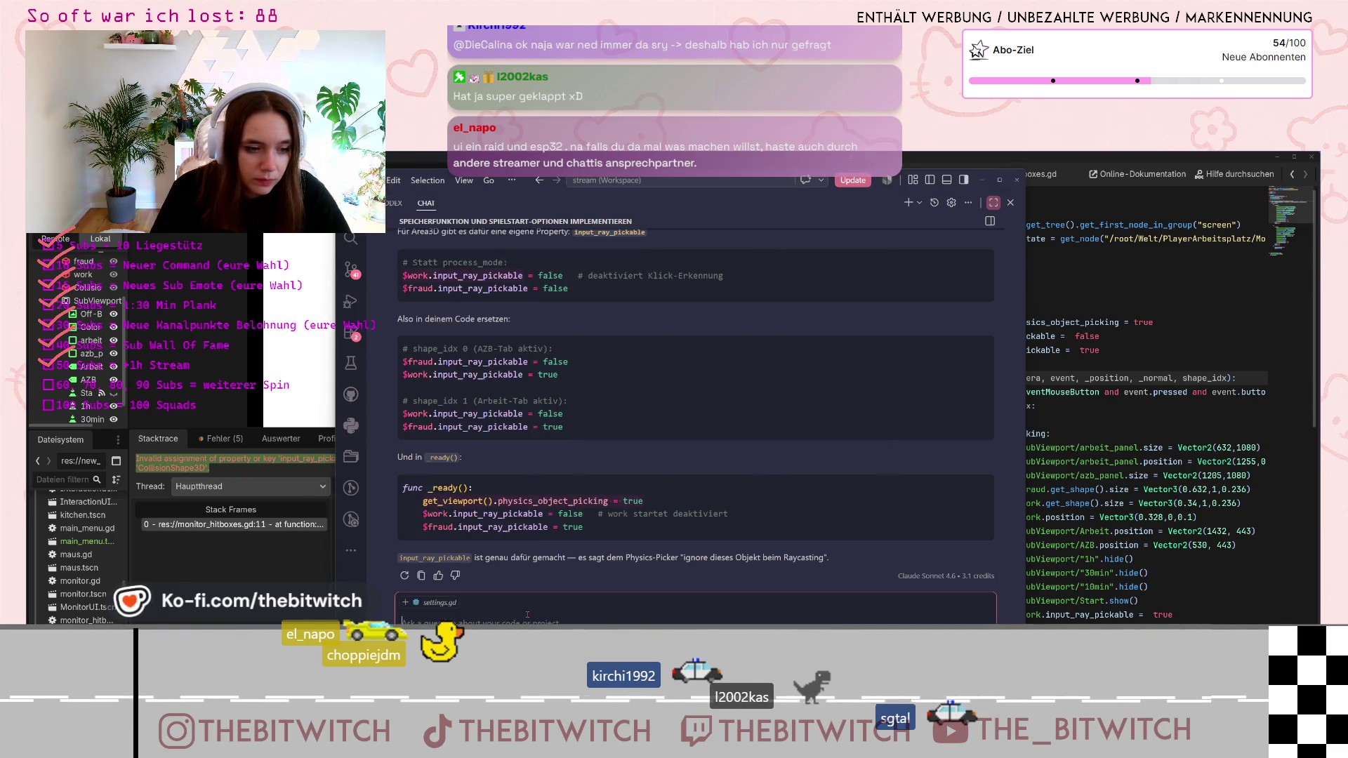
pyautogui.press('Return')
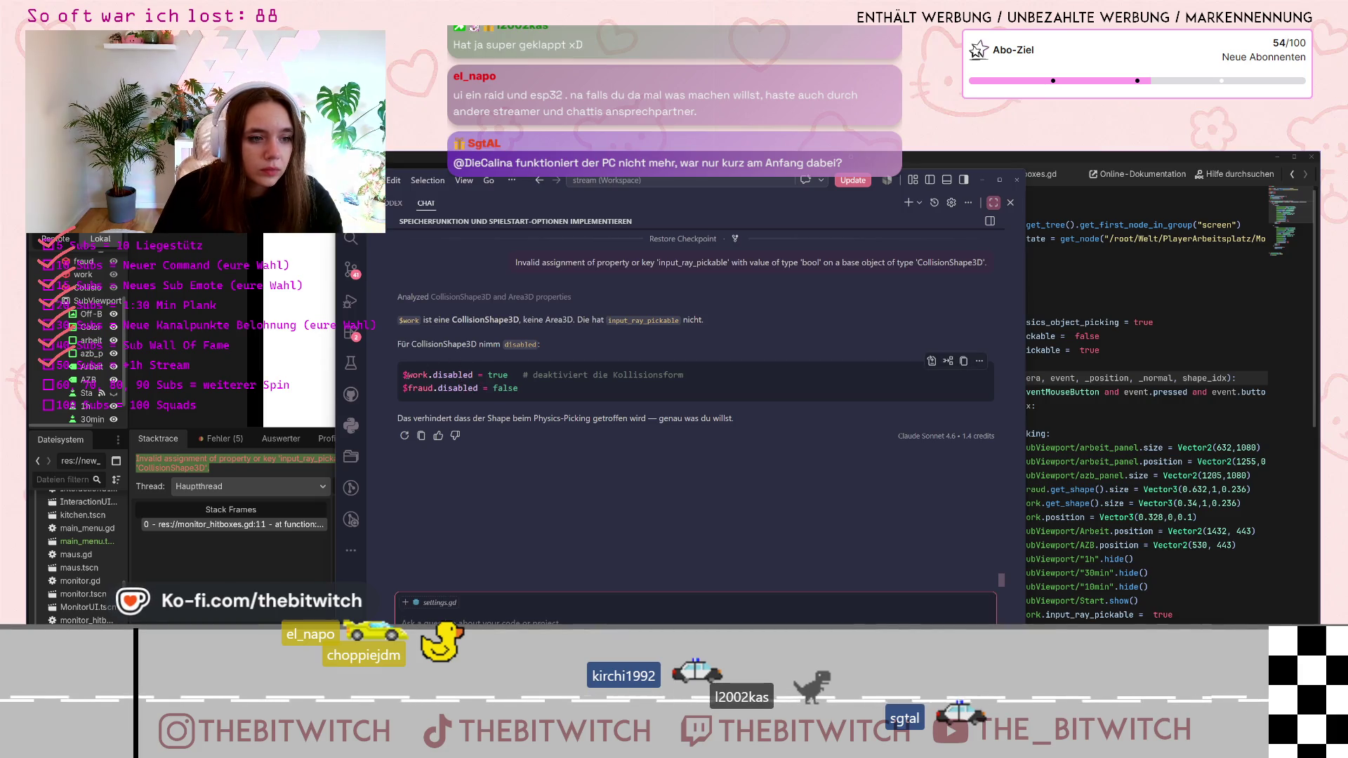
# Select the suggested $work.disabled = true line and return to the Godot script
pyautogui.click(505, 372)
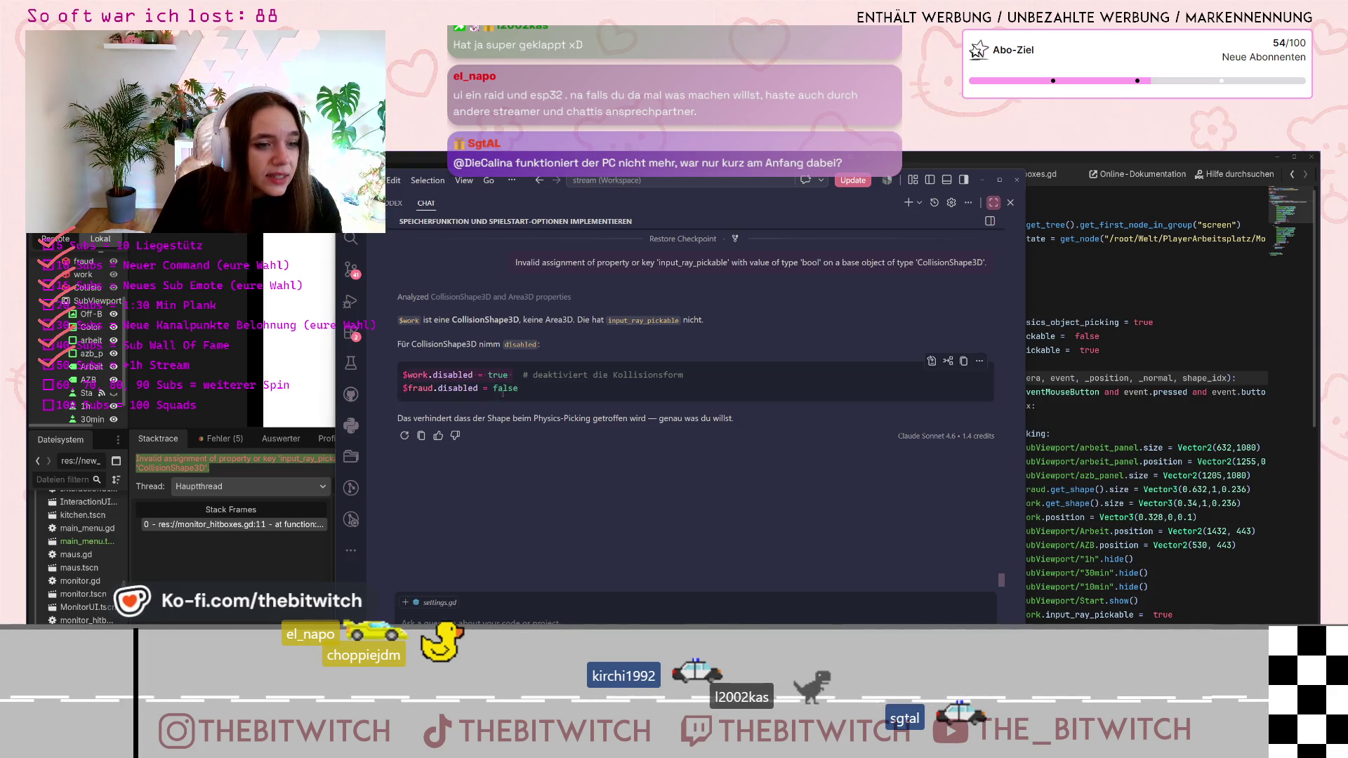
pyautogui.click(509, 375)
pyautogui.moveTo(508, 375); pyautogui.dragTo(404, 375)
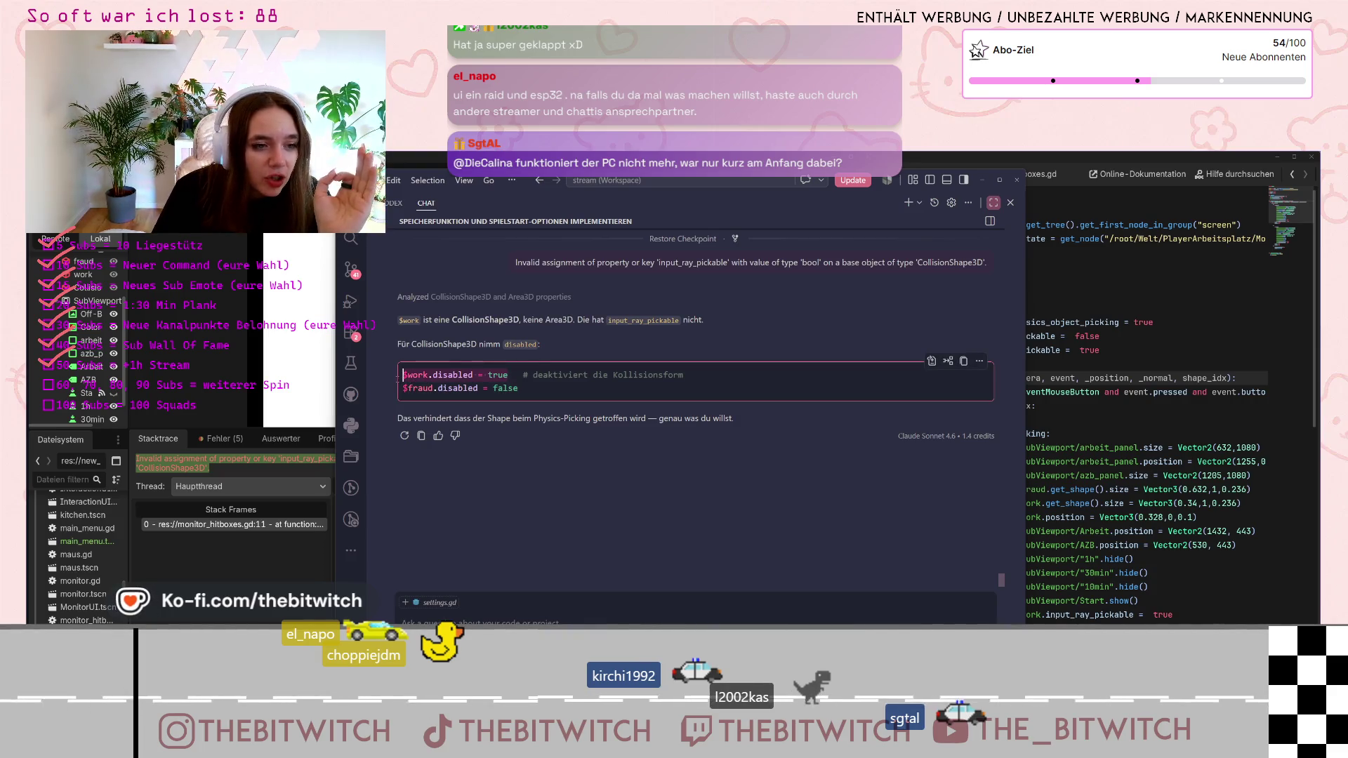
pyautogui.click(1140, 346)
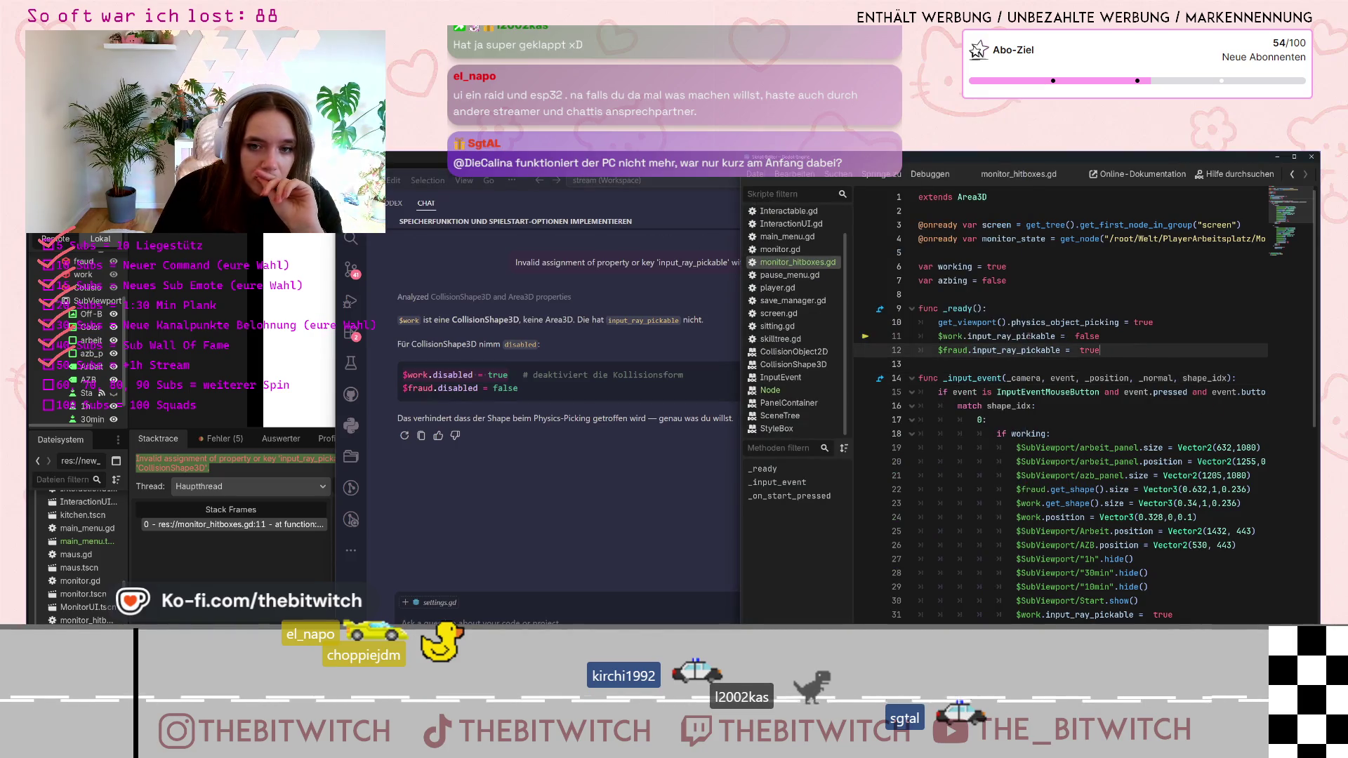
# Replace input_ray_pickable with disabled on lines 11 and 12 of monitor_hitboxes.gd
pyautogui.doubleClick(1051, 336)
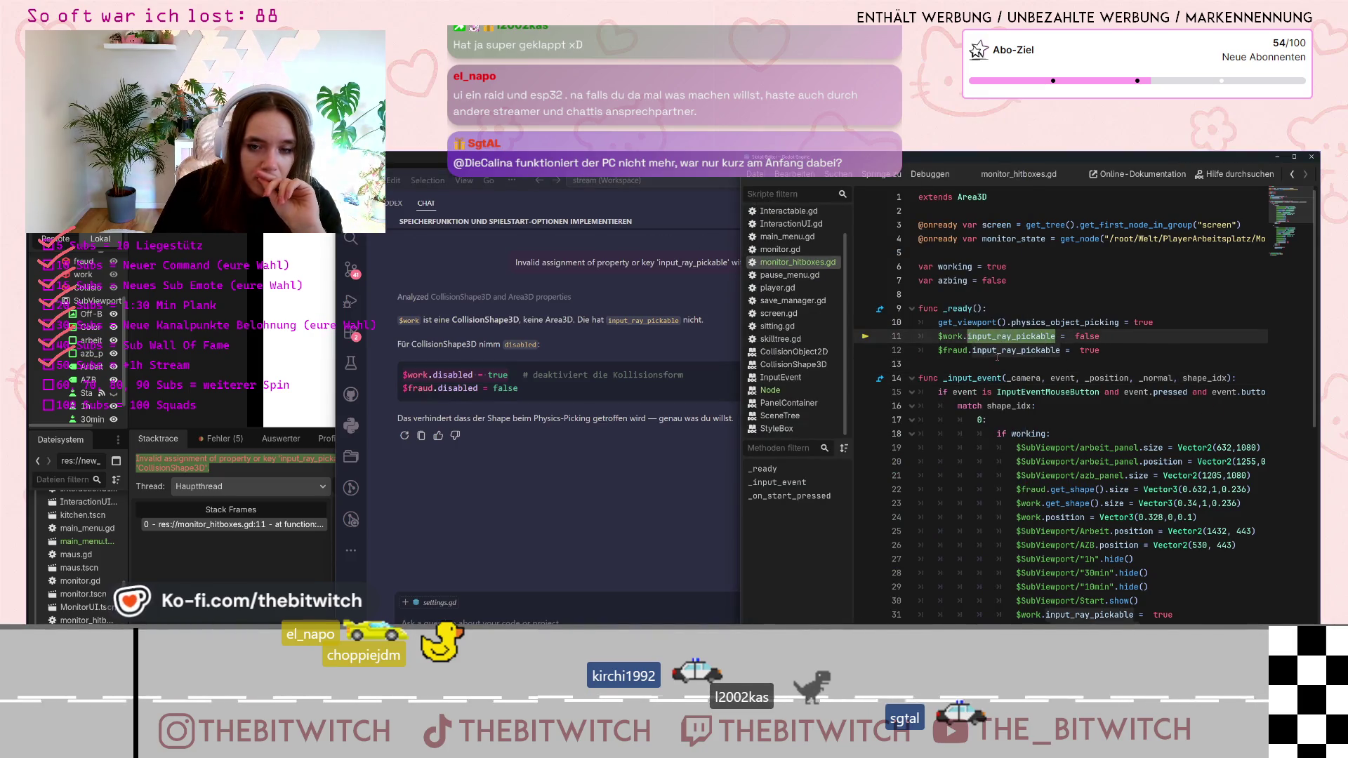
pyautogui.write('disabled')
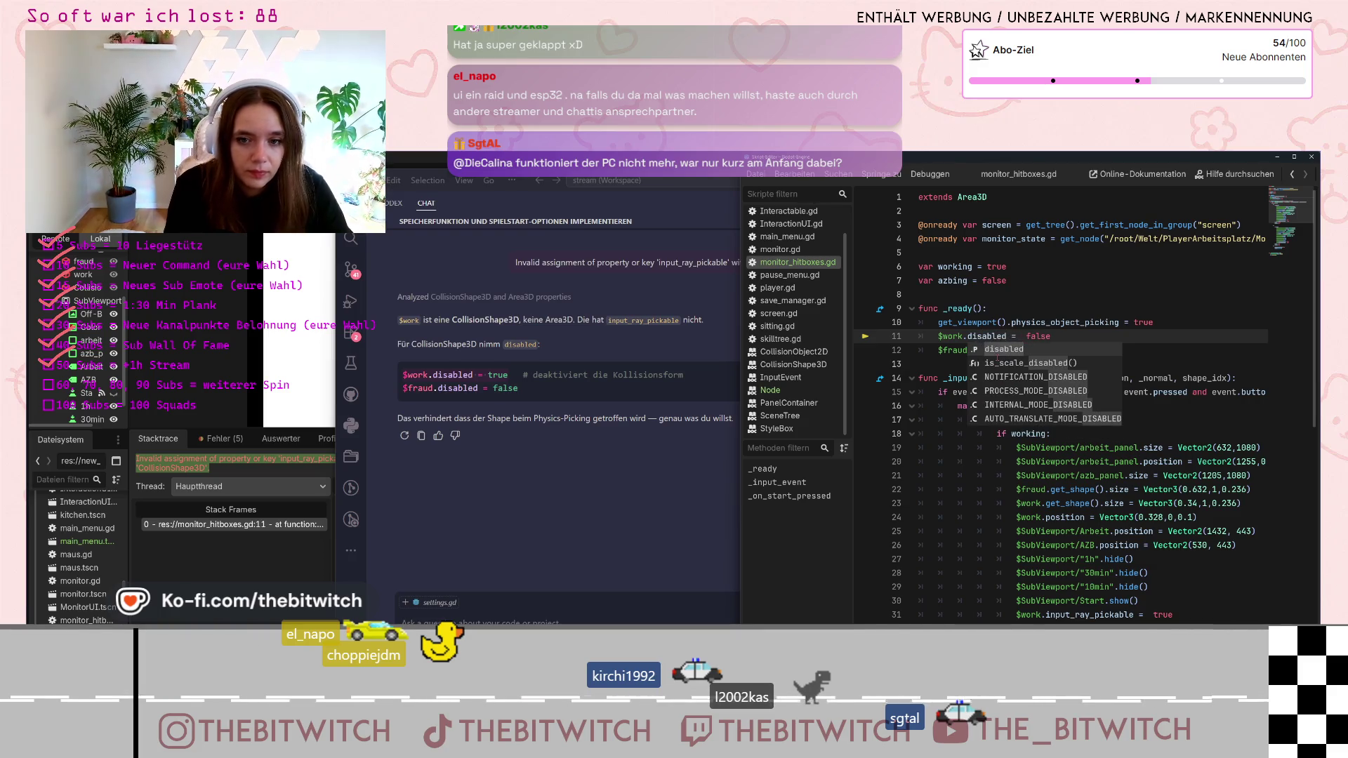
pyautogui.click(1006, 336)
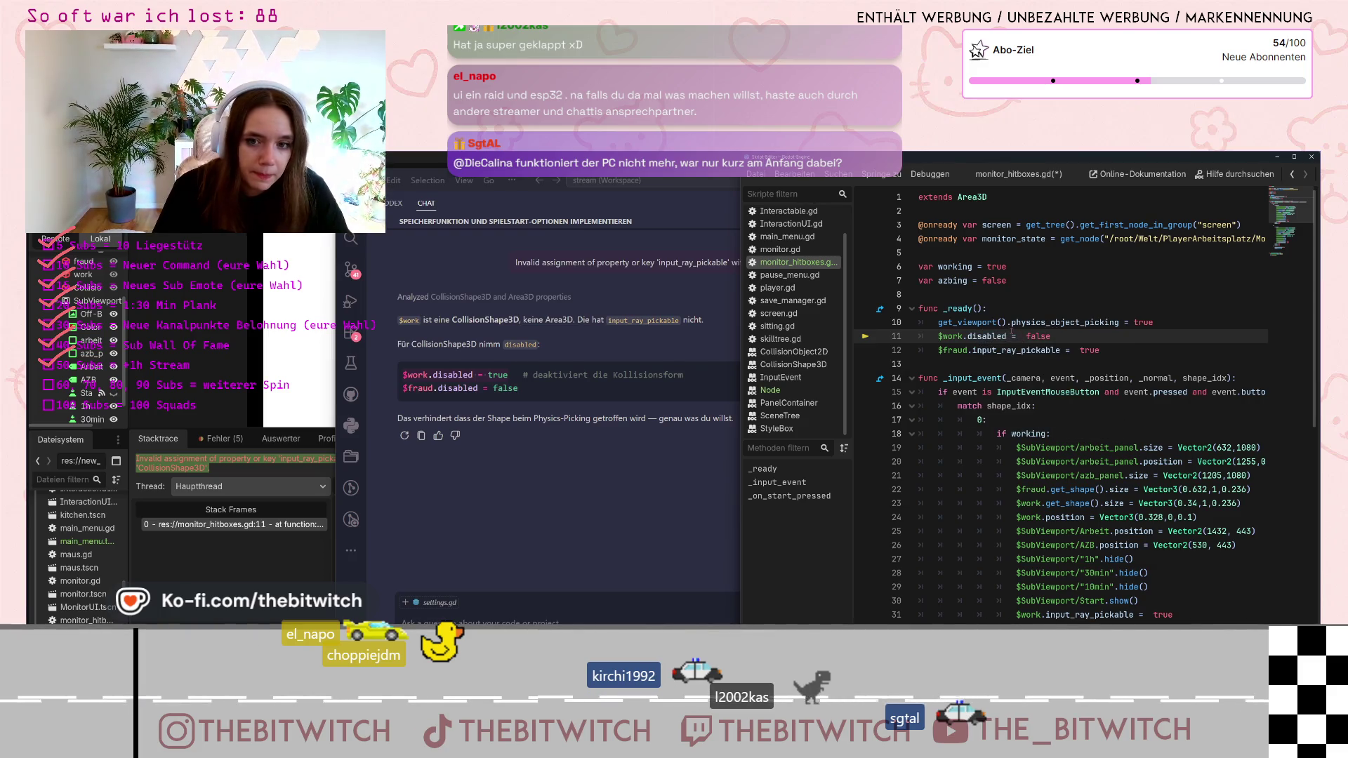
pyautogui.doubleClick(1006, 336)
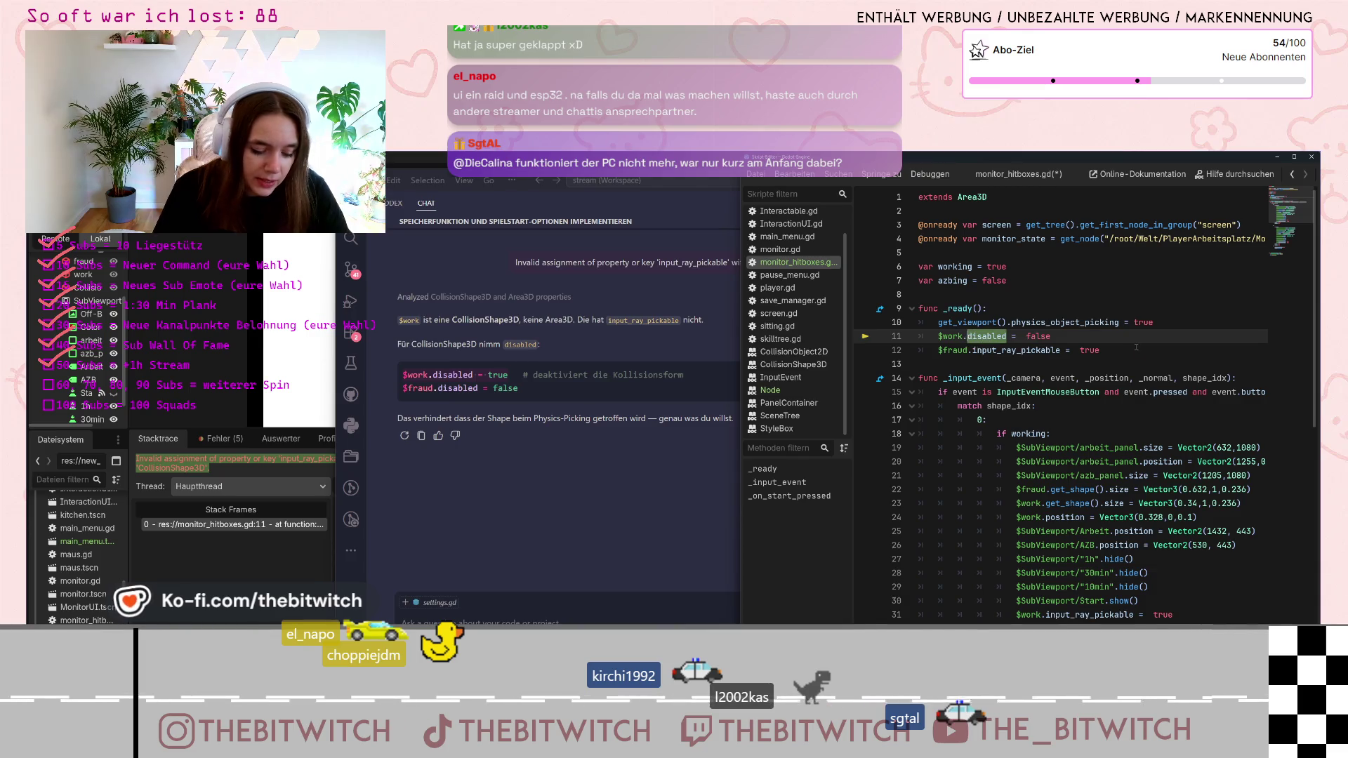
pyautogui.hotkey('ctrl', 'c')
pyautogui.doubleClick(1046, 350)
pyautogui.hotkey('ctrl', 'v')
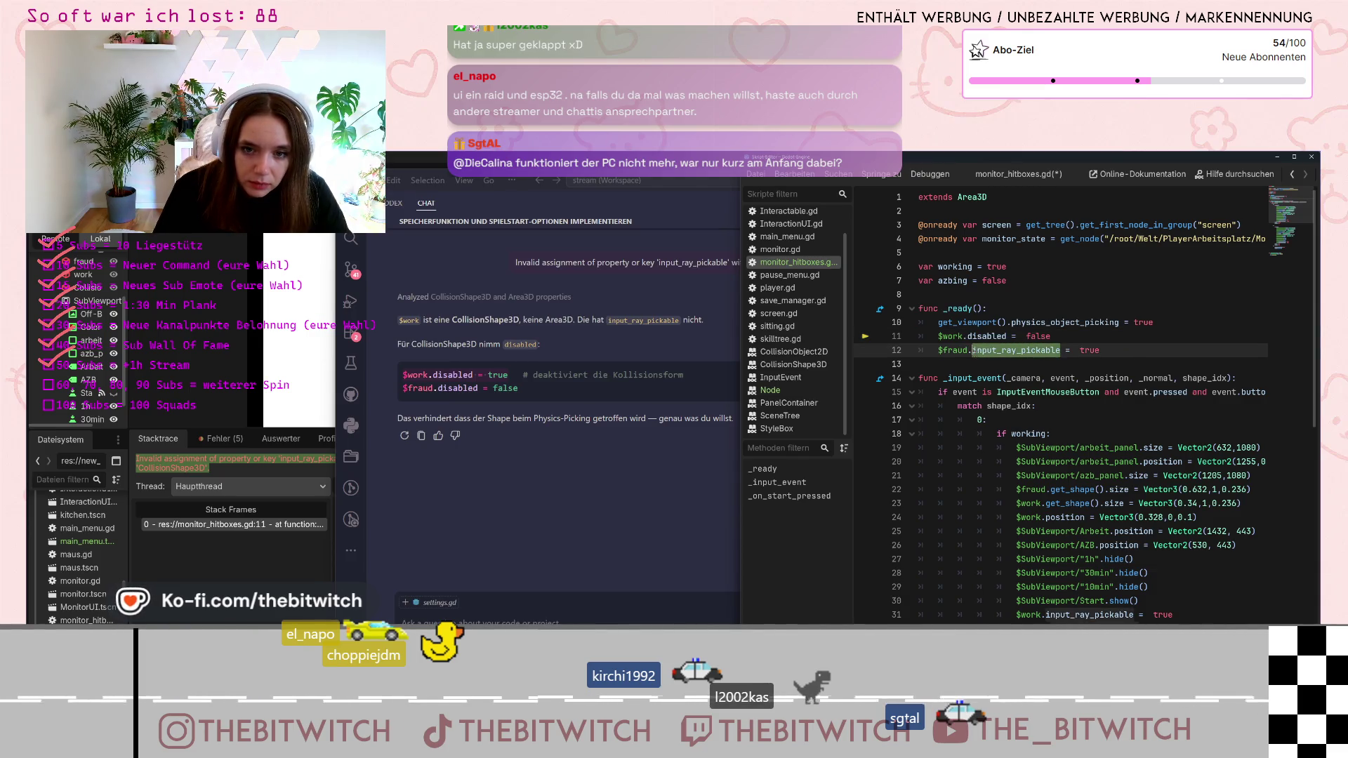
# Paste disabled over input_ray_pickable on lines 31 and 32
pyautogui.scroll(-4, 1112, 445)
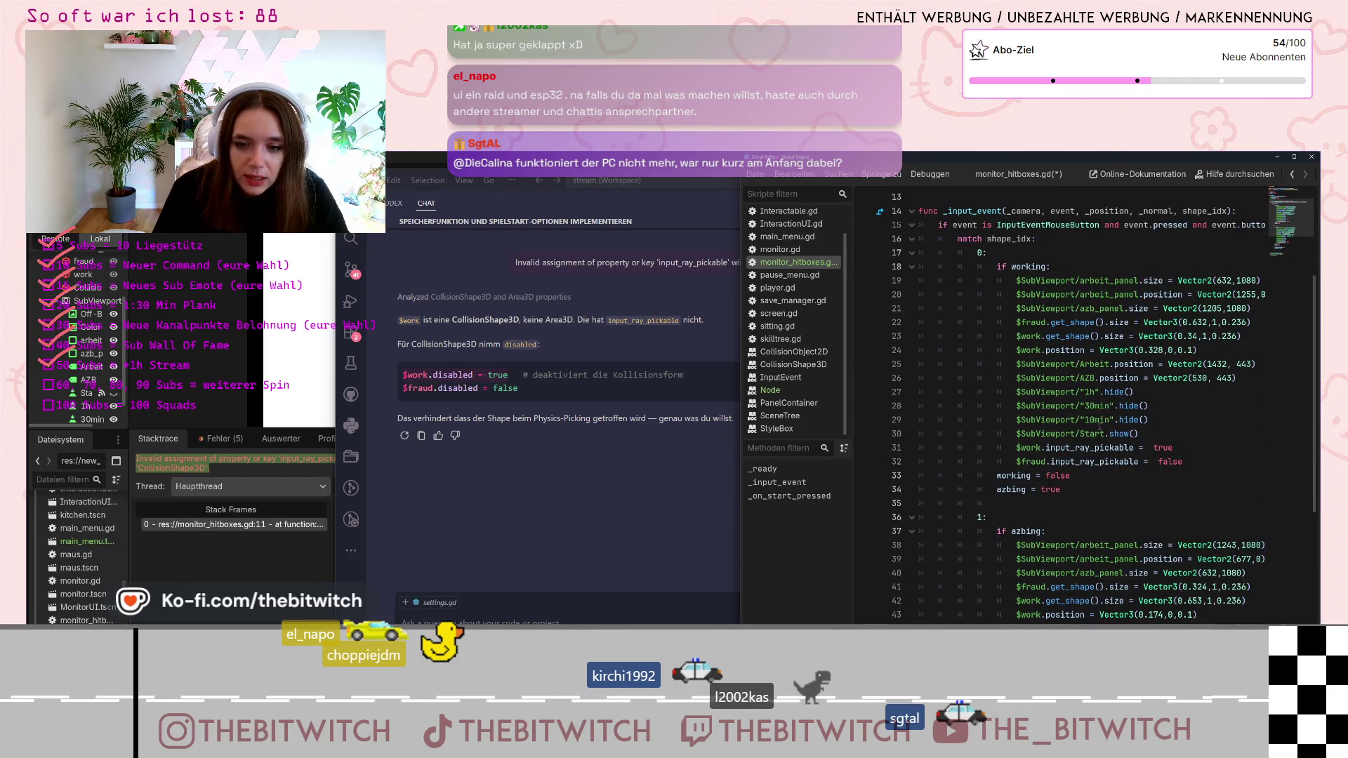
pyautogui.click(1130, 447)
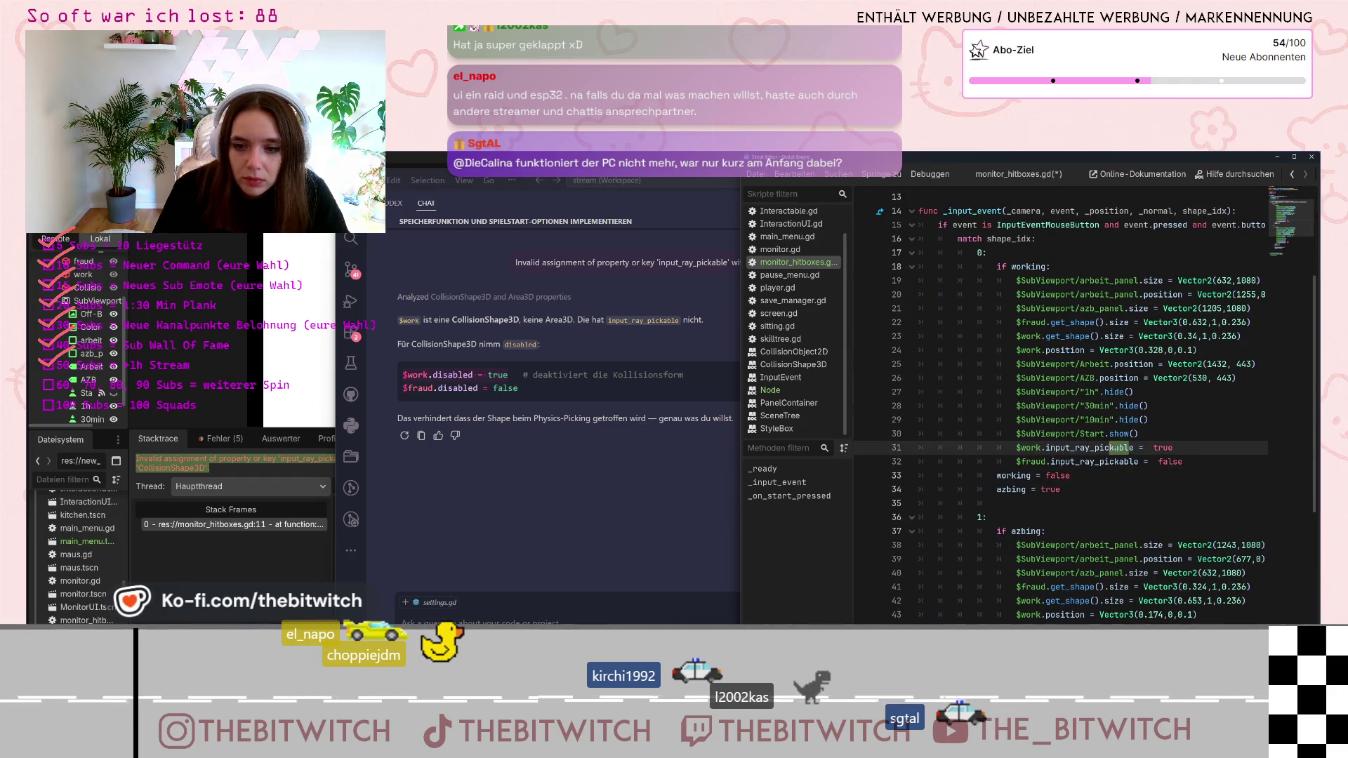
pyautogui.doubleClick(1130, 448)
pyautogui.hotkey('ctrl', 'v')
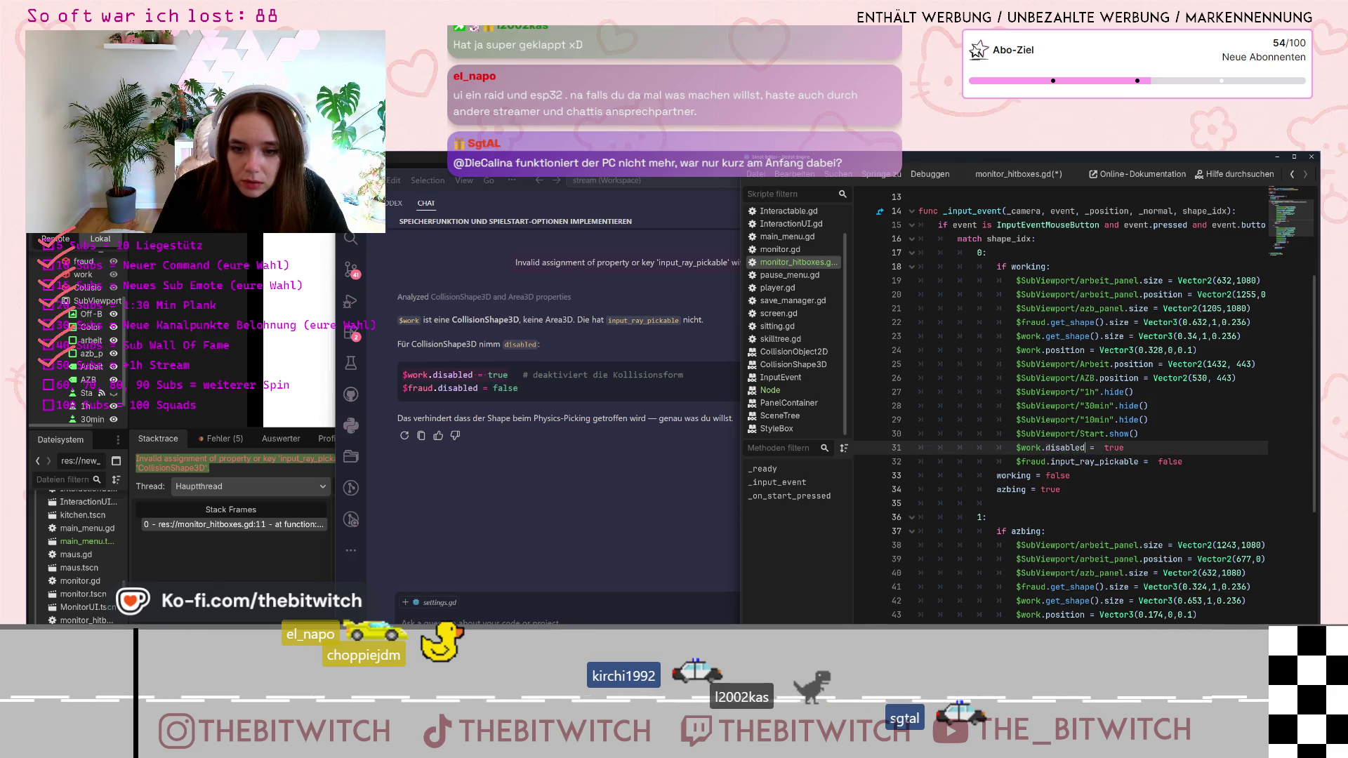
pyautogui.doubleClick(1125, 461)
pyautogui.hotkey('ctrl', 'v')
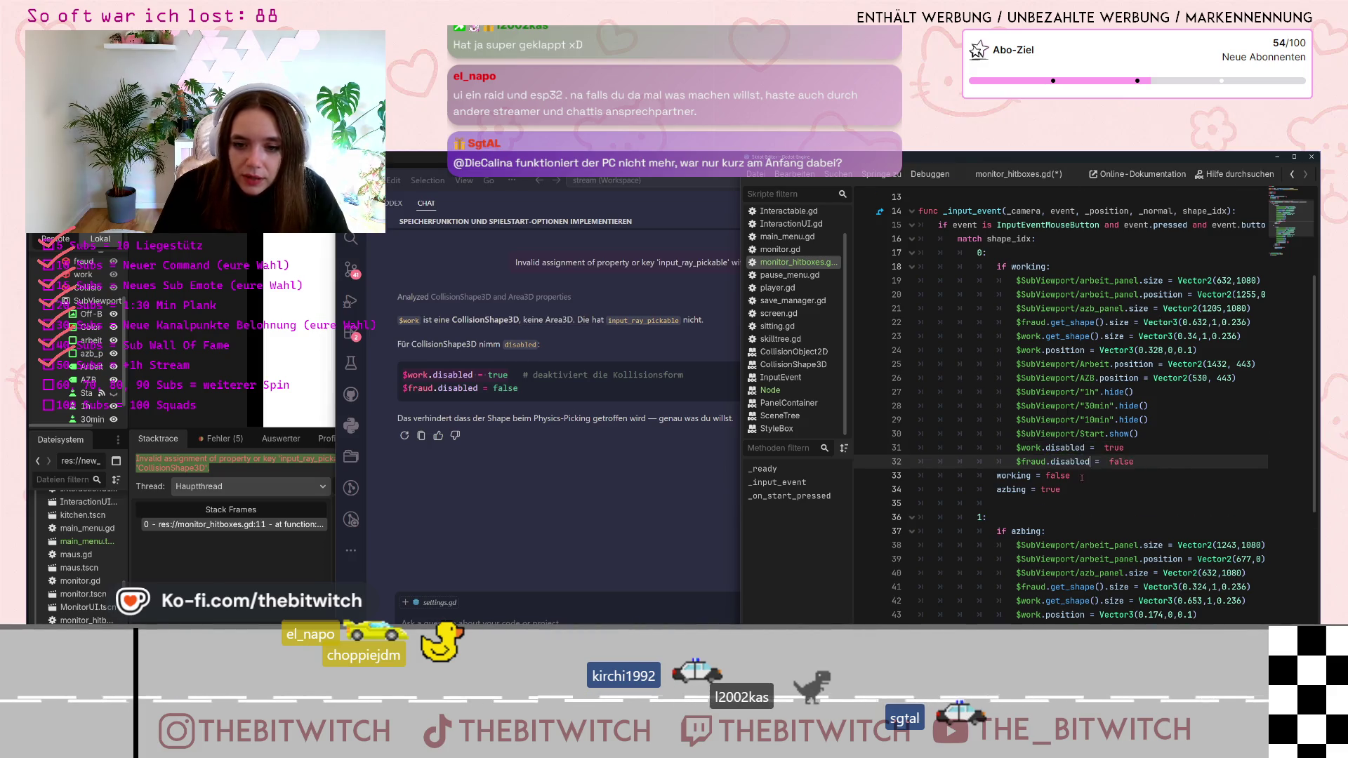
# Paste disabled over input_ray_pickable on lines 50 and 51
pyautogui.scroll(-5, 1092, 496)
pyautogui.doubleClick(1092, 503)
pyautogui.hotkey('ctrl', 'v')
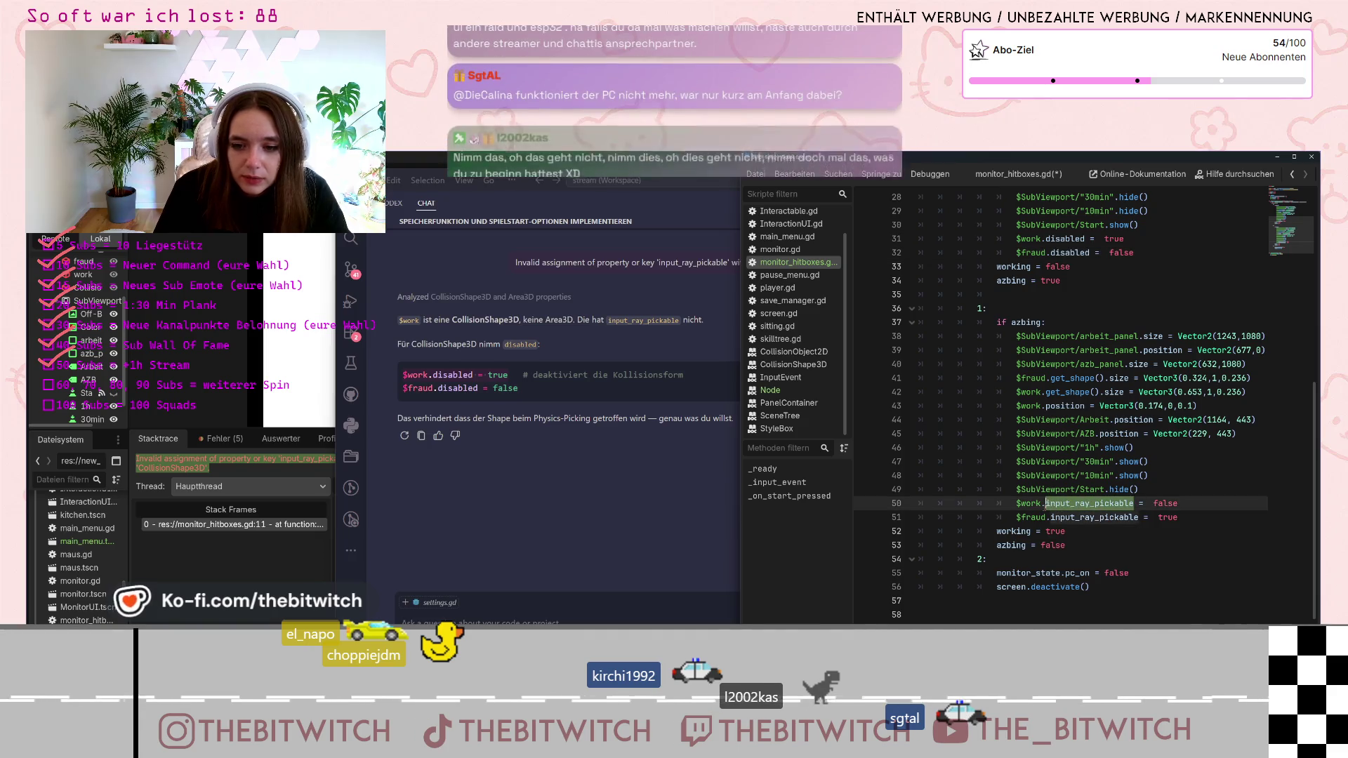
pyautogui.moveTo(1139, 518); pyautogui.dragTo(1046, 517)
pyautogui.click(1139, 517)
pyautogui.moveTo(1138, 517); pyautogui.dragTo(1052, 518)
pyautogui.hotkey('ctrl', 'v')
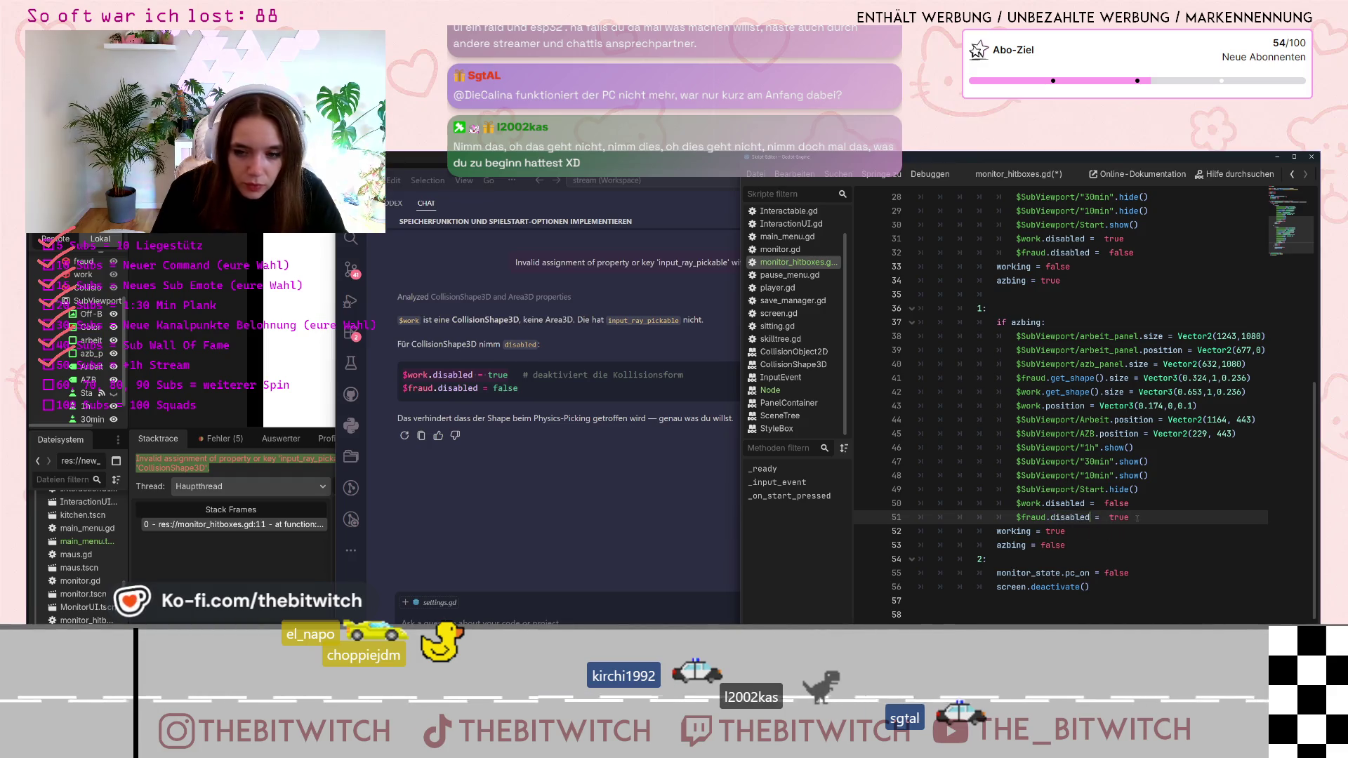
# Save monitor_hitboxes.gd and return to the main Godot editor
pyautogui.click(1165, 471)
pyautogui.hotkey('ctrl', 's')
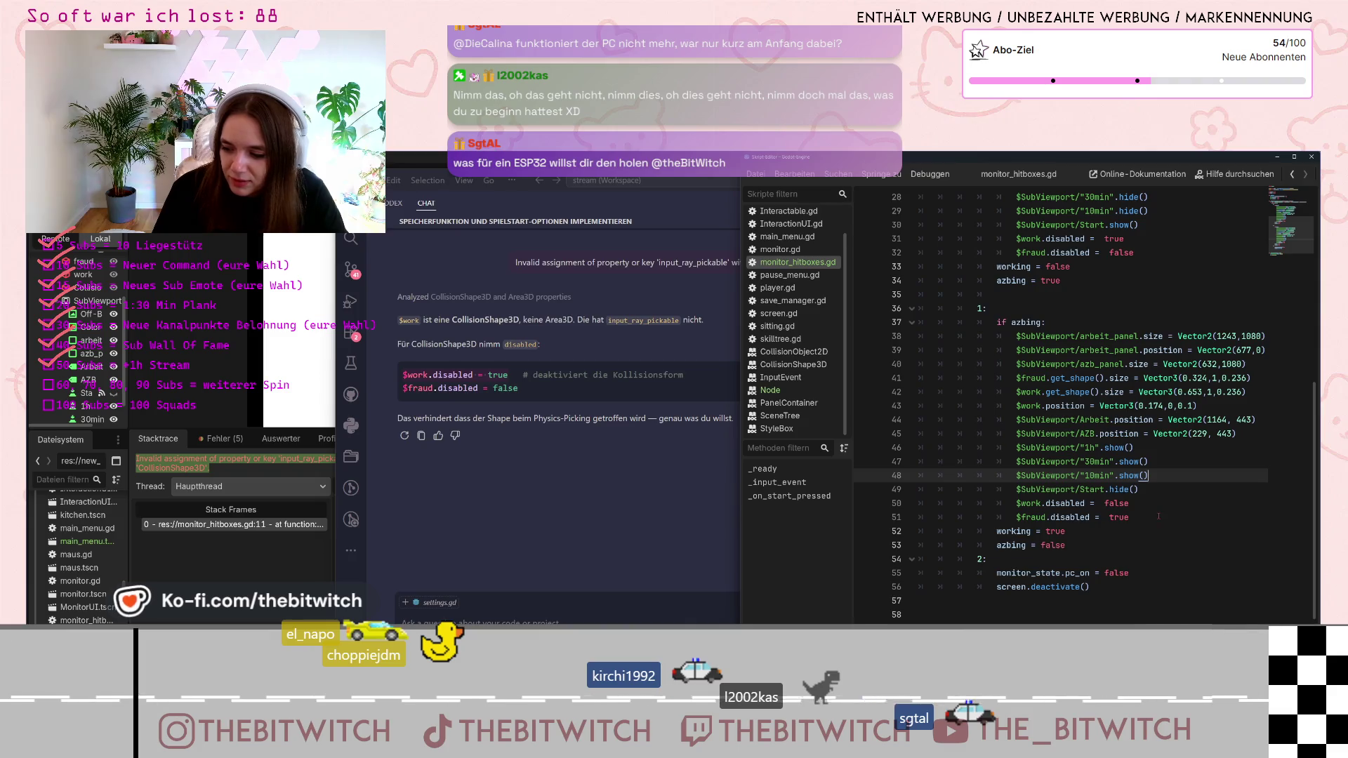
pyautogui.click(1158, 517)
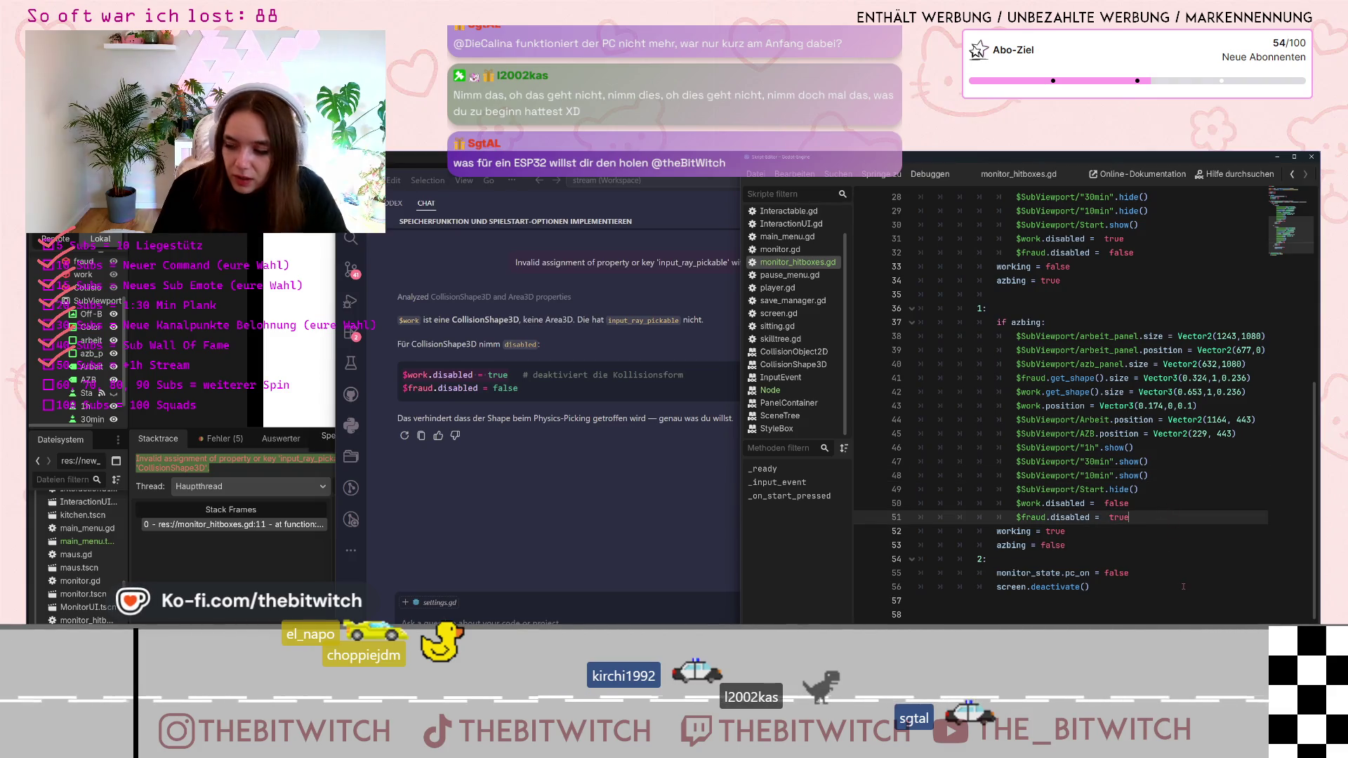
pyautogui.click(197, 406)
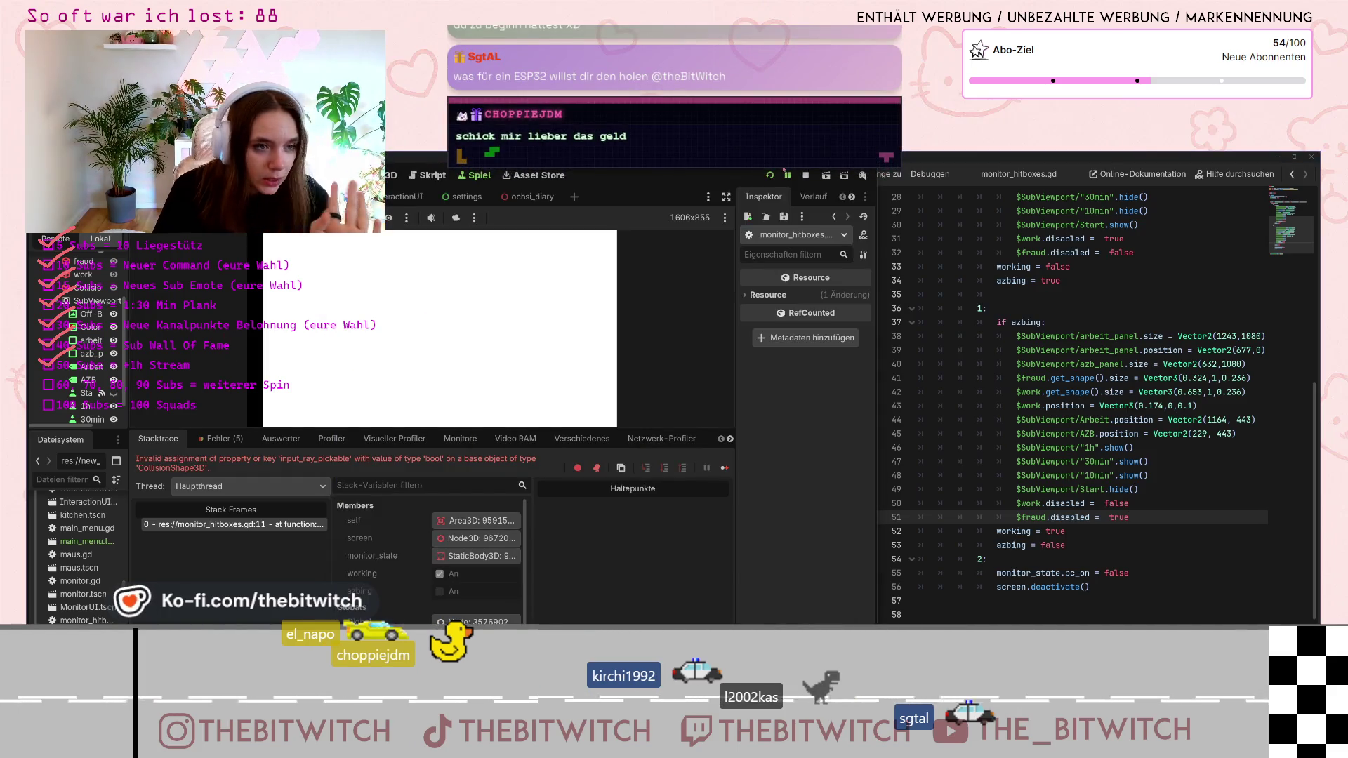
# Restart the game, start a Neuer Spielstand and sit down at the monitor
pyautogui.click(769, 175)
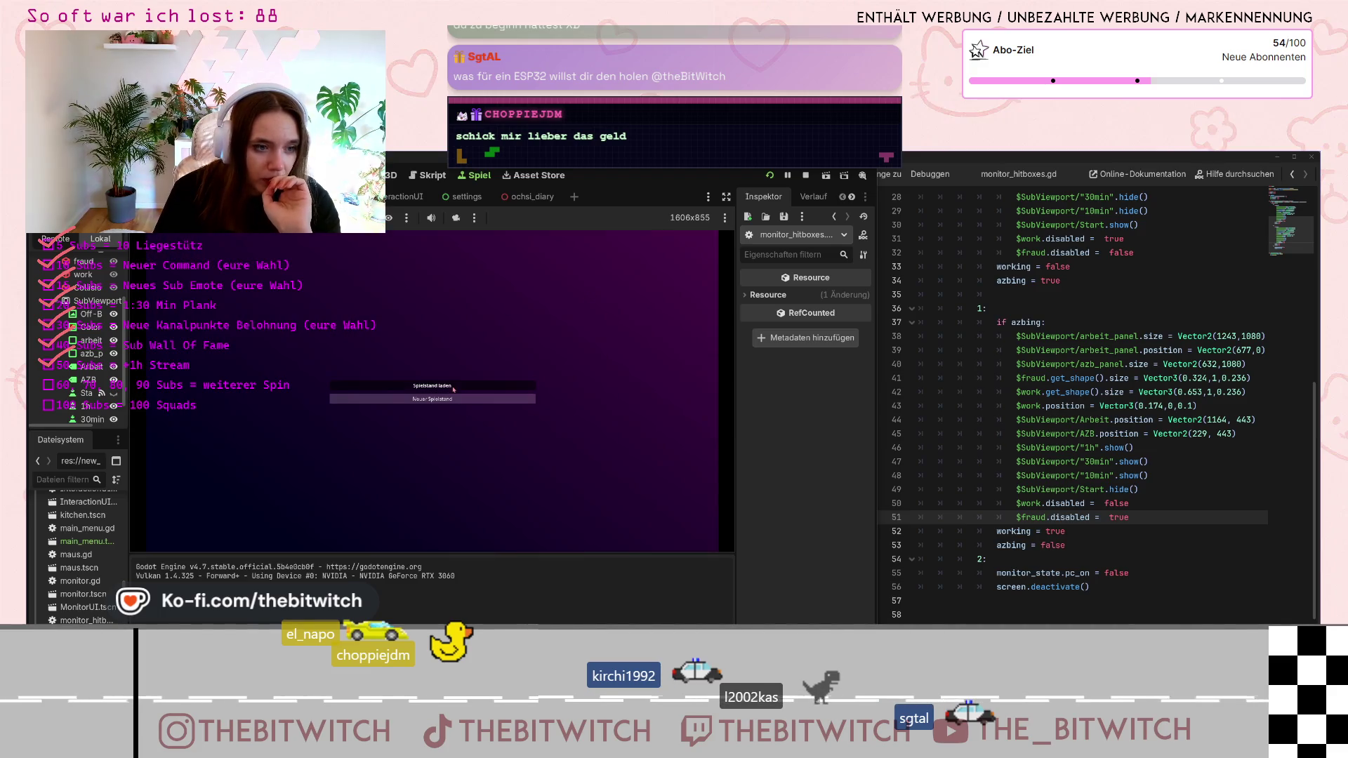
pyautogui.click(432, 399)
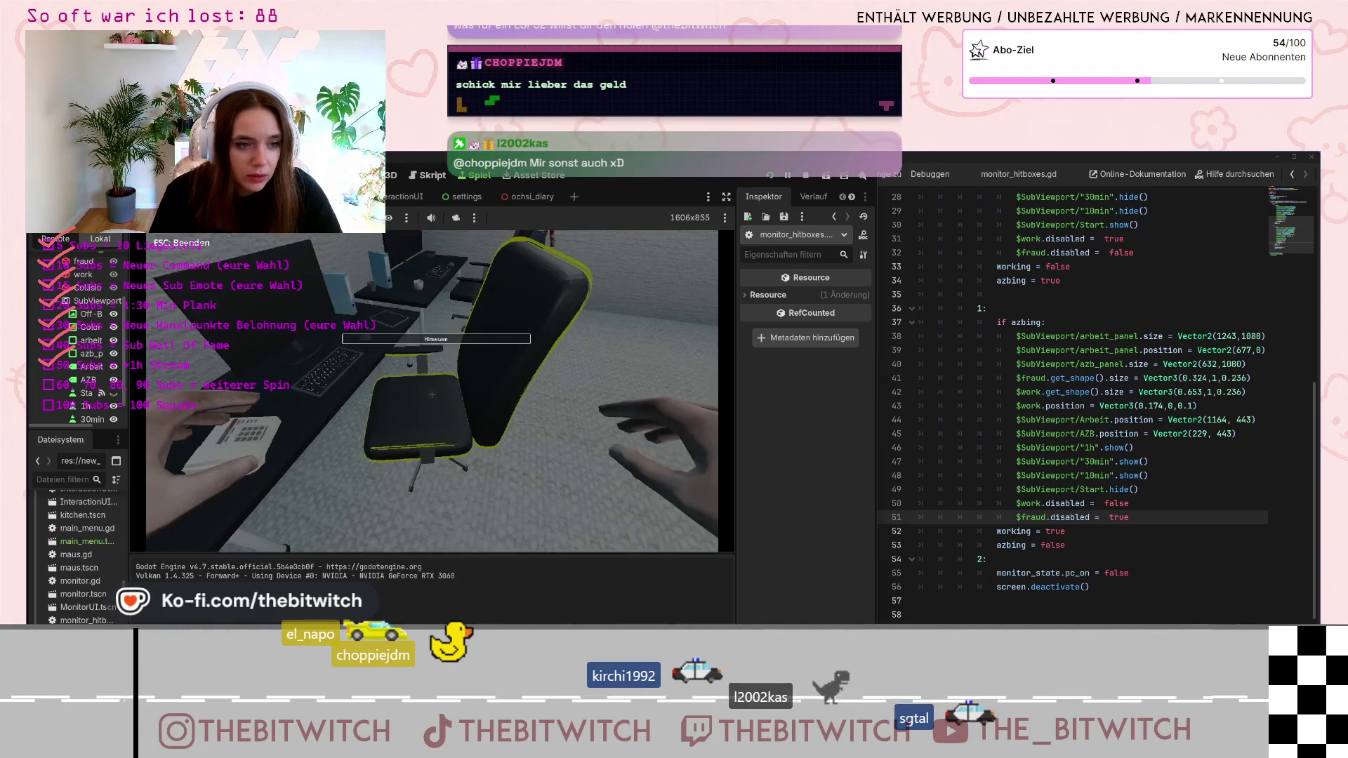
pyautogui.click(432, 395)
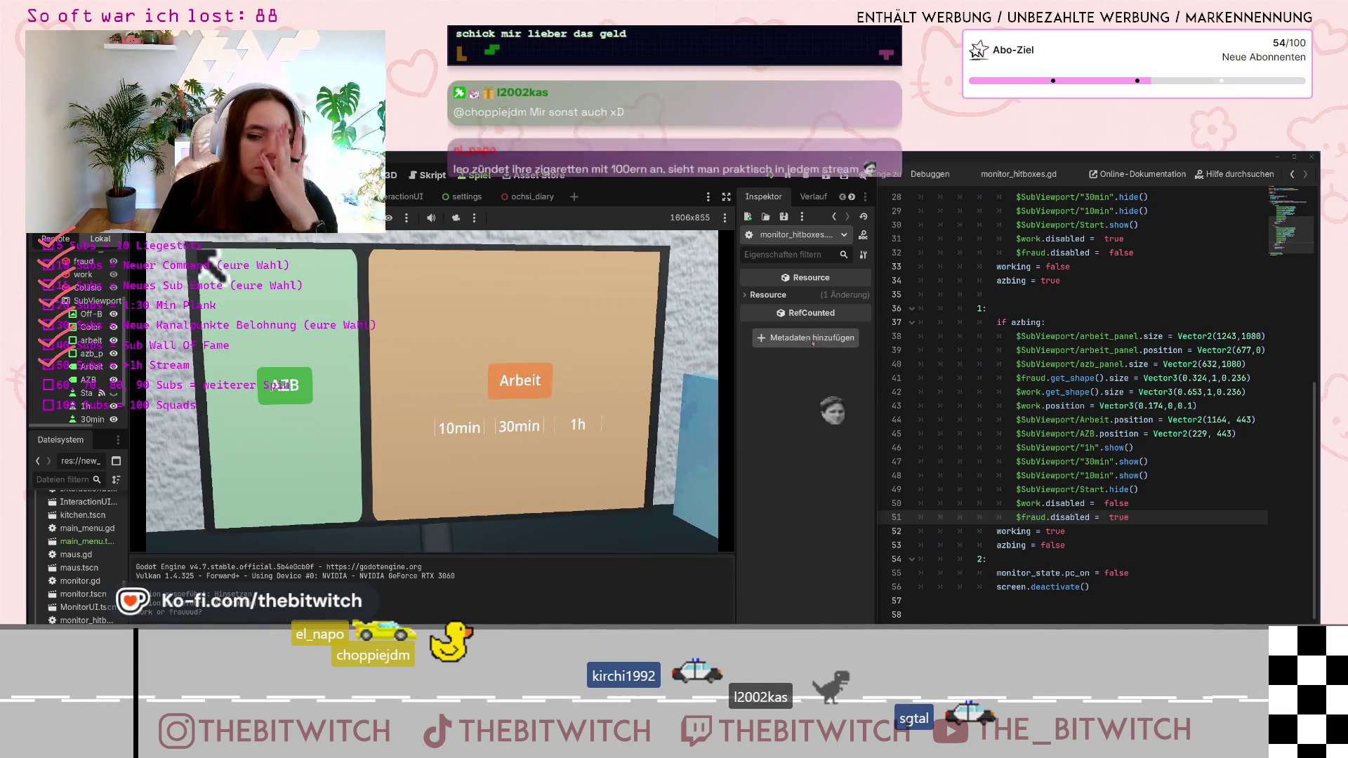
pyautogui.scroll(9, 1050, 383)
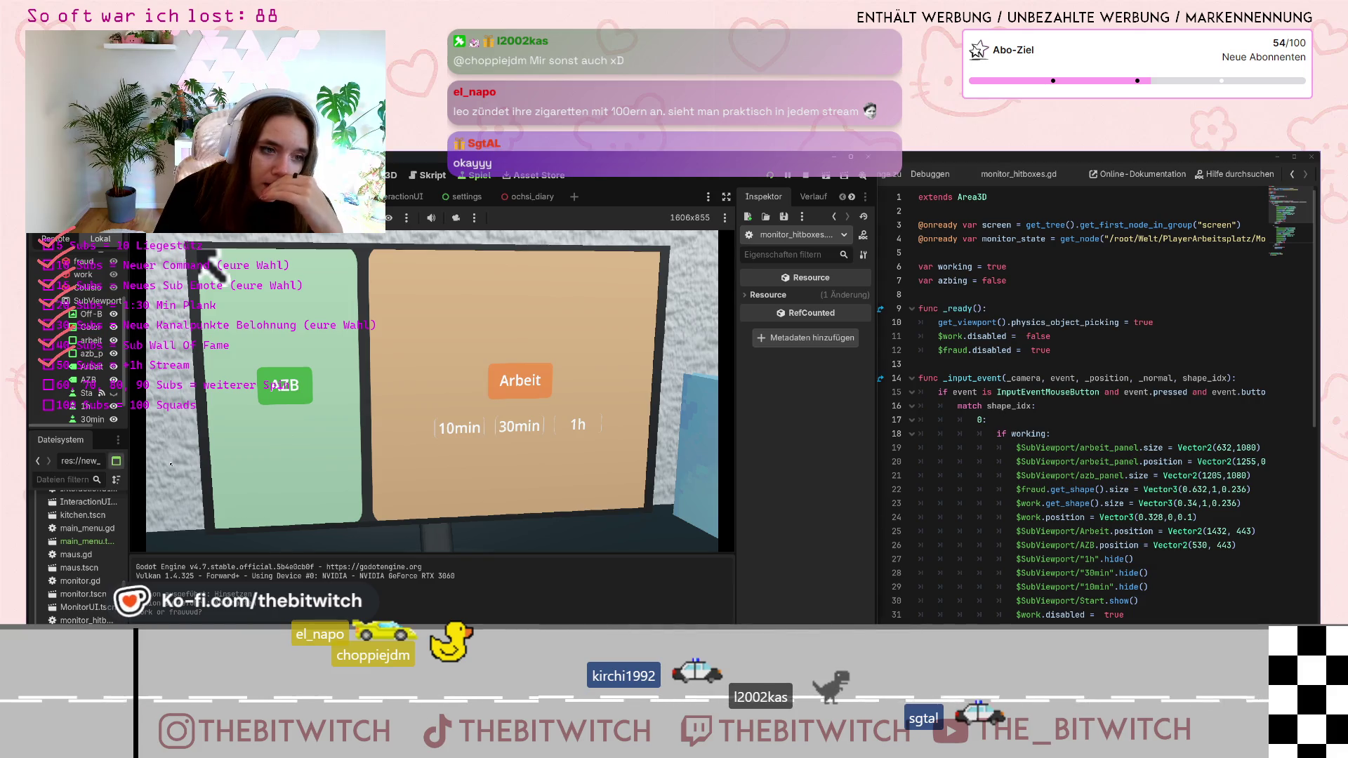
# Show project files as a folder tree and list the nodes under the monitor panels, including work and fraud
pyautogui.click(115, 460)
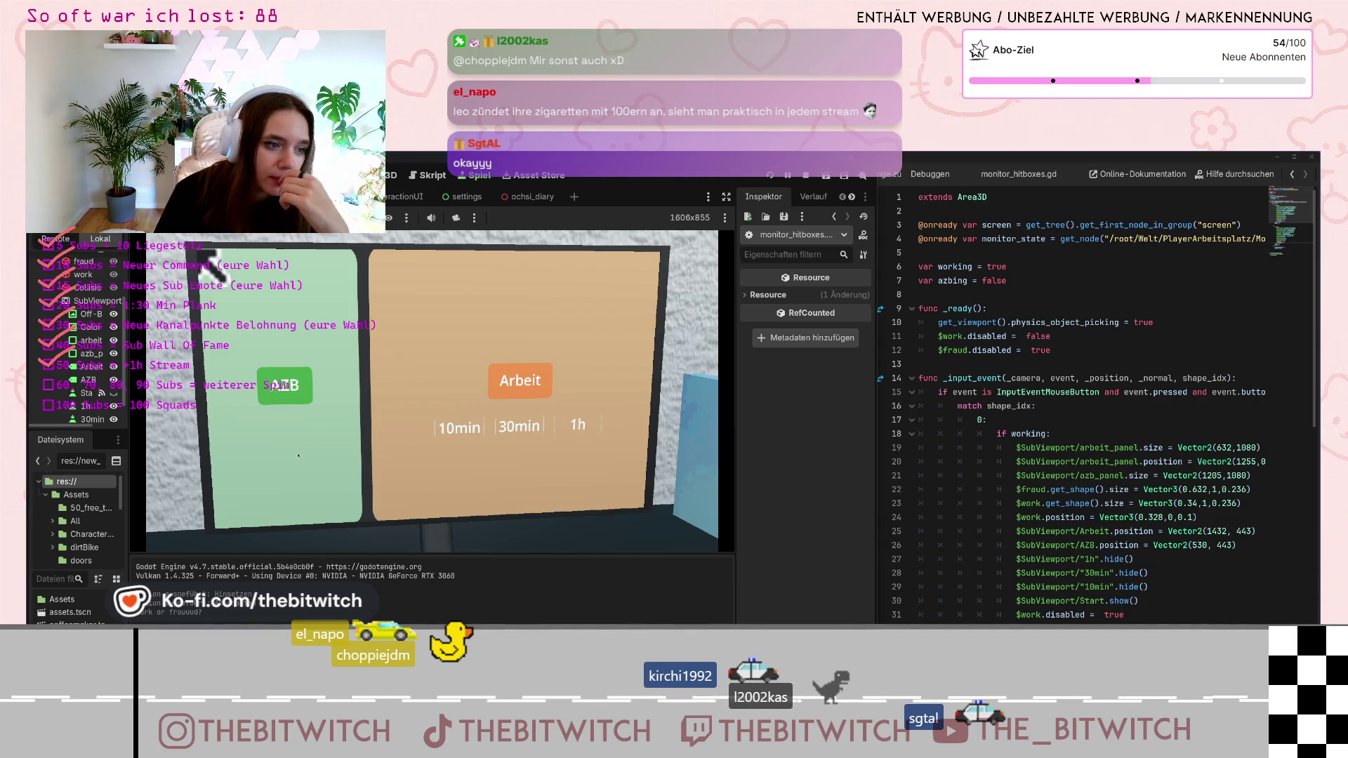
pyautogui.click(346, 480)
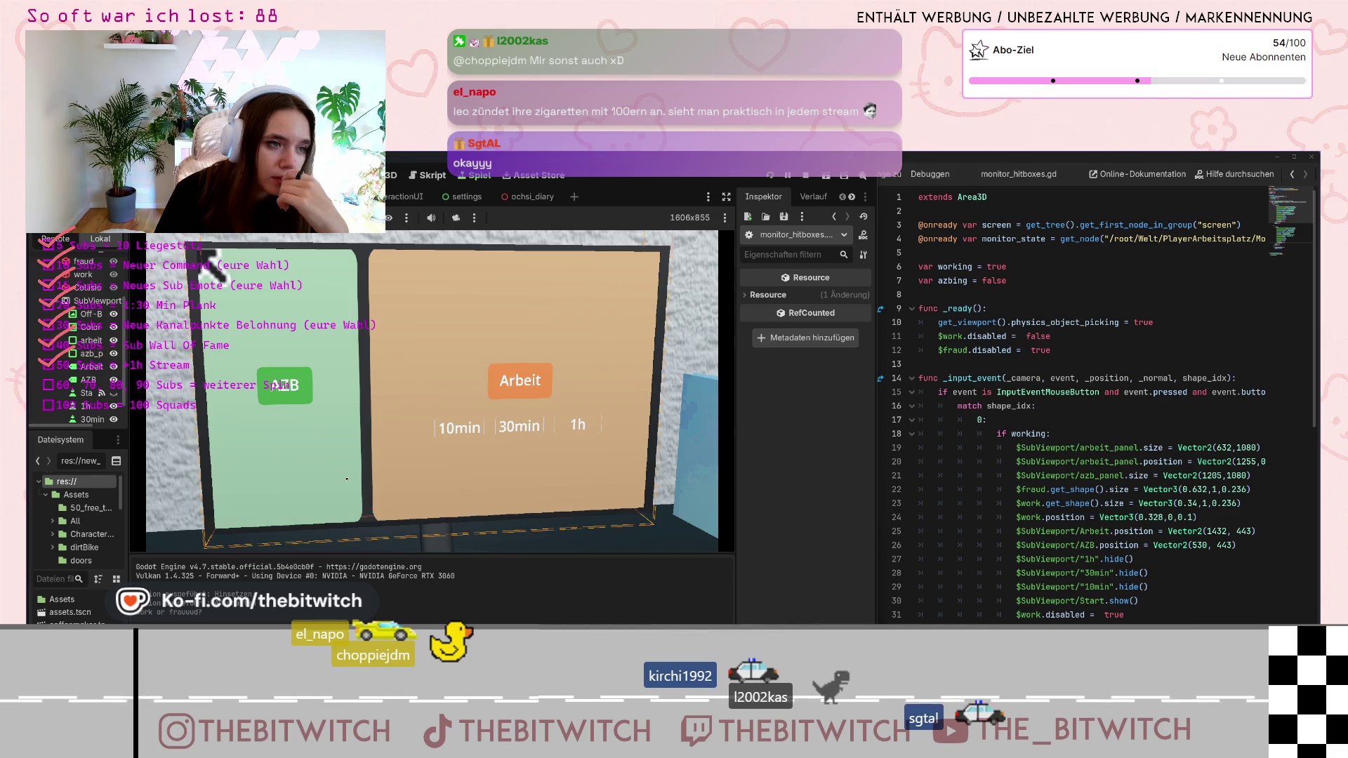
pyautogui.hotkey('ctrl', 'Tab')
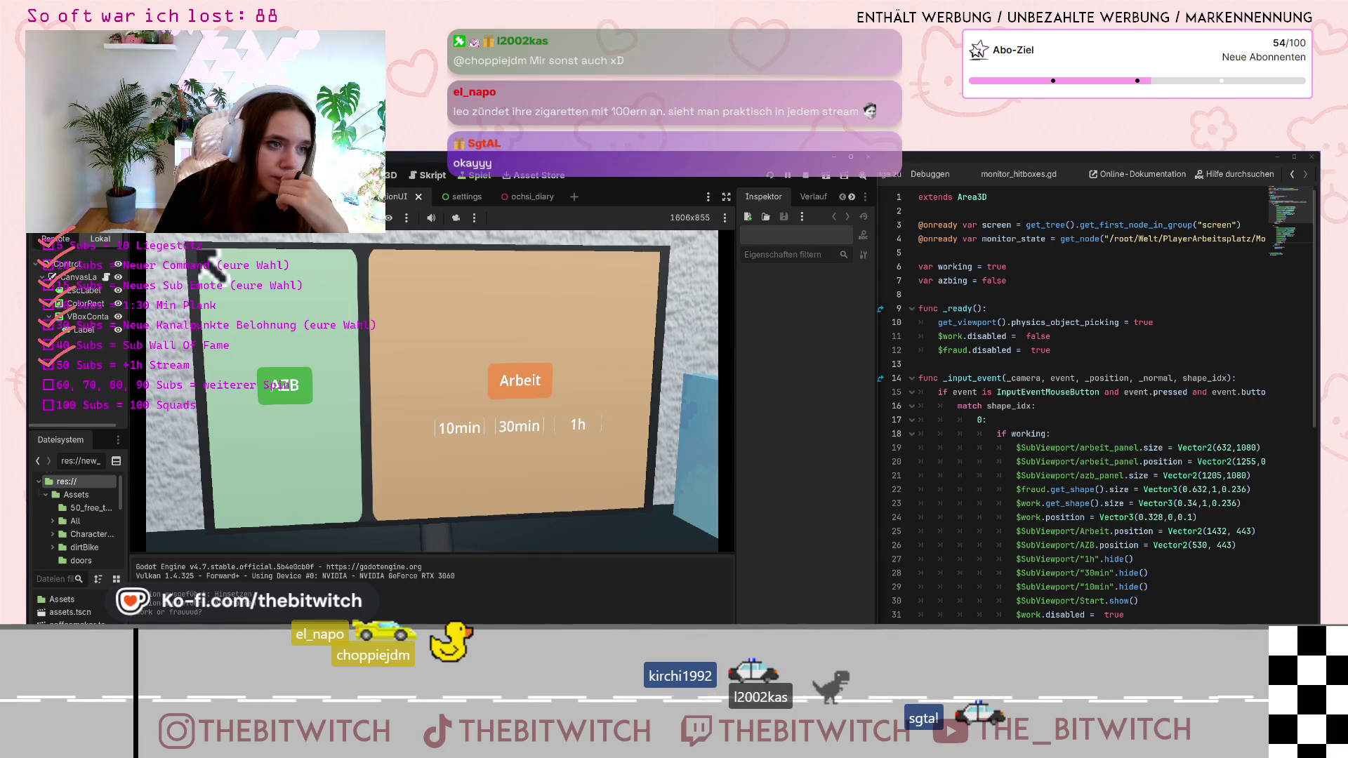
pyautogui.rightClick(330, 487)
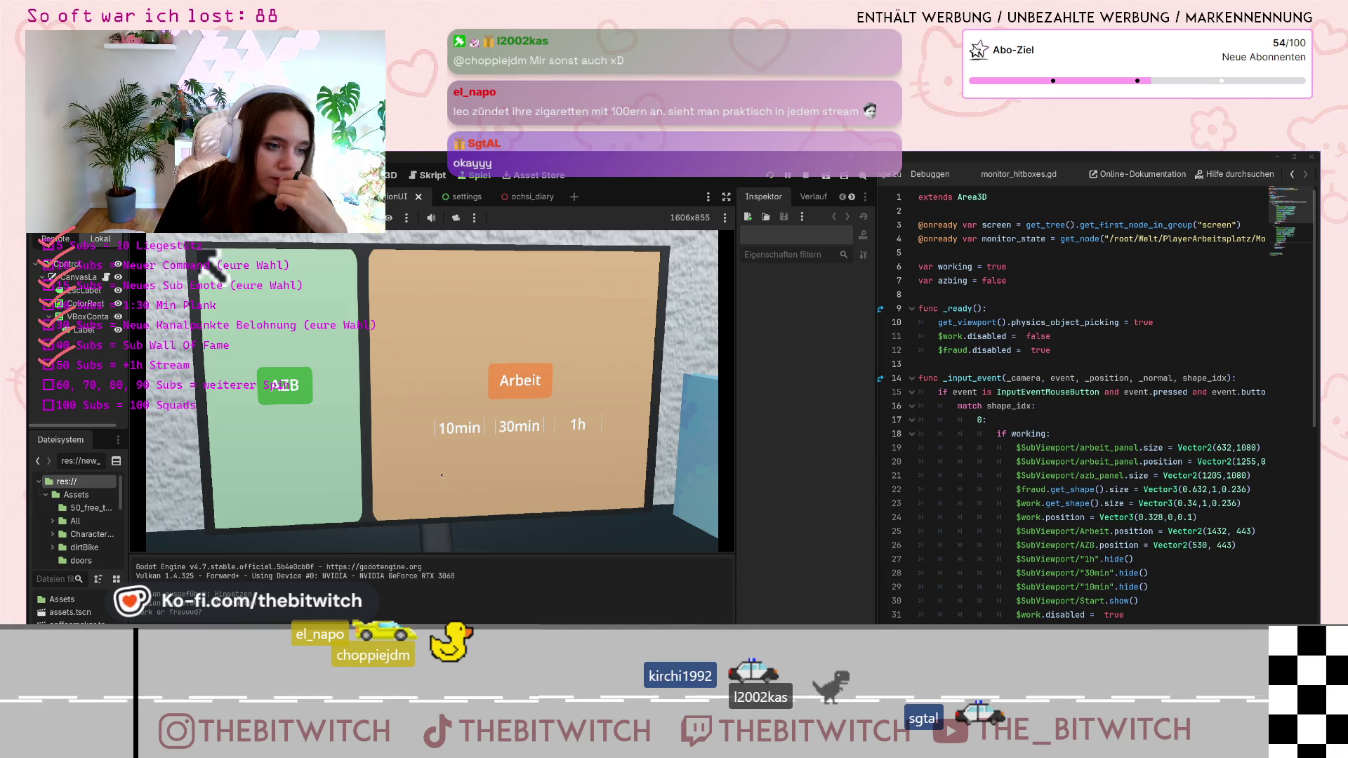
pyautogui.rightClick(513, 467)
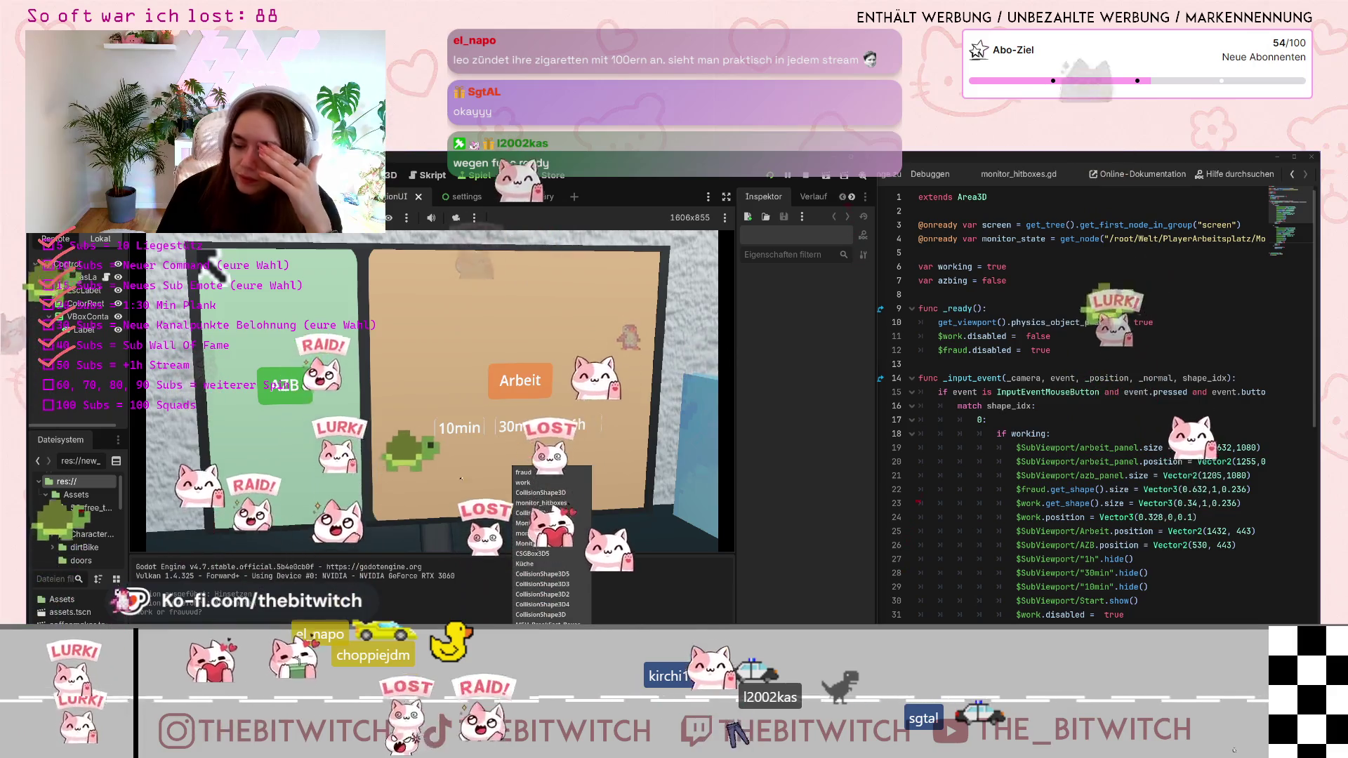
# Set line 11 to $work.disabled = true and line 12 to $fraud.disabled = false
pyautogui.click(992, 336)
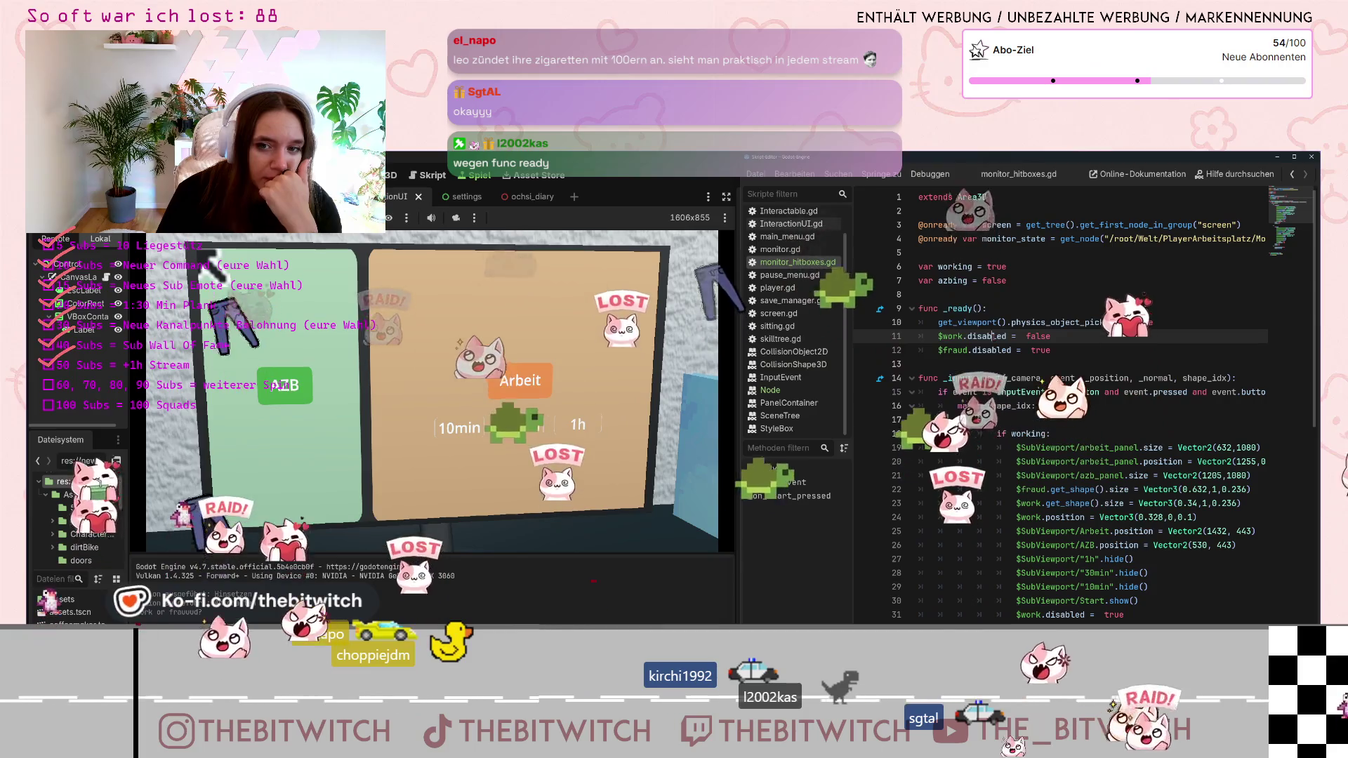
pyautogui.click(1032, 349)
pyautogui.doubleClick(1037, 336)
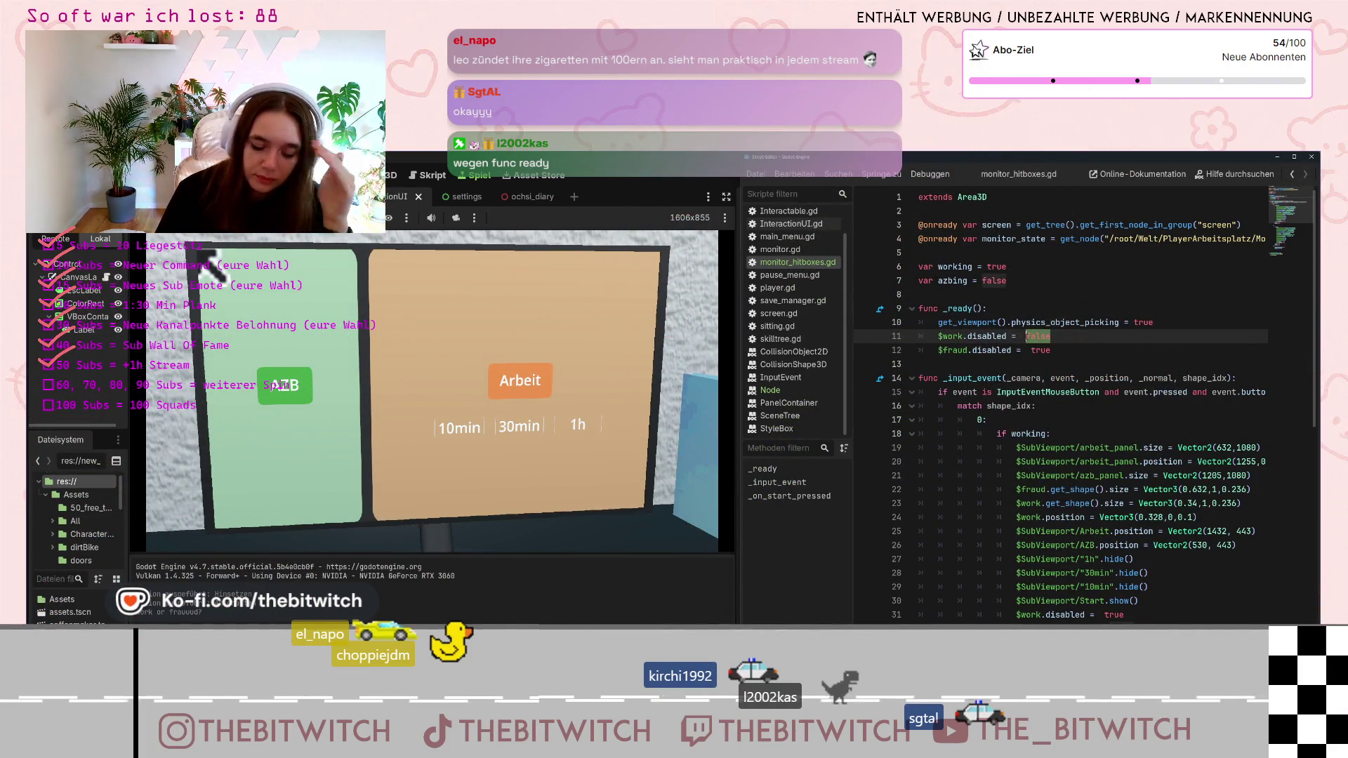
pyautogui.write('true')
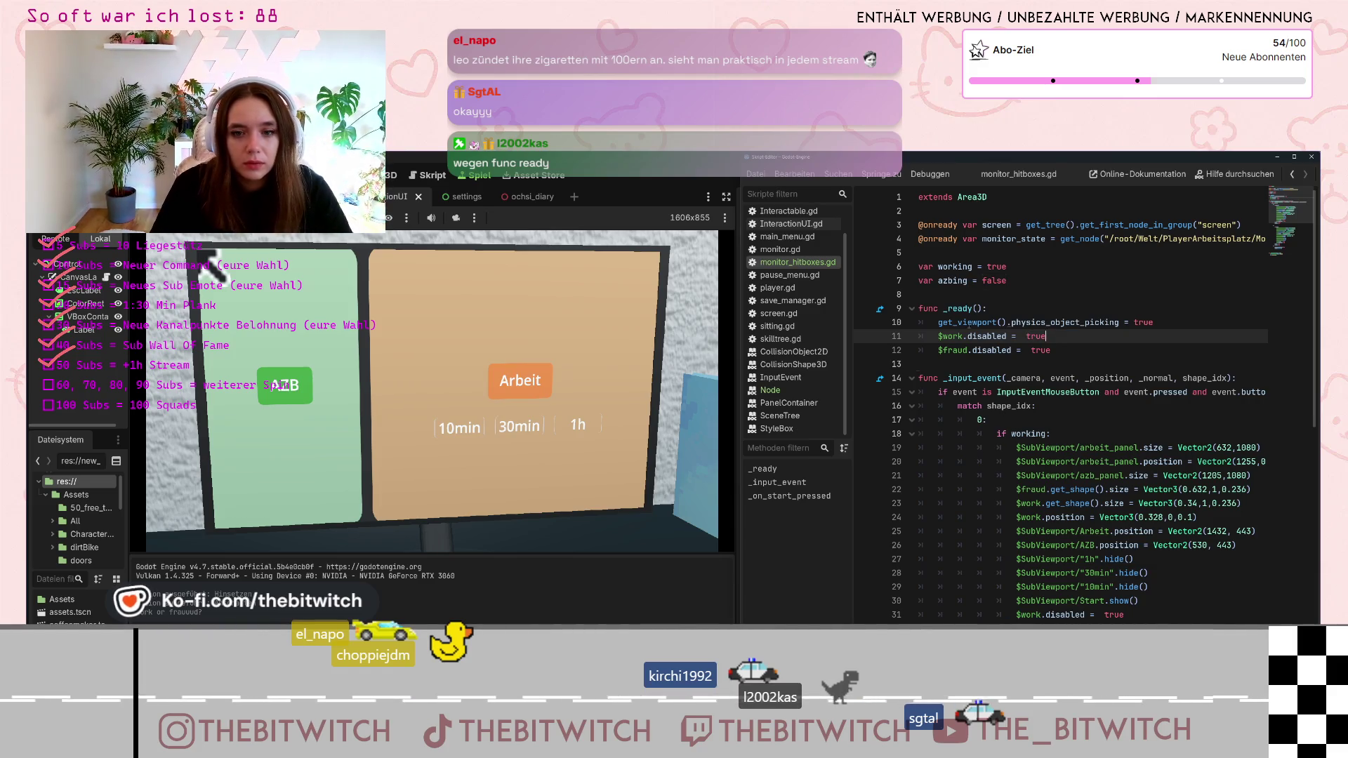
pyautogui.doubleClick(1040, 349)
pyautogui.write('f')
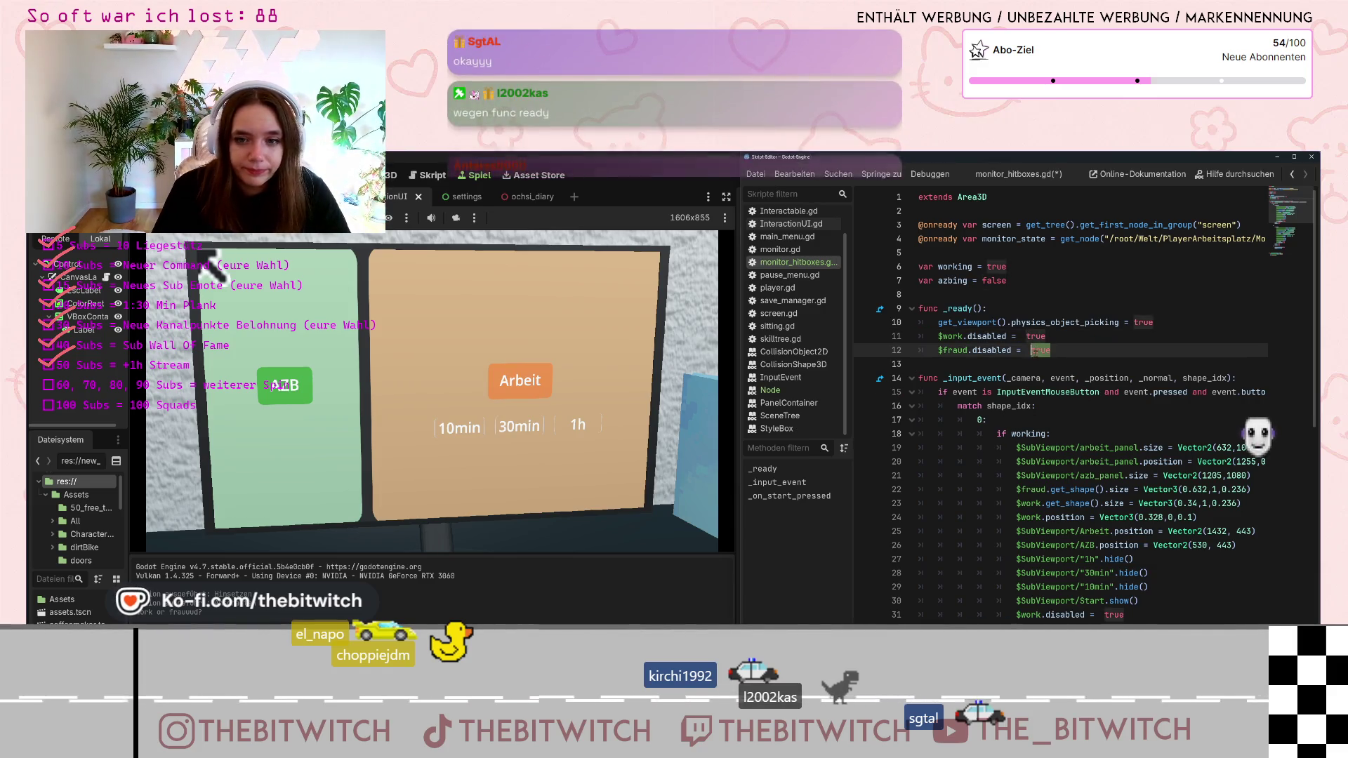
pyautogui.write('alse')
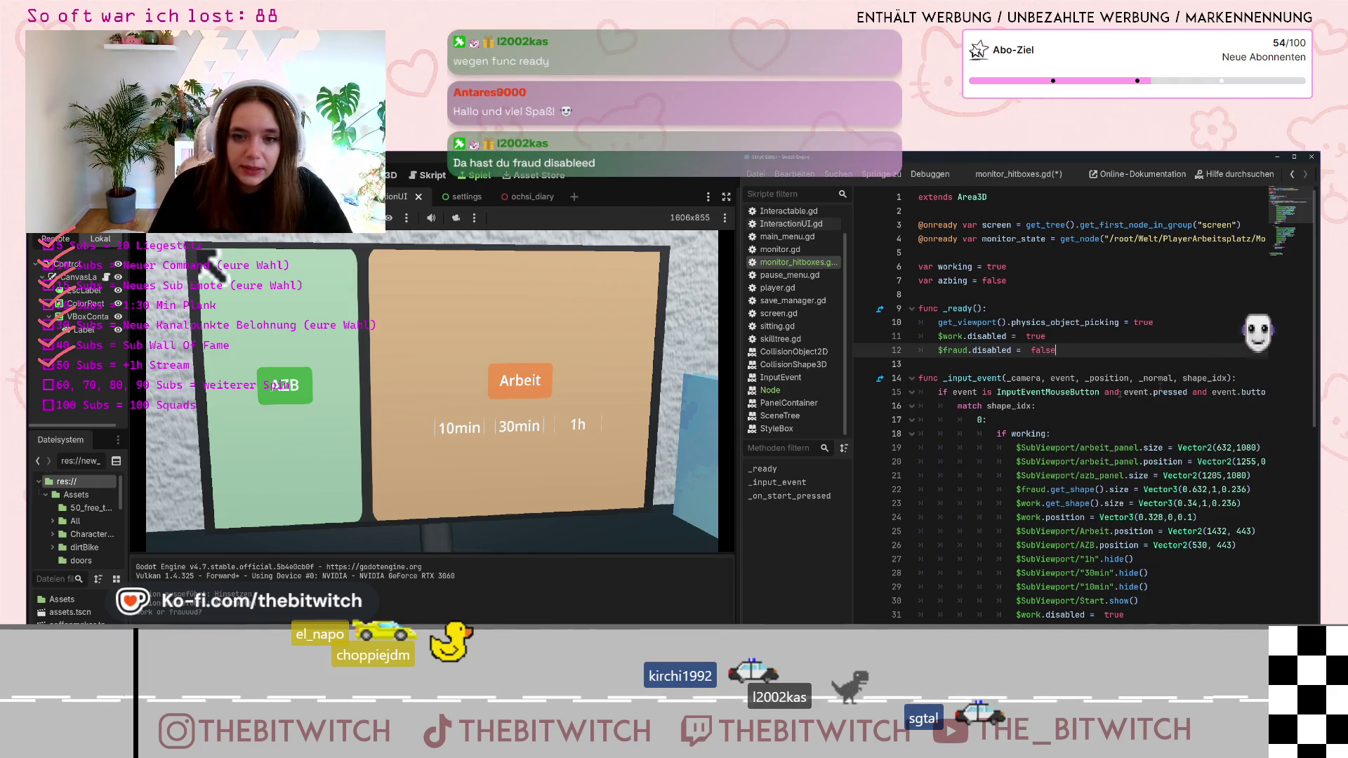
pyautogui.click(1096, 405)
# Set line 31 to $work.disabled = false and line 32 to $fraud.disabled = true
pyautogui.scroll(-4, 1096, 405)
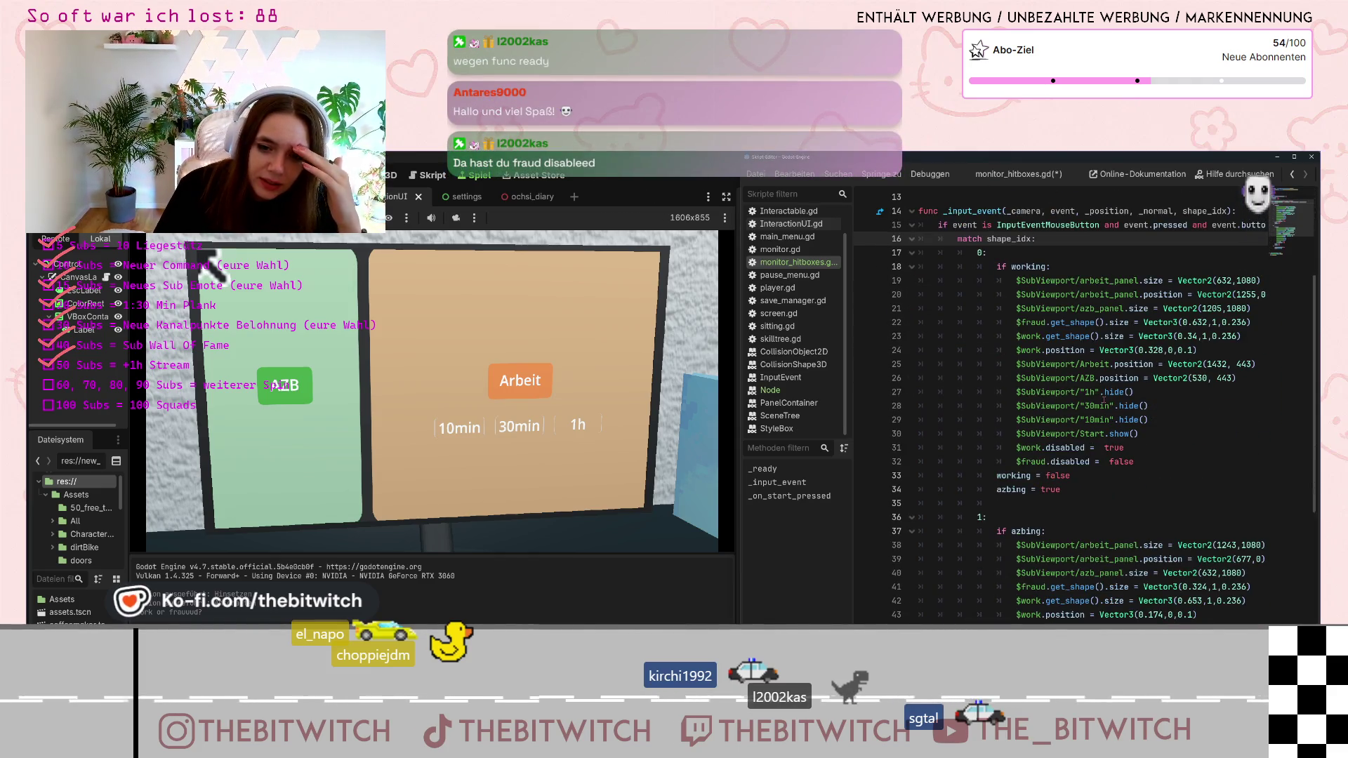
pyautogui.scroll(2, 1081, 407)
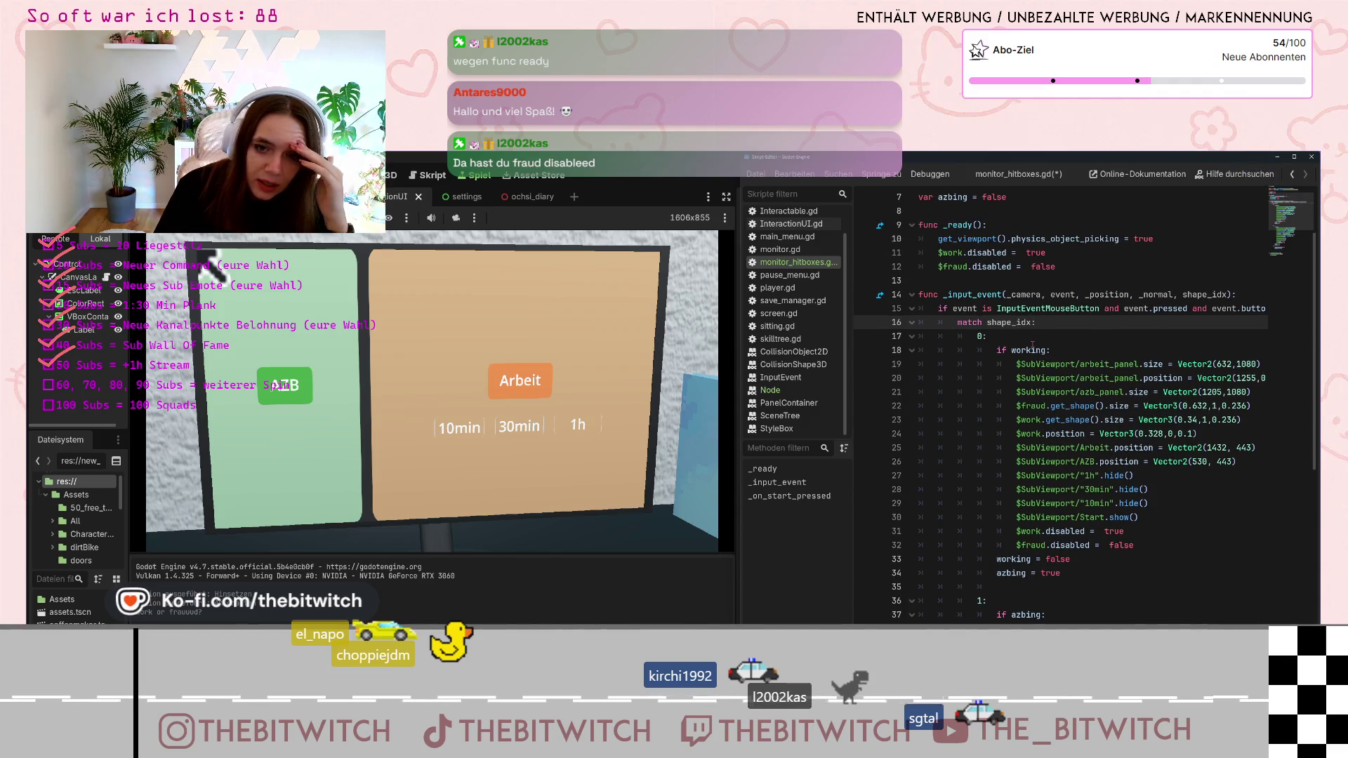
pyautogui.click(1124, 532)
pyautogui.doubleClick(1114, 531)
pyautogui.write('false')
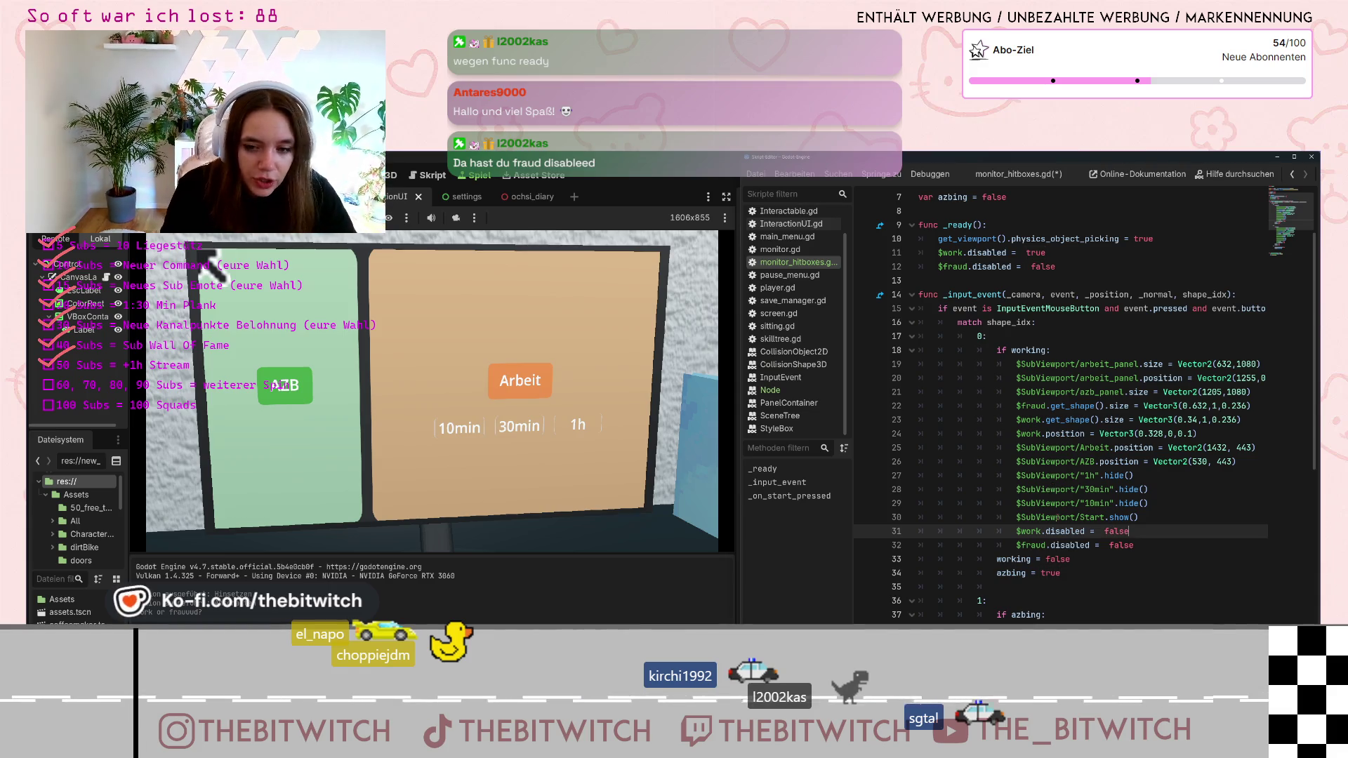
pyautogui.doubleClick(1121, 545)
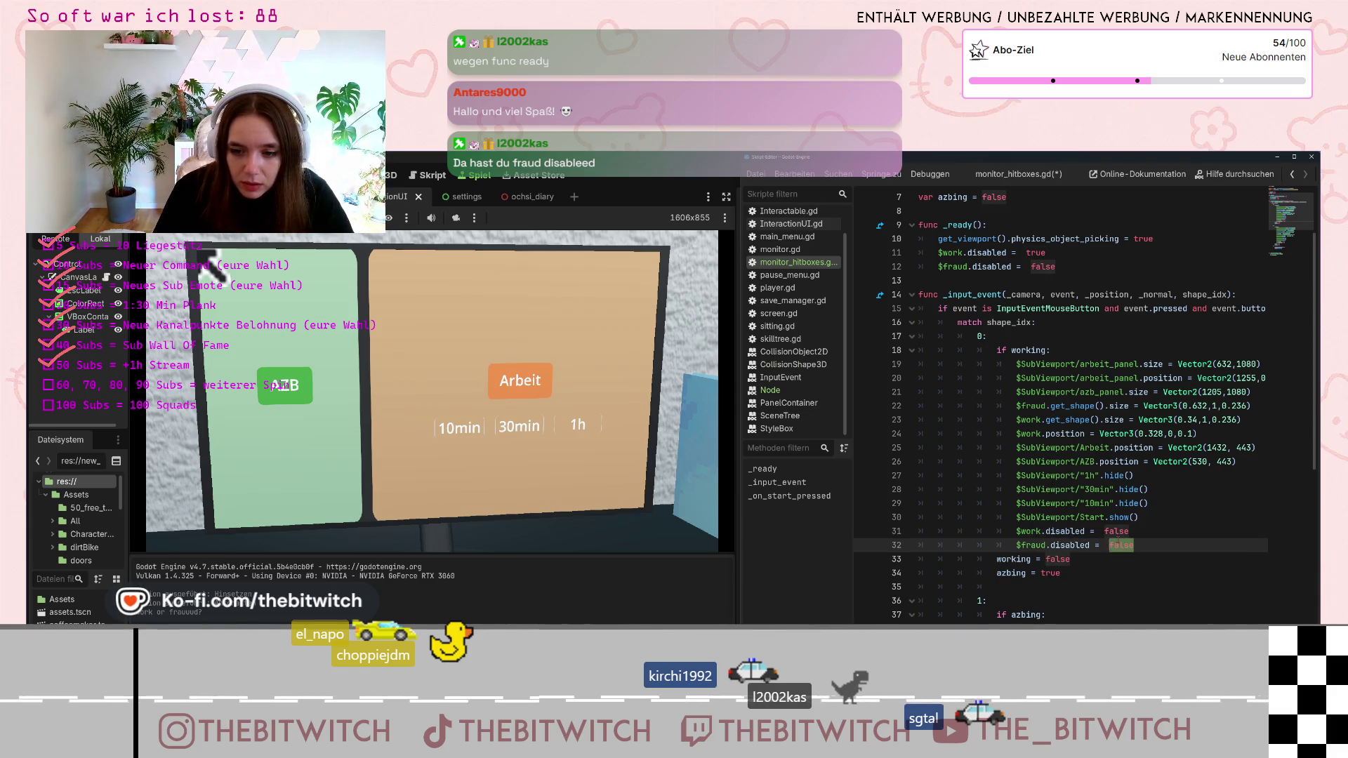
pyautogui.write('true')
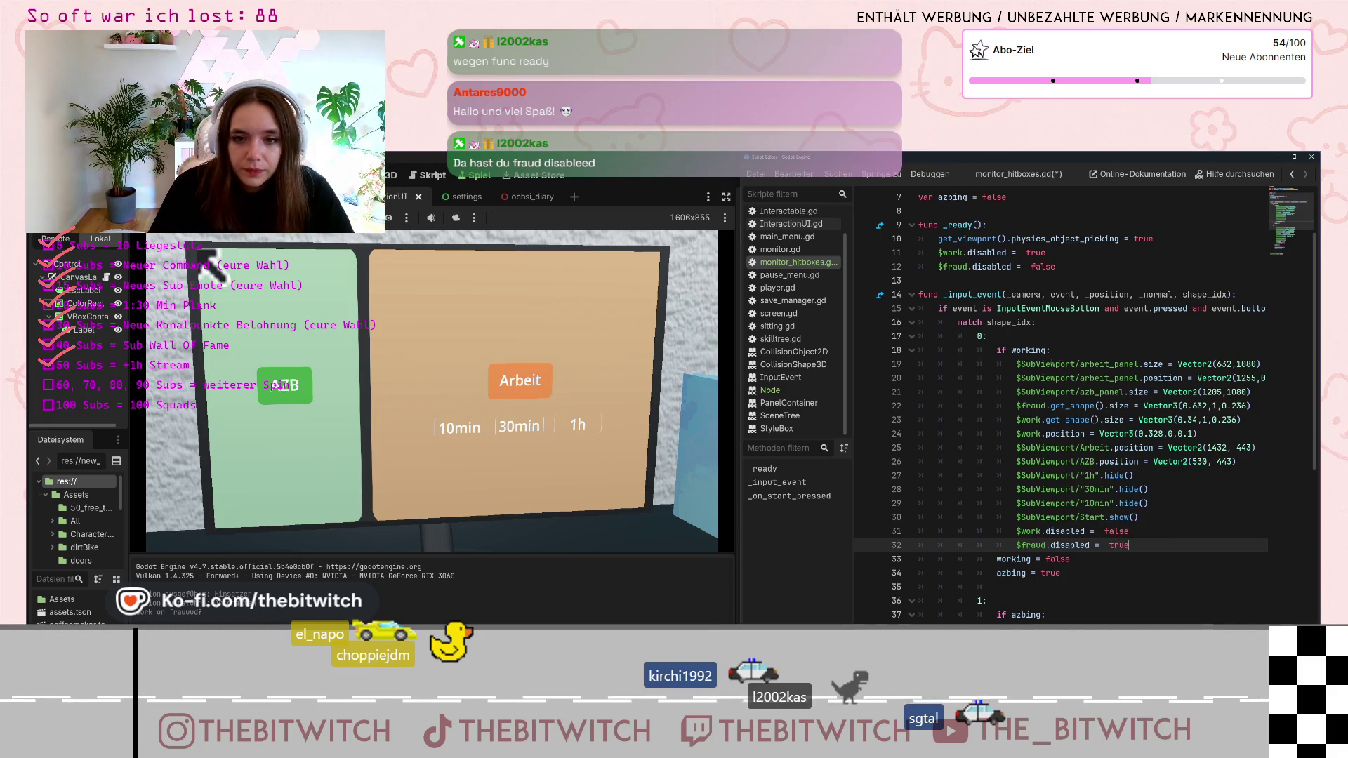
pyautogui.click(987, 336)
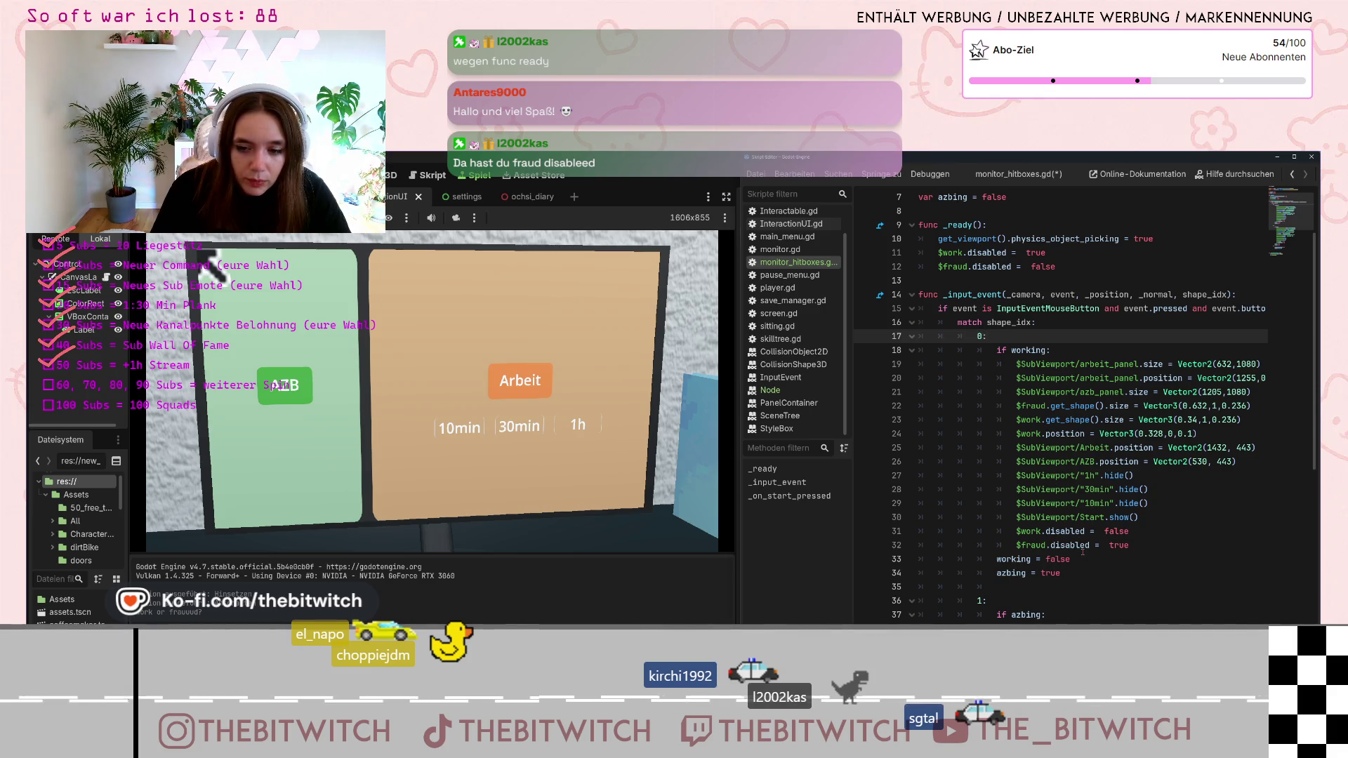
pyautogui.scroll(-8, 1083, 553)
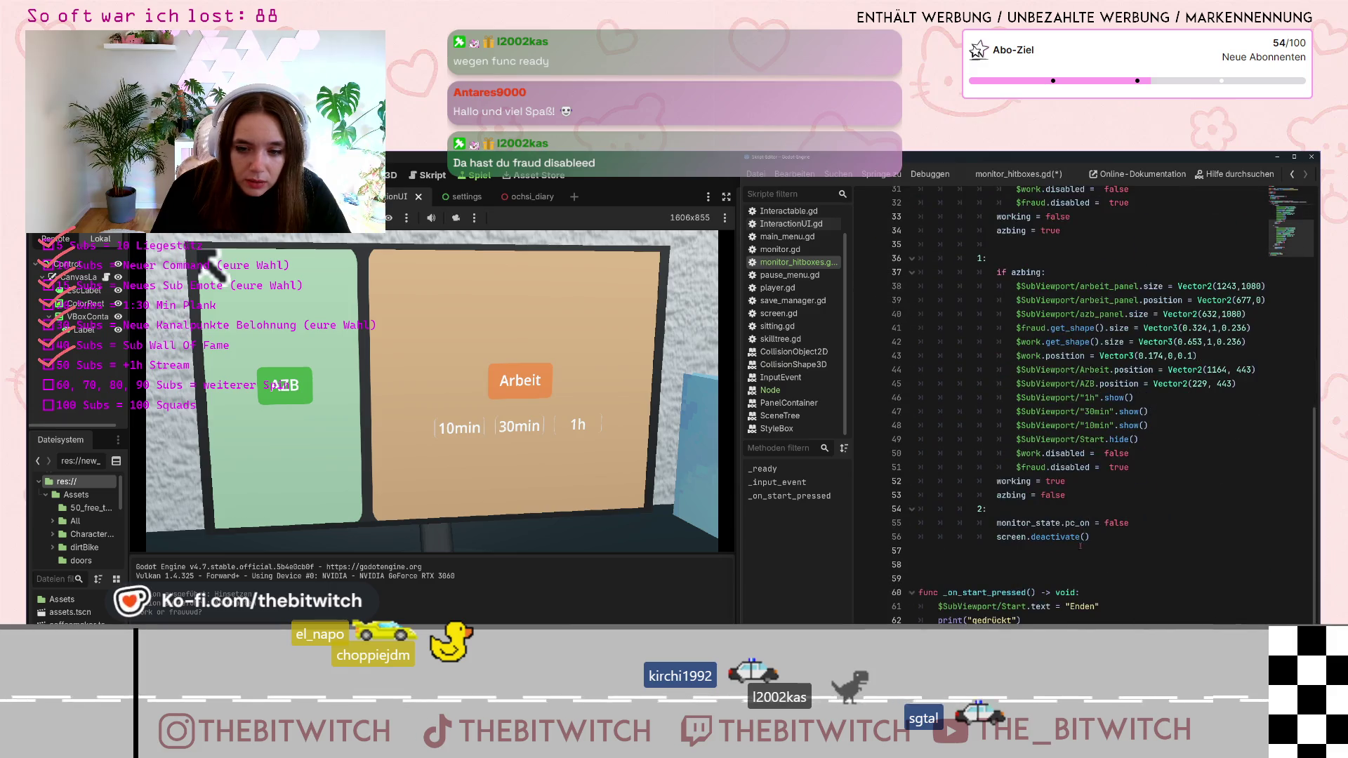
# Set line 50 to $work.disabled = true and line 51 to $fraud.disabled = false
pyautogui.scroll(2, 1100, 438)
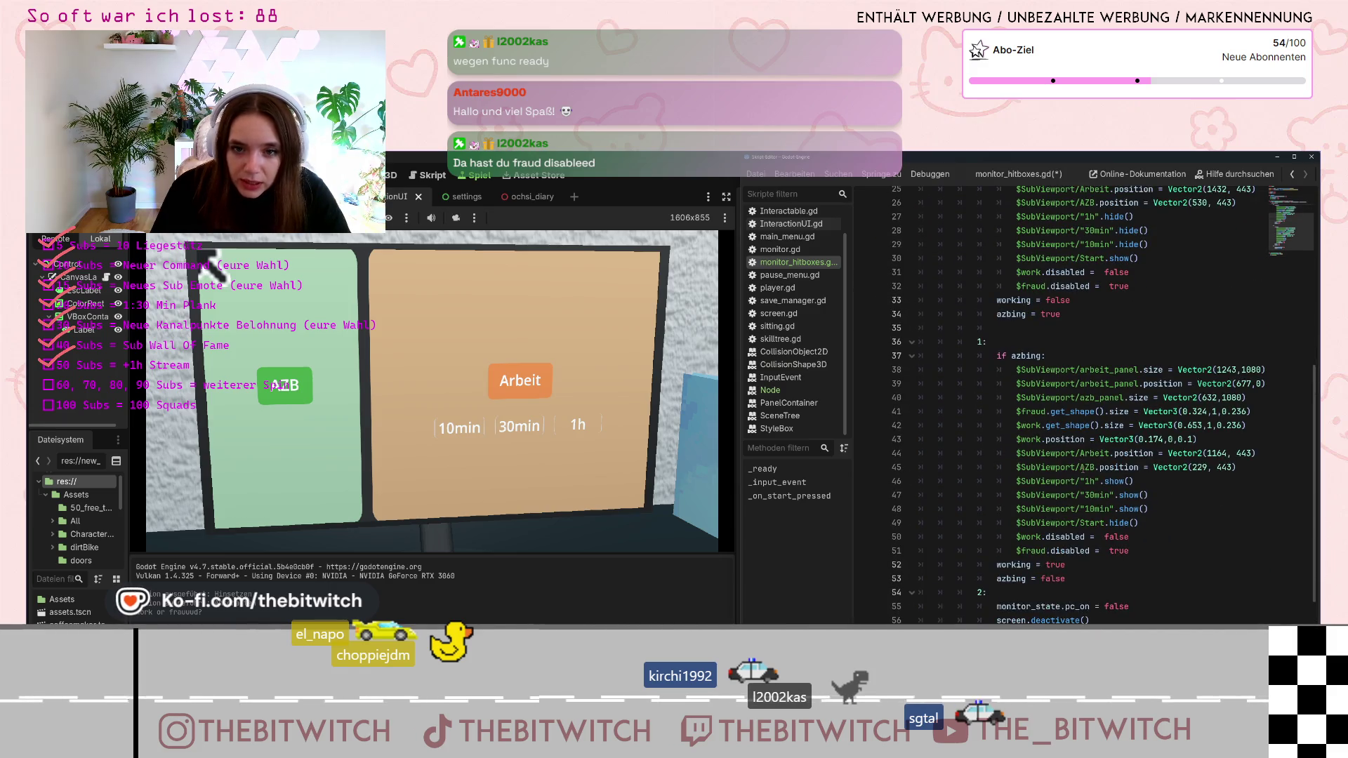
pyautogui.click(1135, 539)
pyautogui.click(1119, 550)
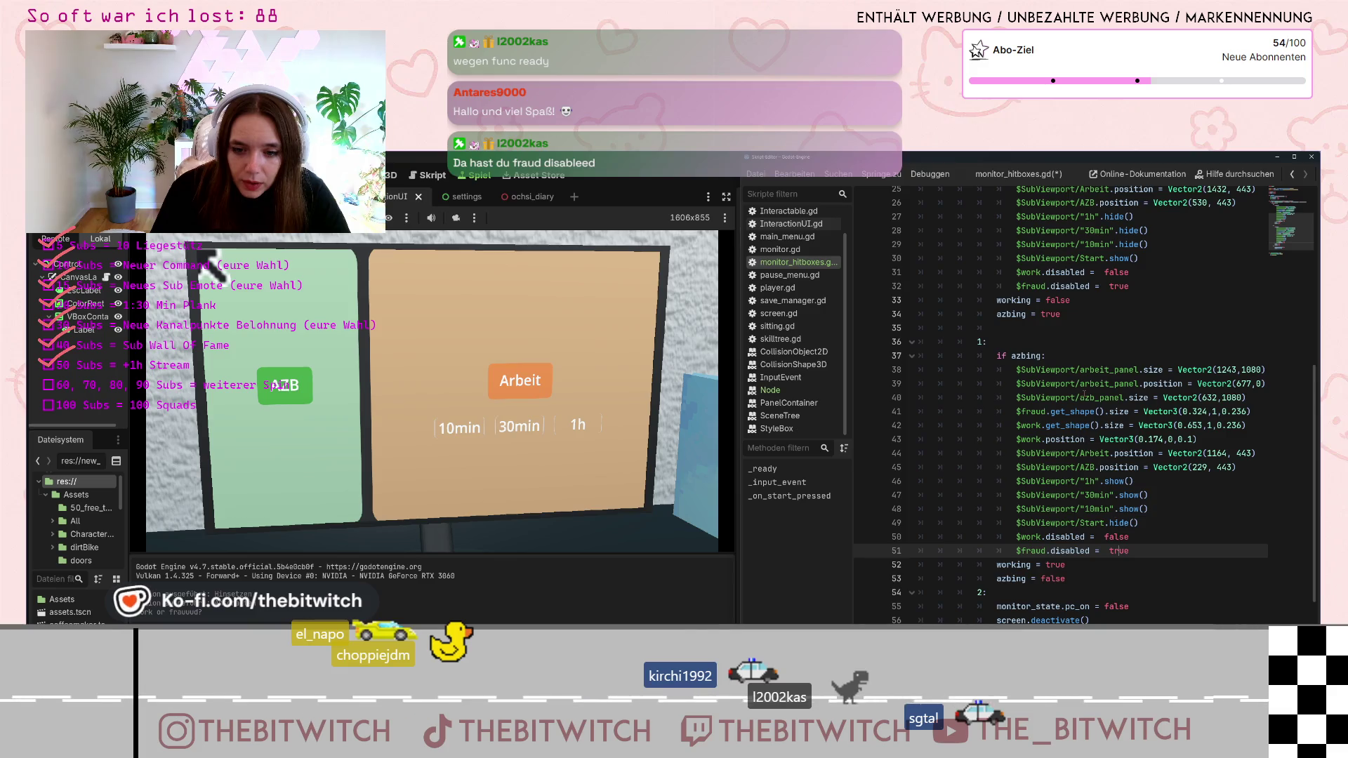
pyautogui.doubleClick(1126, 538)
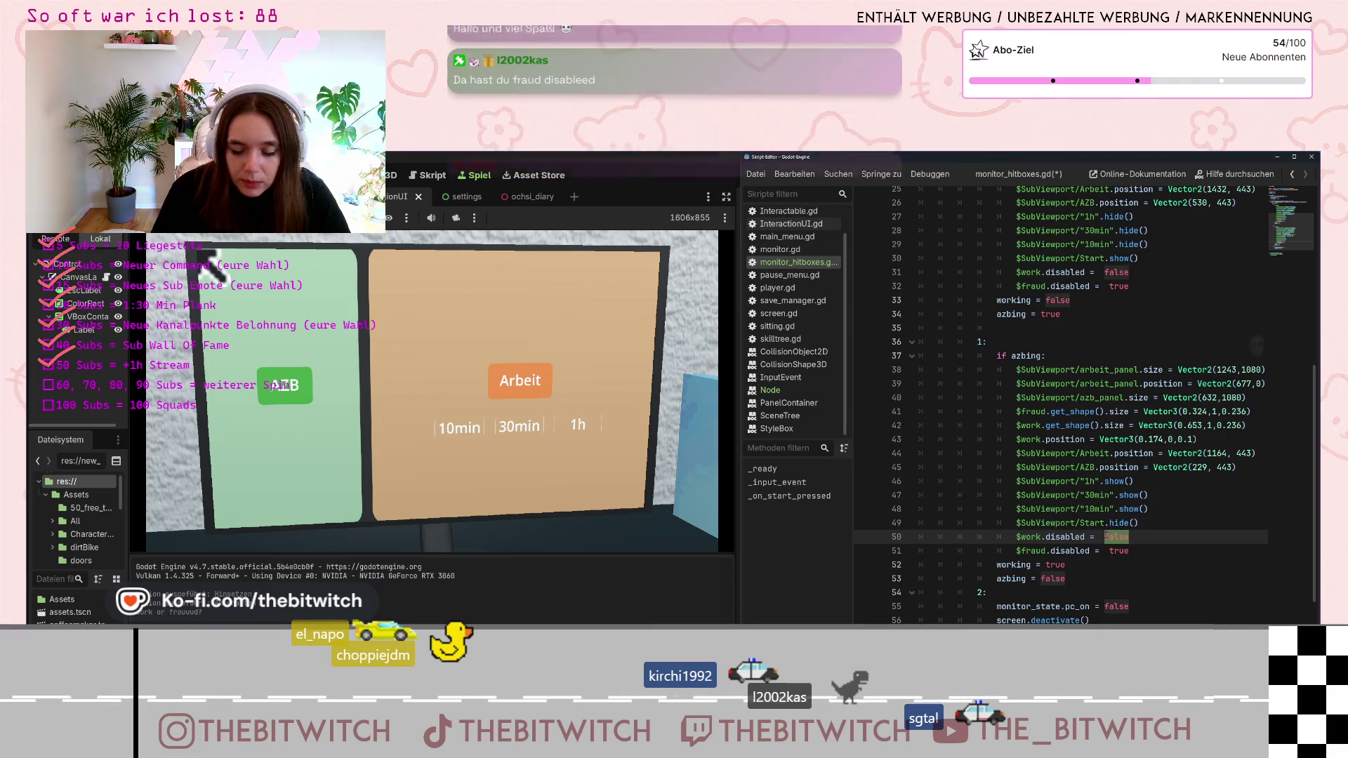
pyautogui.write('true')
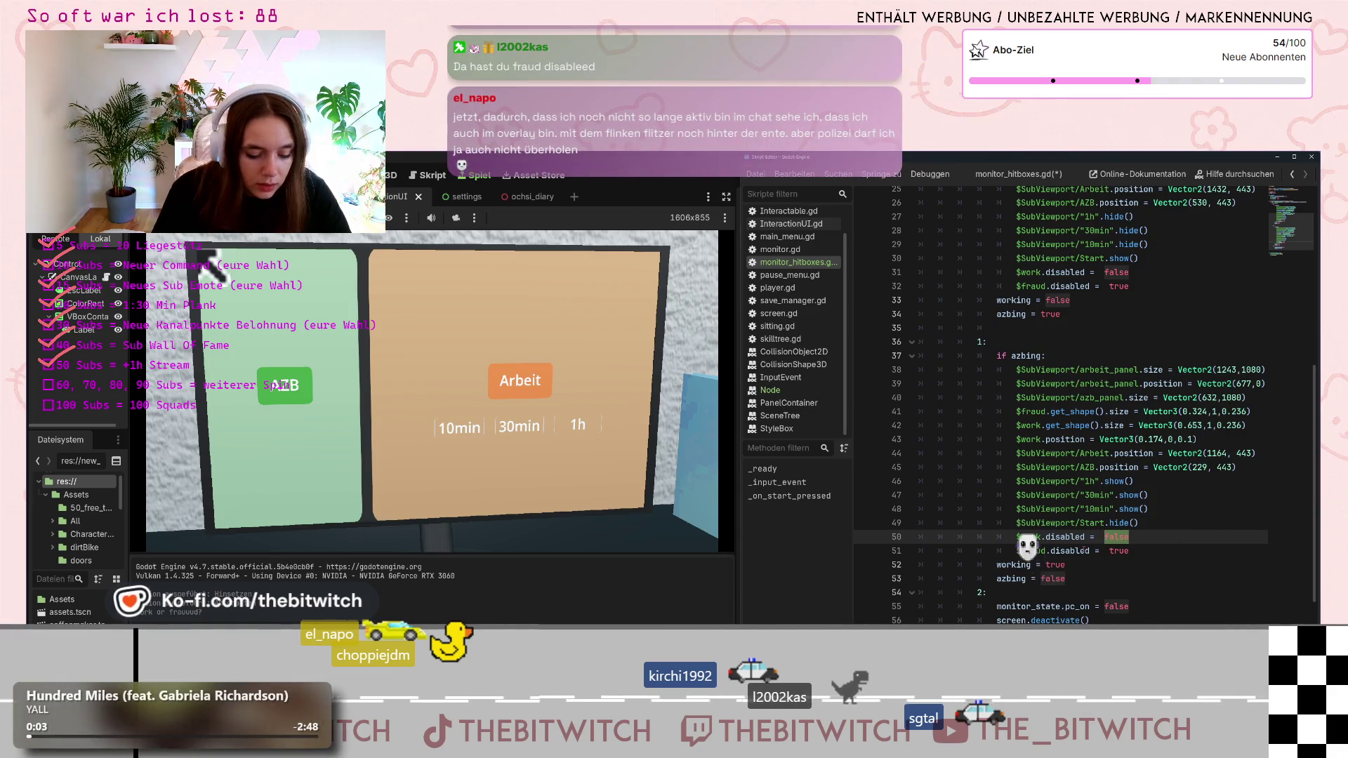
pyautogui.doubleClick(1119, 551)
pyautogui.write('false')
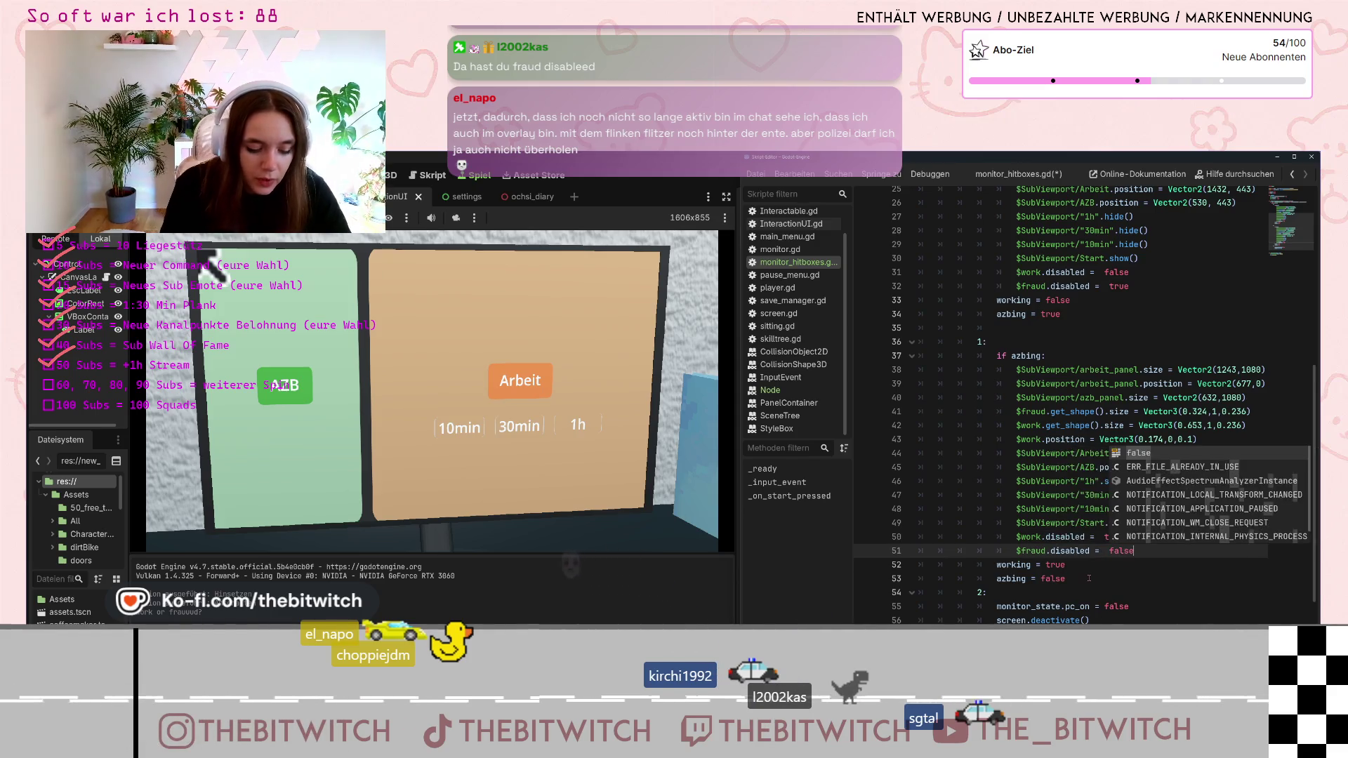
pyautogui.click(1065, 426)
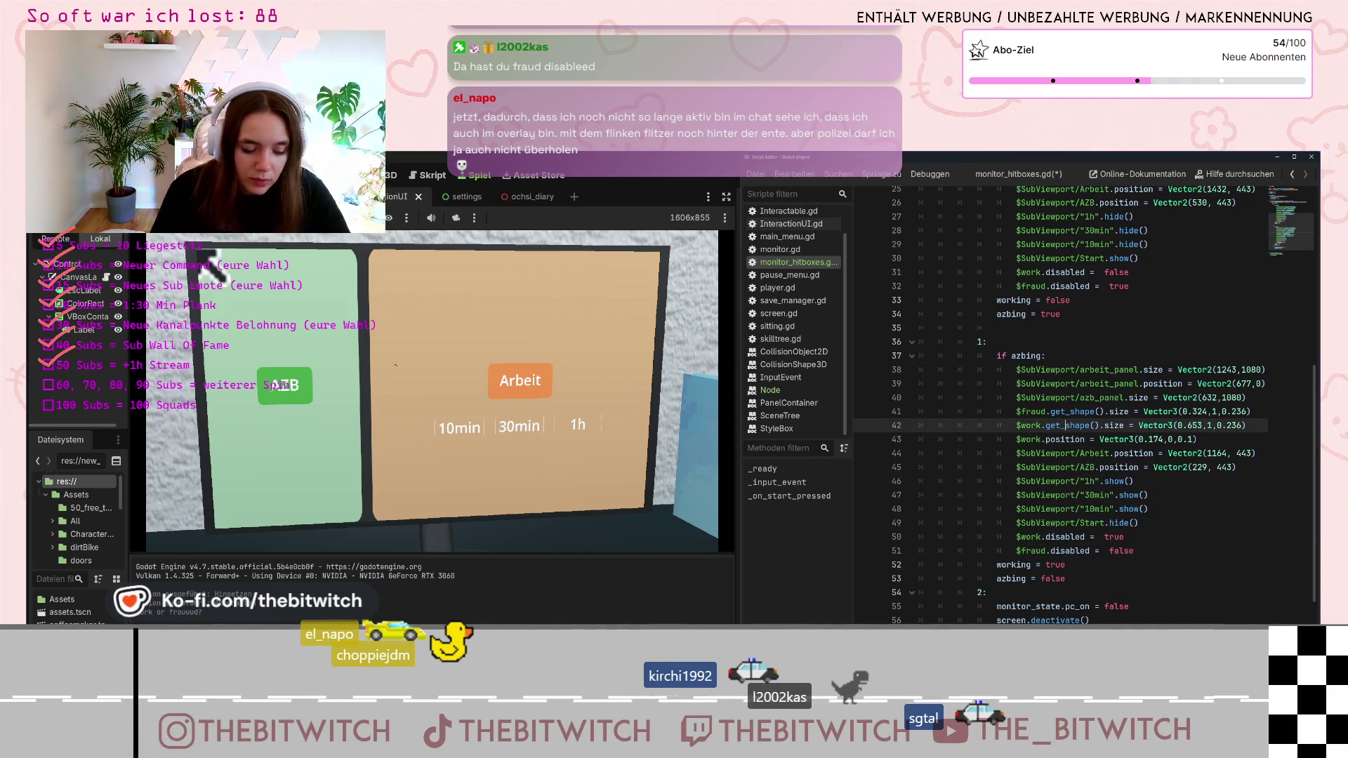
# Save monitor_hitboxes.gd and run the game with F5
pyautogui.hotkey('ctrl', 's')
pyautogui.click(721, 182)
pyautogui.press('F5')
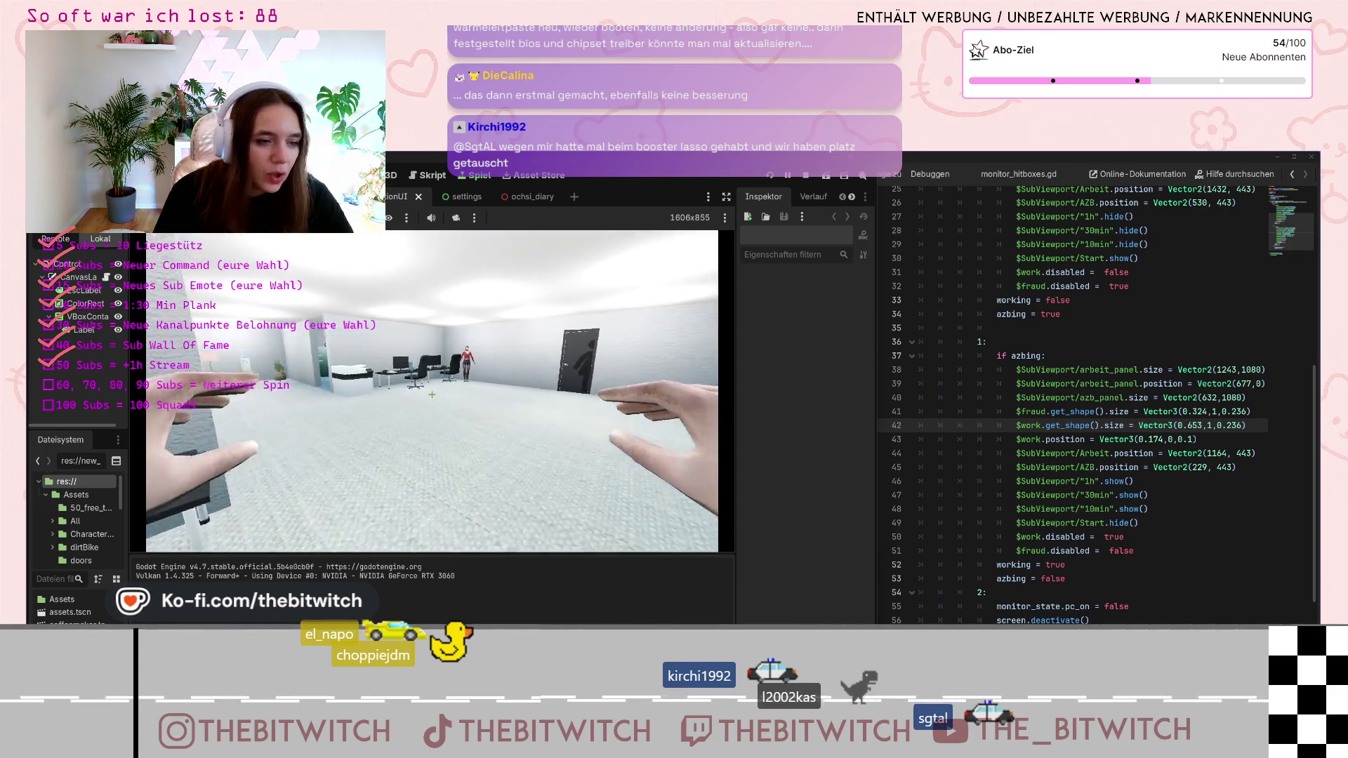
# Sit at the monitor, open the AZB panel and twice list the nodes under its Start button
pyautogui.press('w')
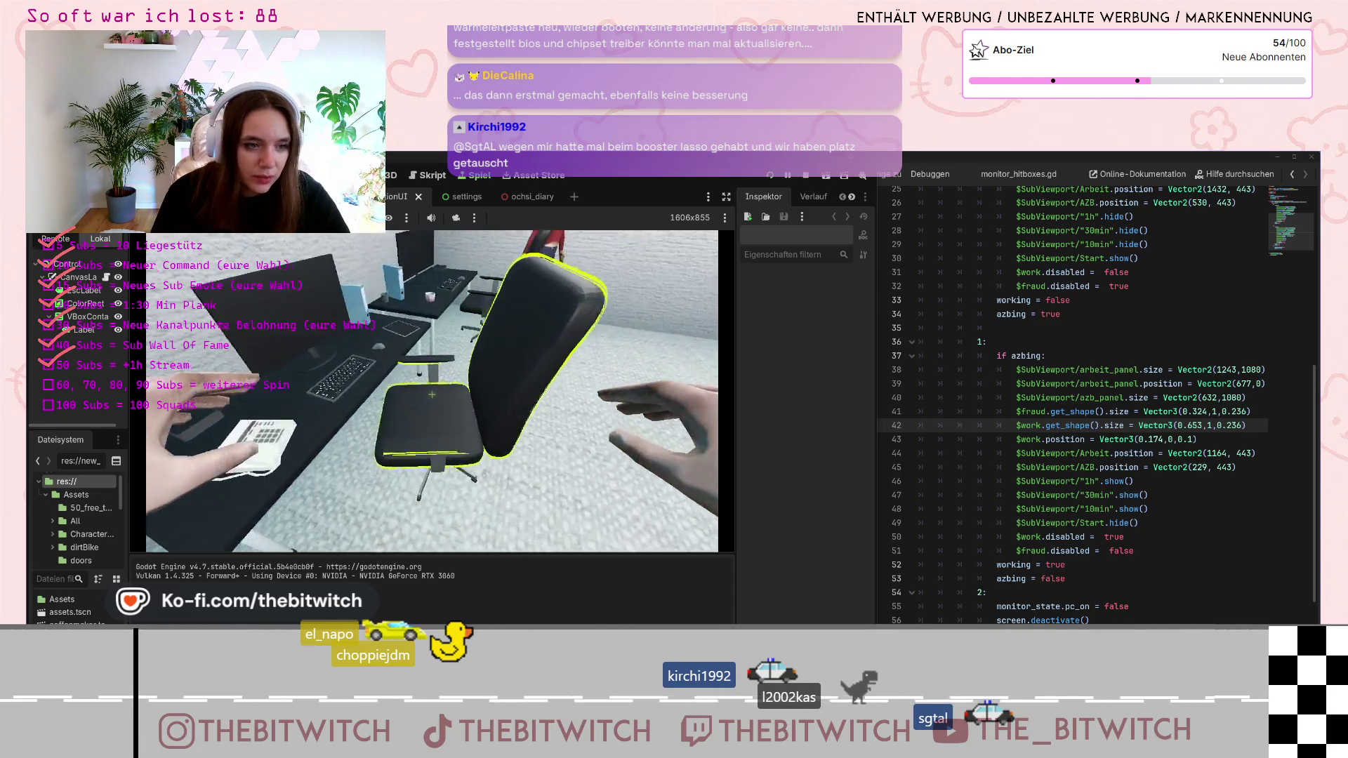
pyautogui.press('e')
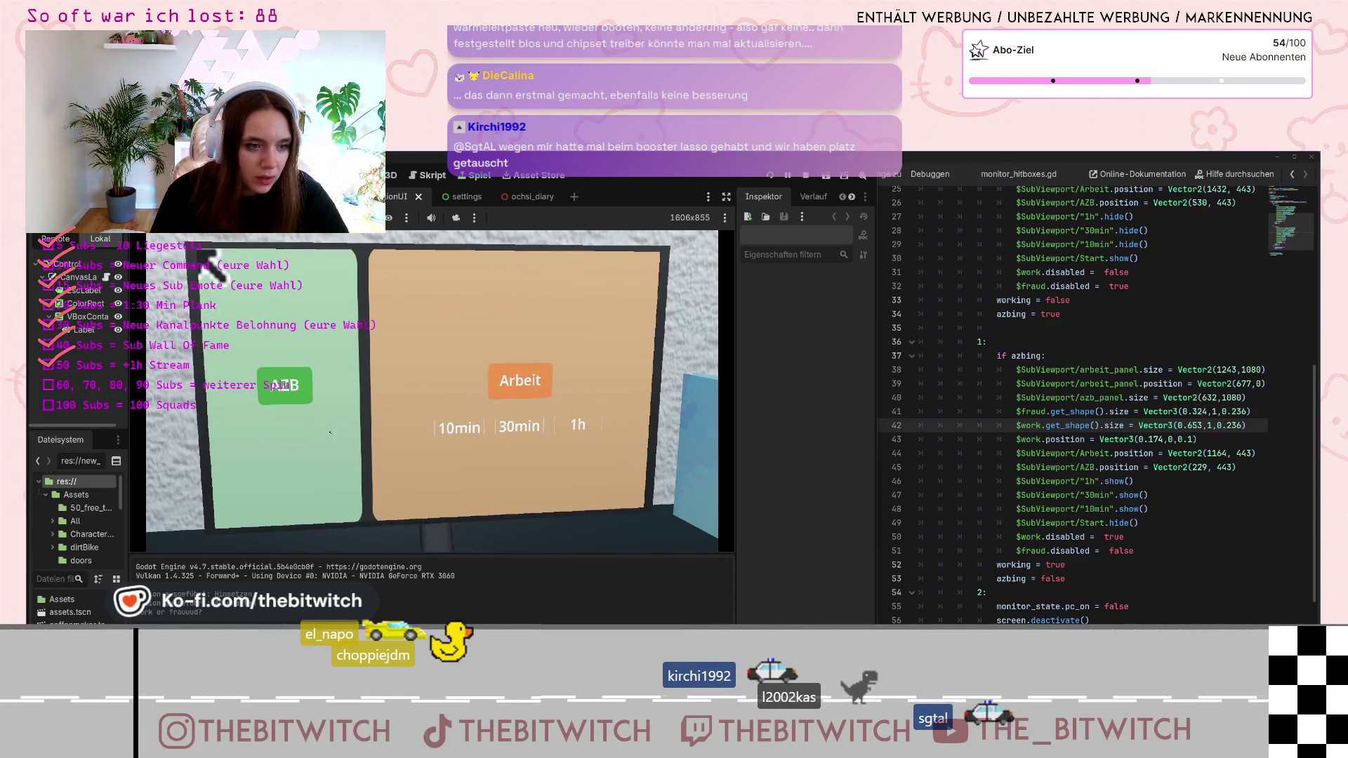
pyautogui.click(330, 432)
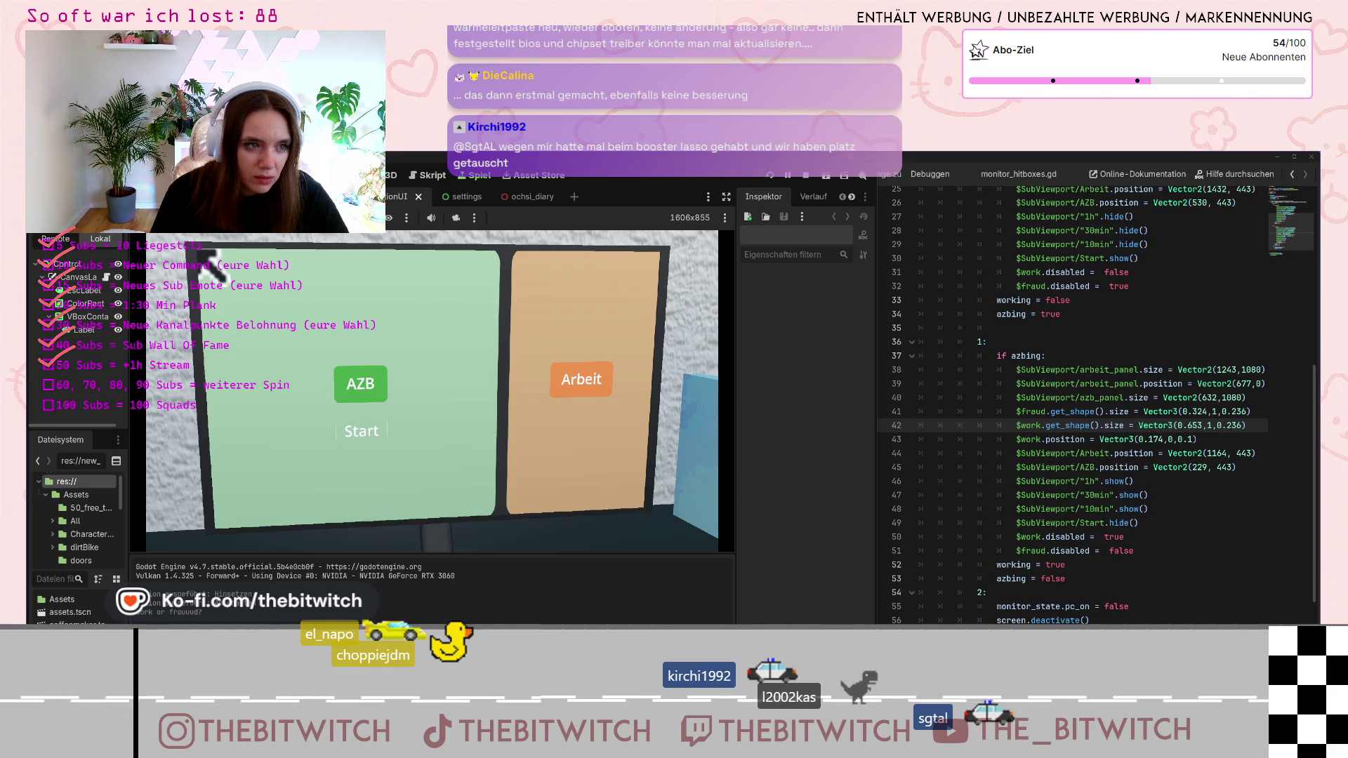
pyautogui.rightClick(350, 432)
pyautogui.click(354, 430)
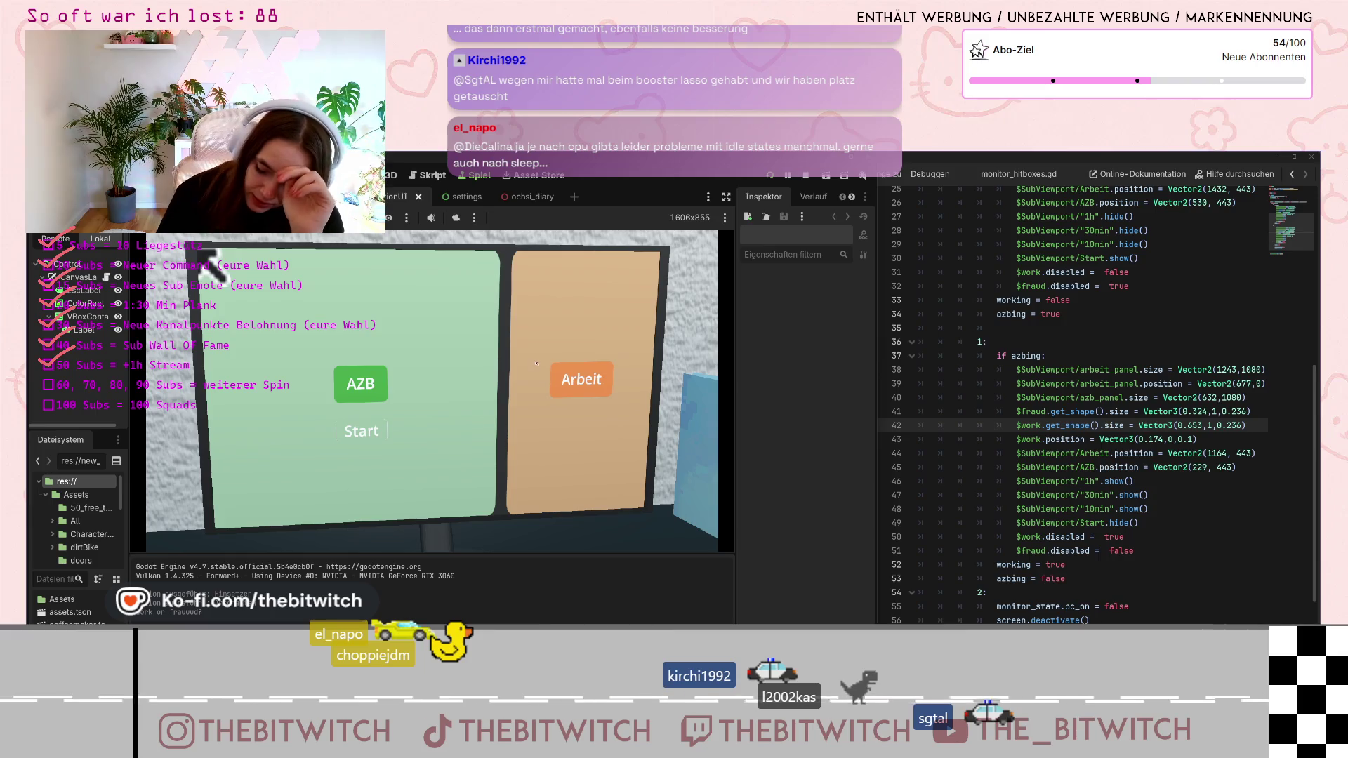
pyautogui.rightClick(356, 429)
pyautogui.click(356, 429)
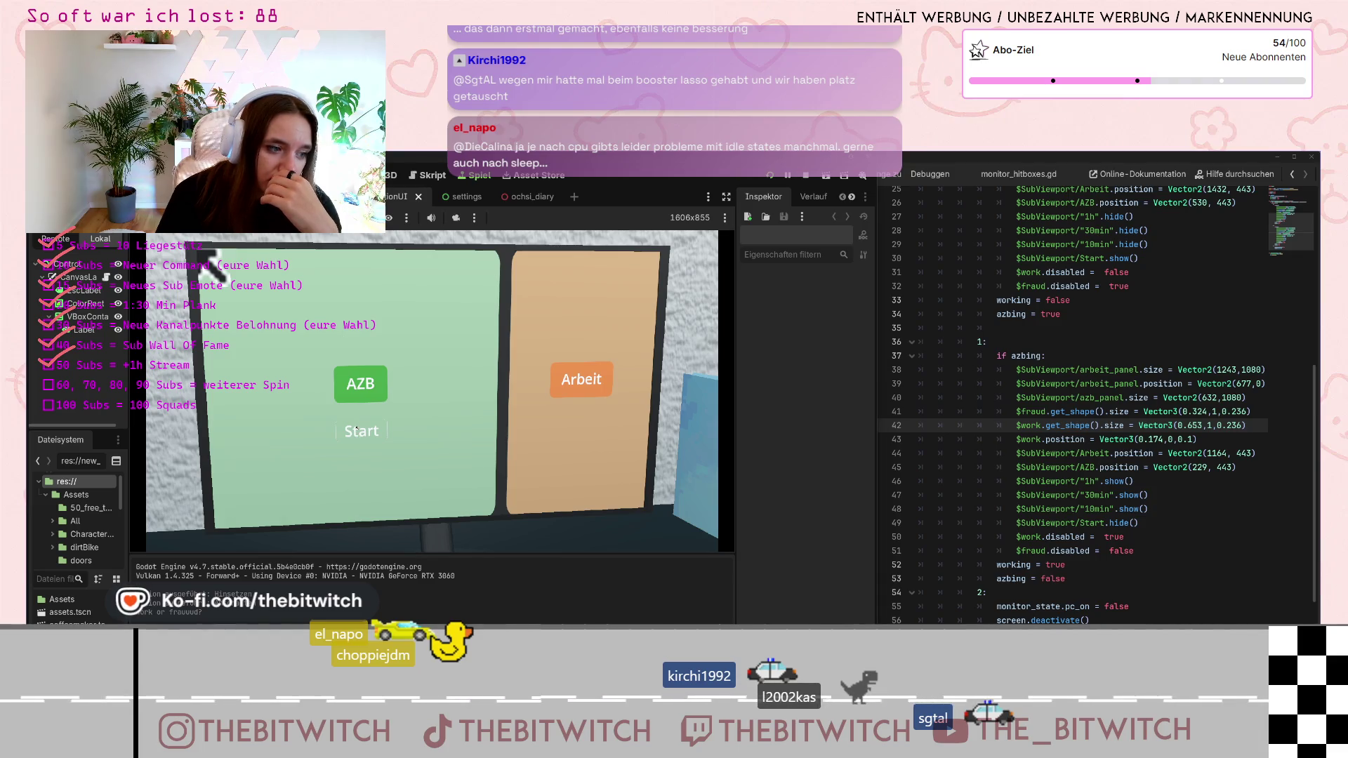
pyautogui.scroll(-2, 1027, 554)
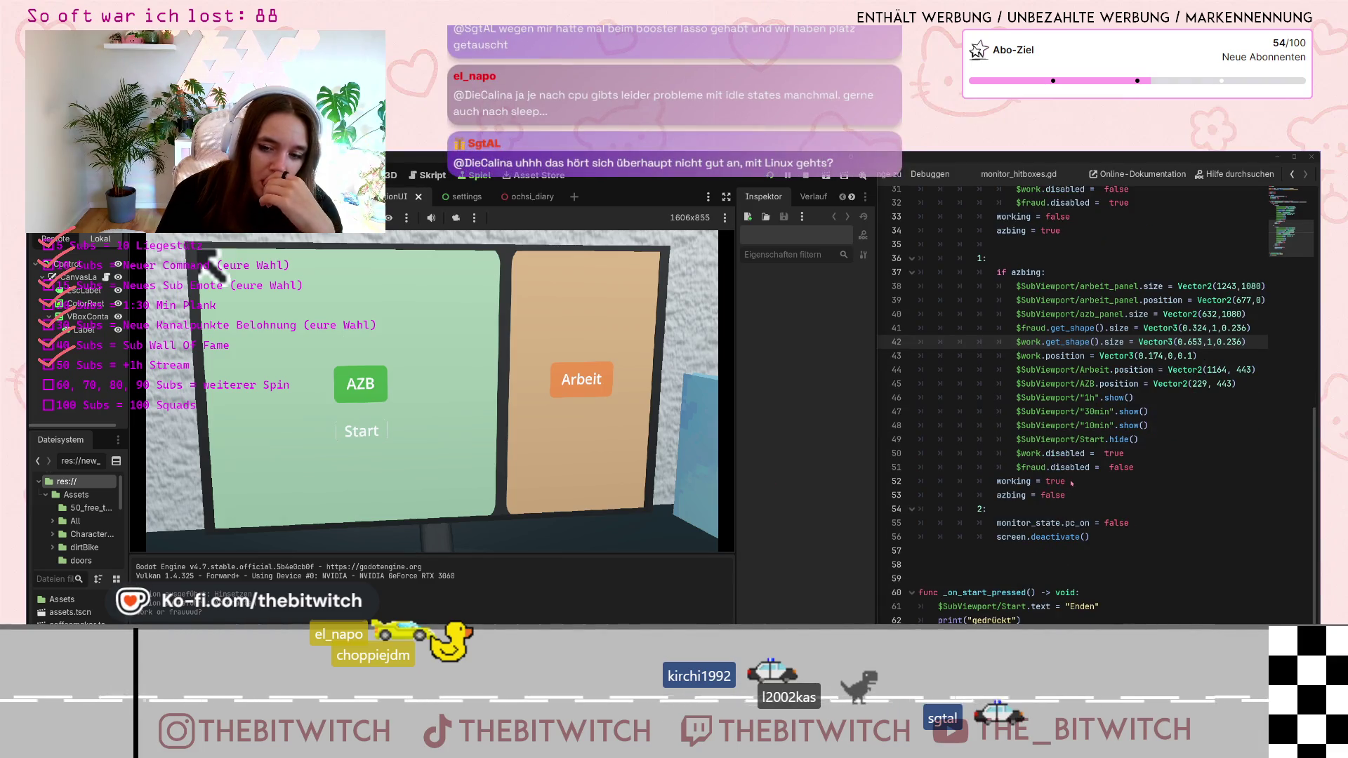
# Bring the script editor forward and scroll around the open script
pyautogui.scroll(6, 1058, 468)
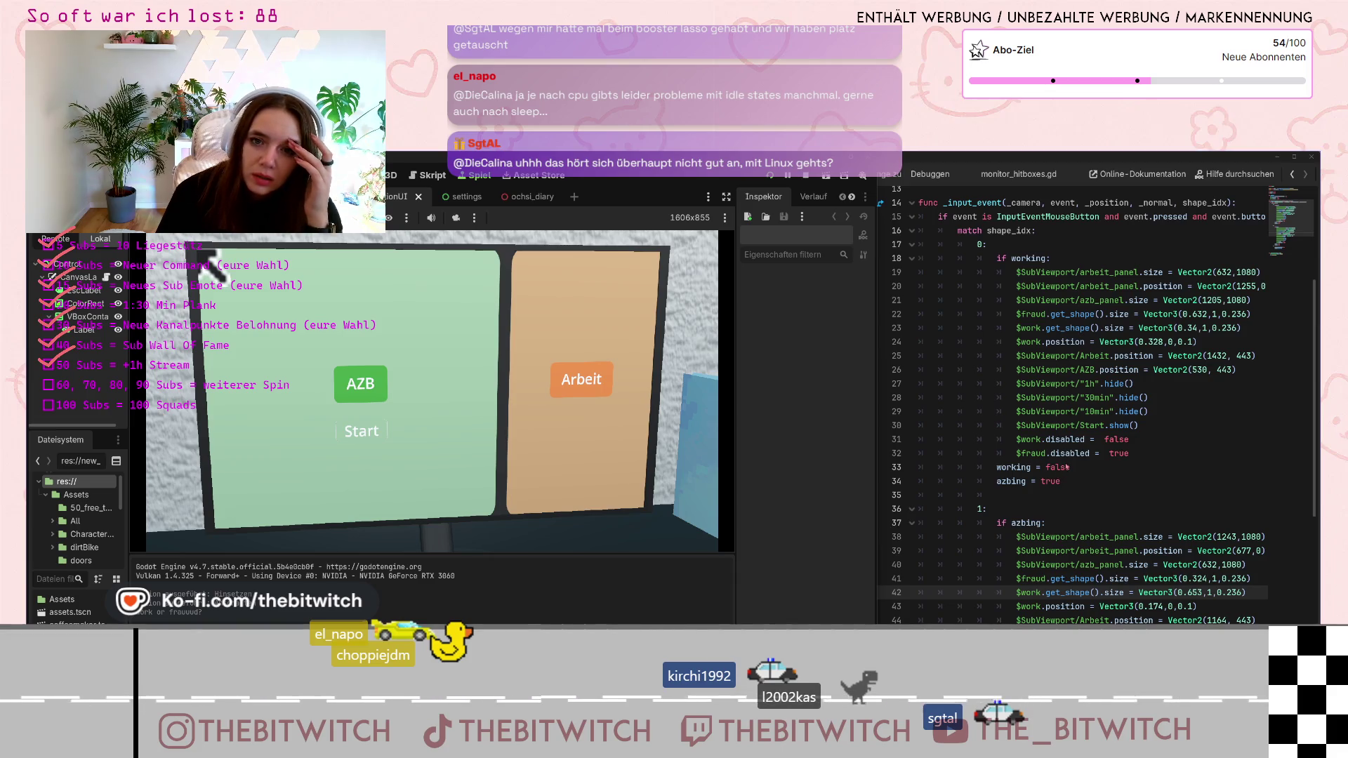
pyautogui.scroll(2, 1066, 467)
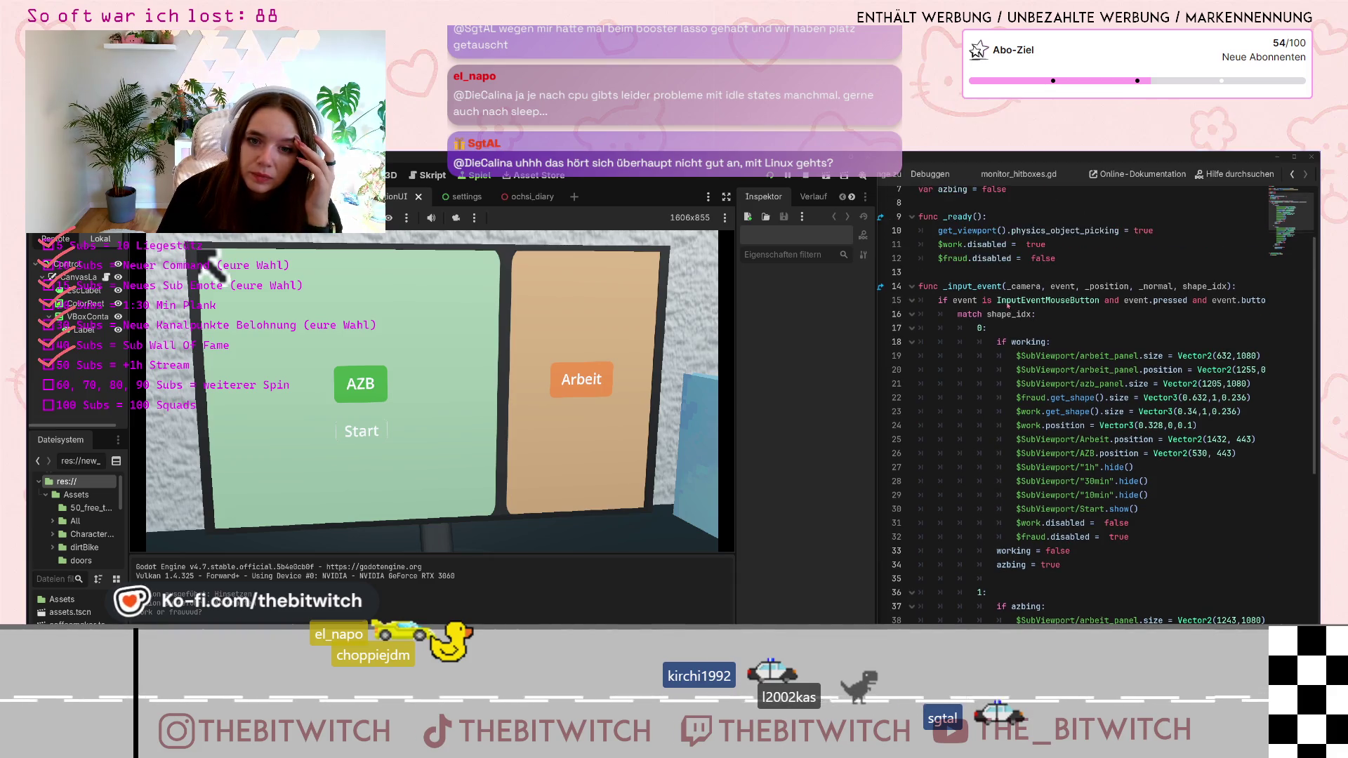
pyautogui.click(1006, 303)
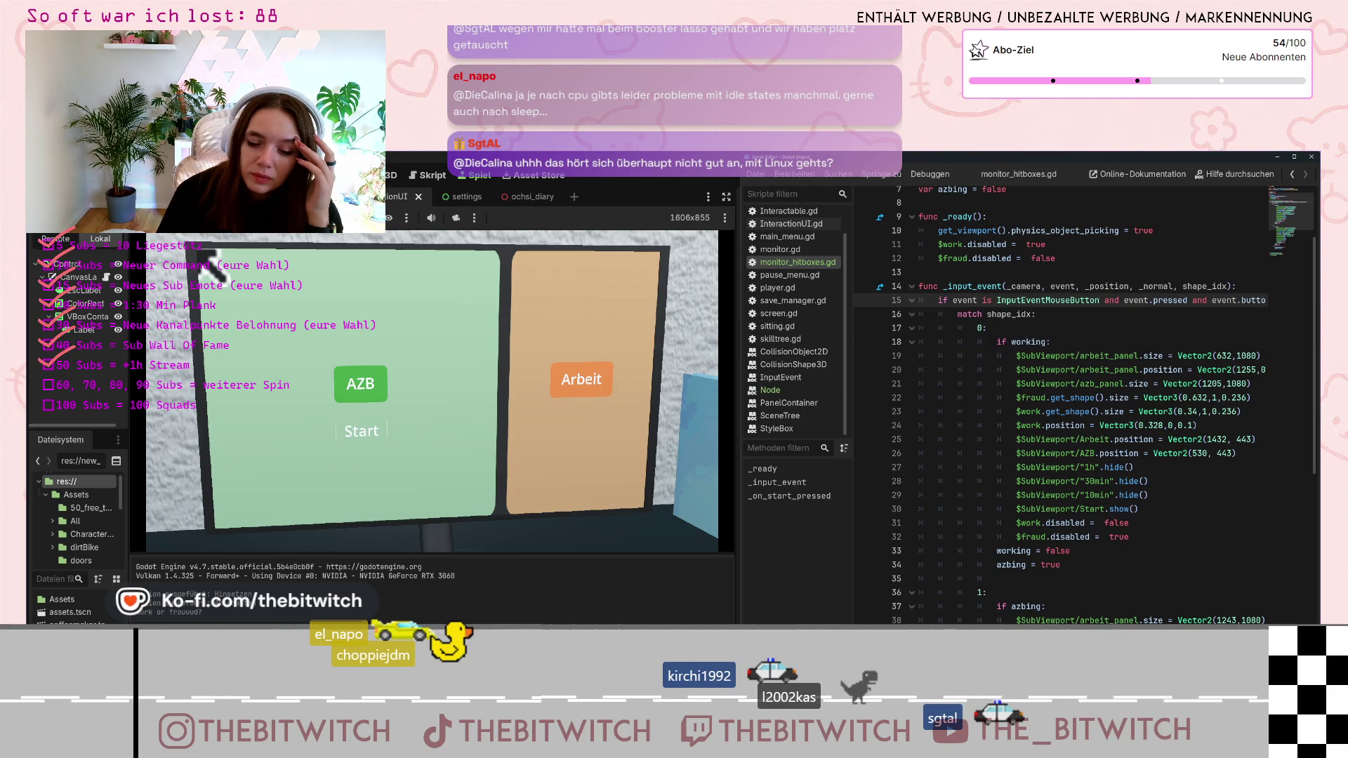
pyautogui.hscroll(5, 997, 301)
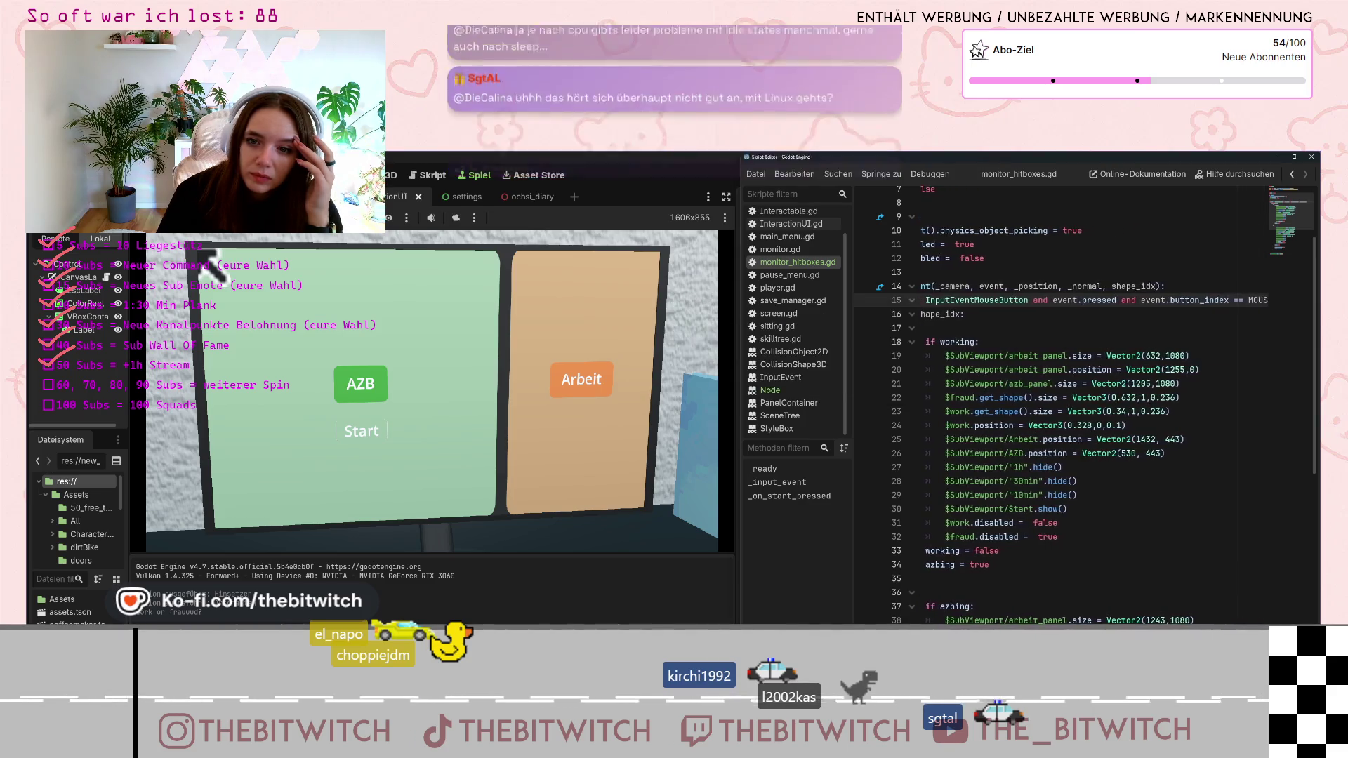
pyautogui.hscroll(-3, 949, 301)
pyautogui.hscroll(-2, 949, 301)
pyautogui.scroll(-8, 1042, 519)
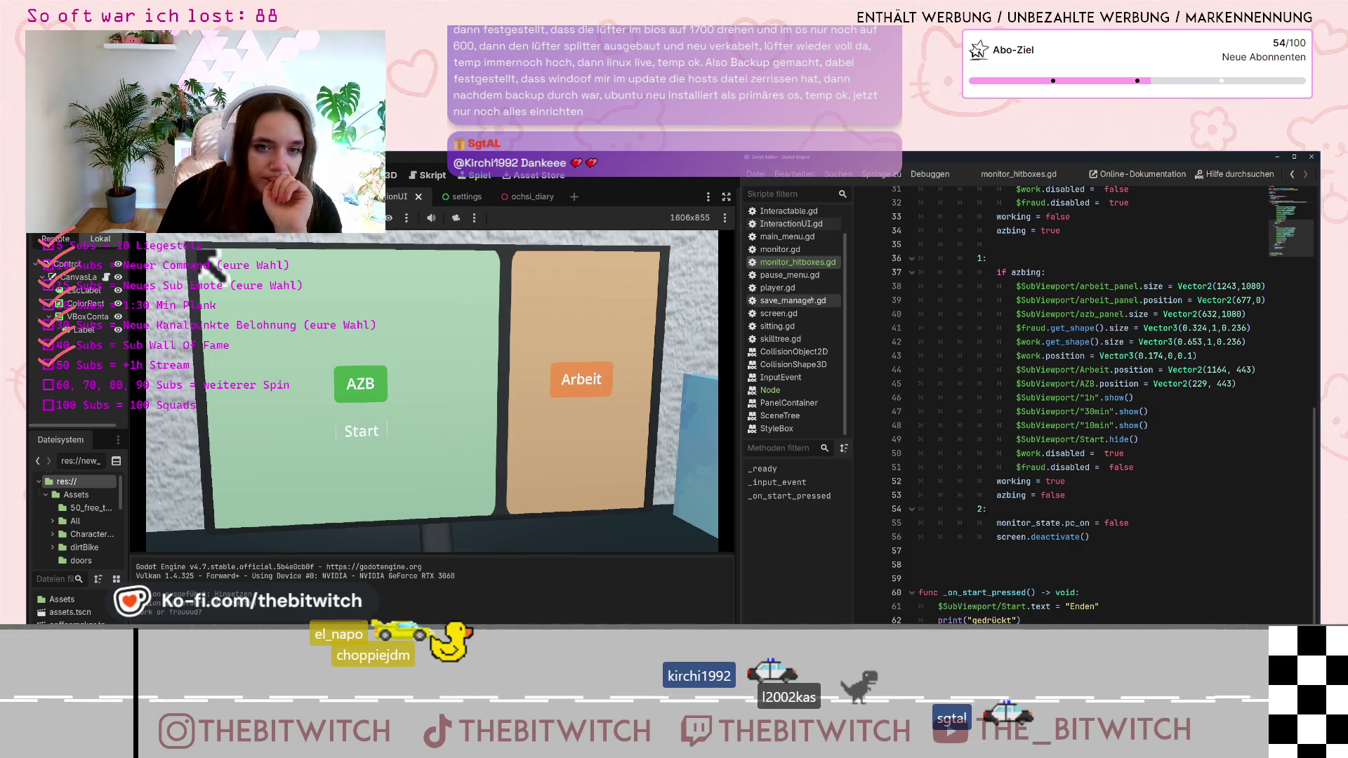
# Read through pause_menu.gd's main-menu scene change and _on_save_pressed function
pyautogui.click(789, 274)
pyautogui.scroll(-1, 1006, 440)
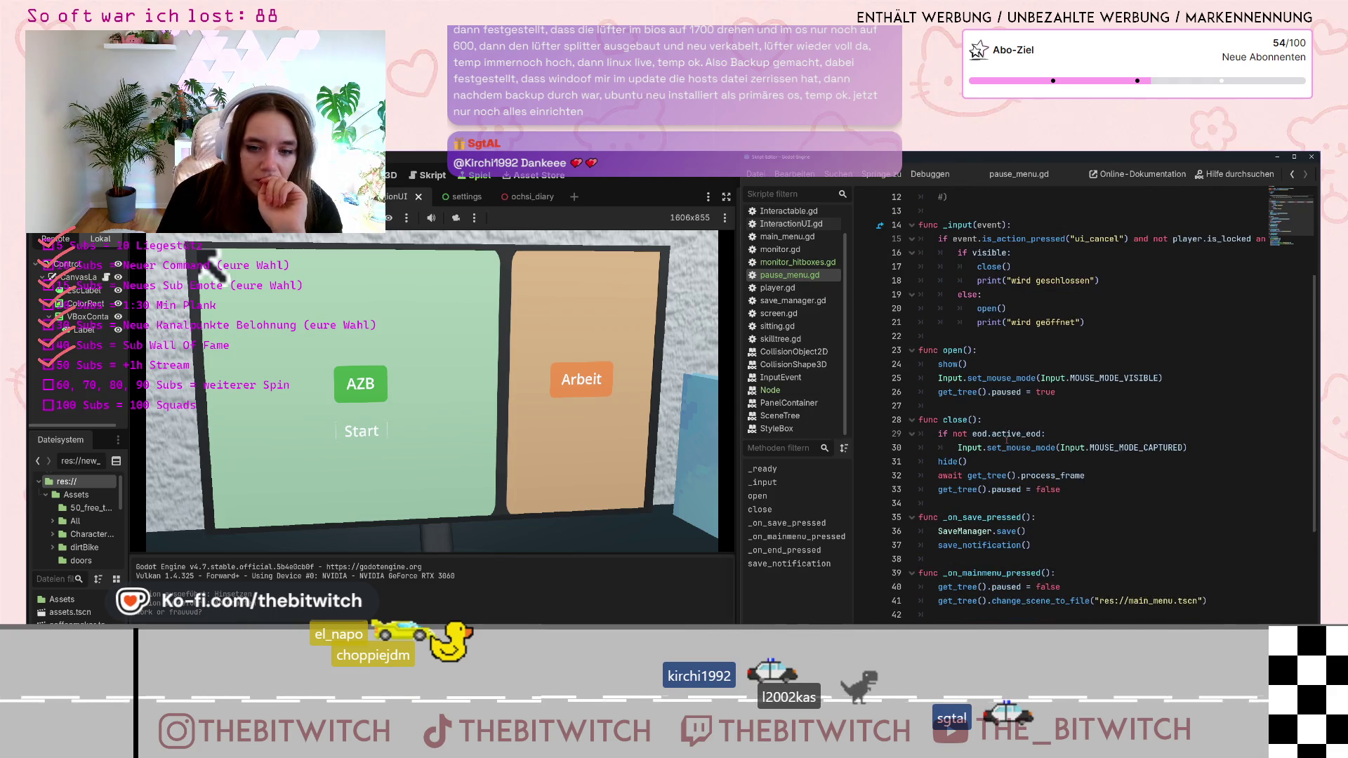
pyautogui.scroll(-2, 1007, 441)
pyautogui.click(970, 517)
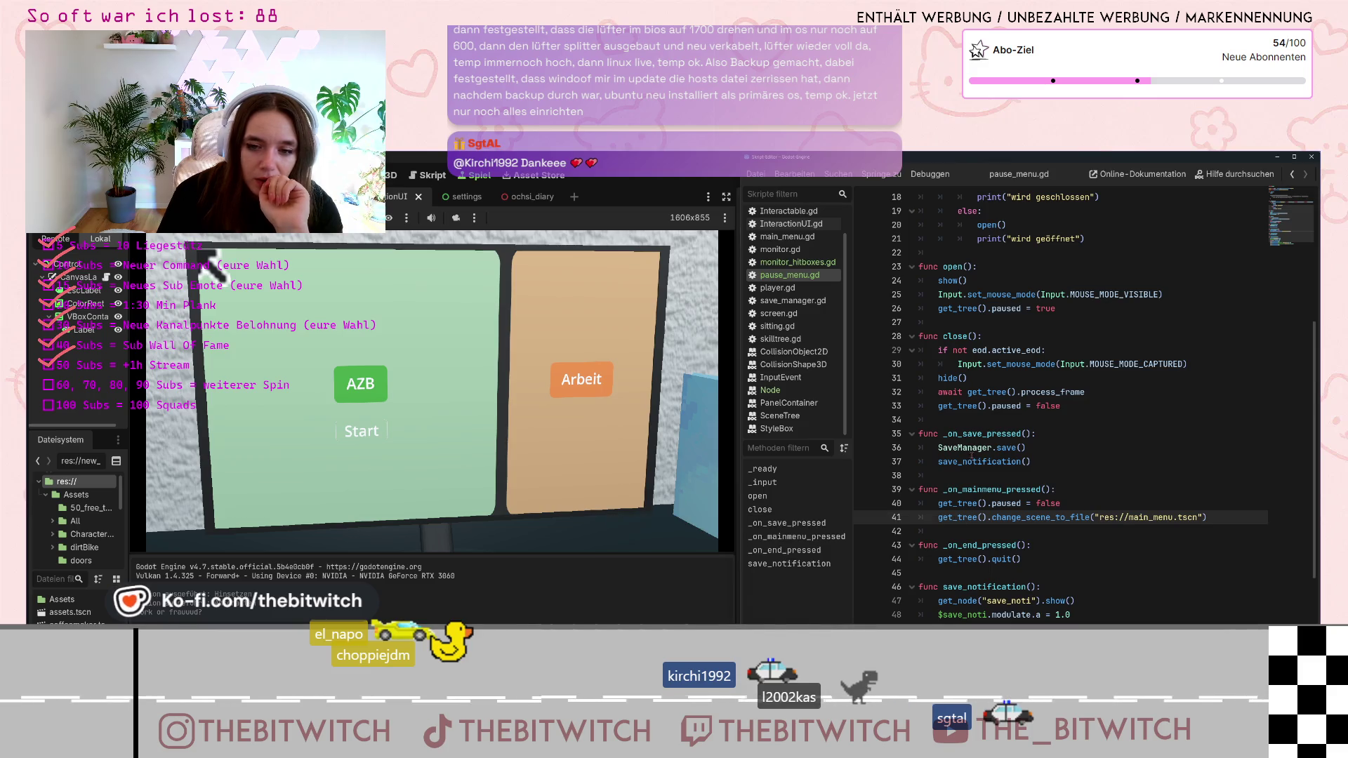
pyautogui.scroll(3, 977, 449)
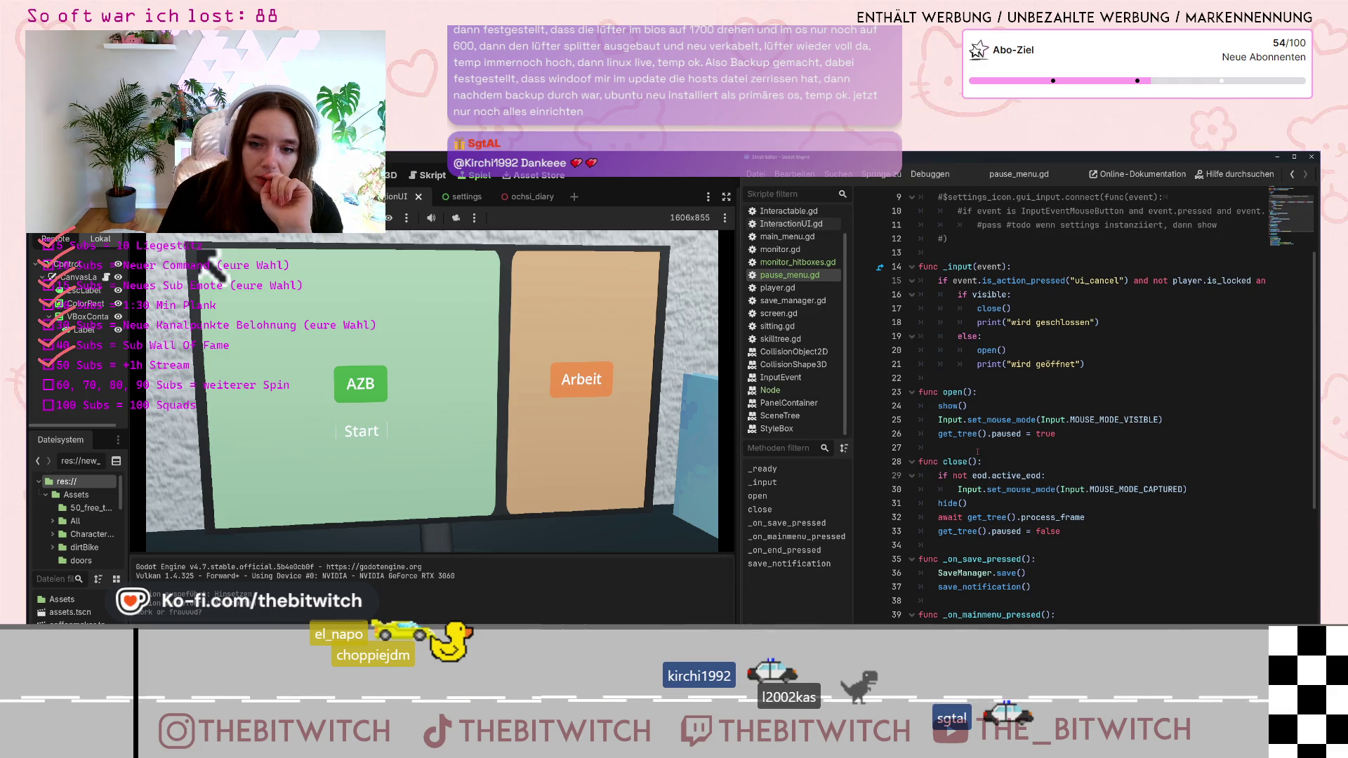
pyautogui.click(1034, 558)
pyautogui.scroll(-2, 925, 442)
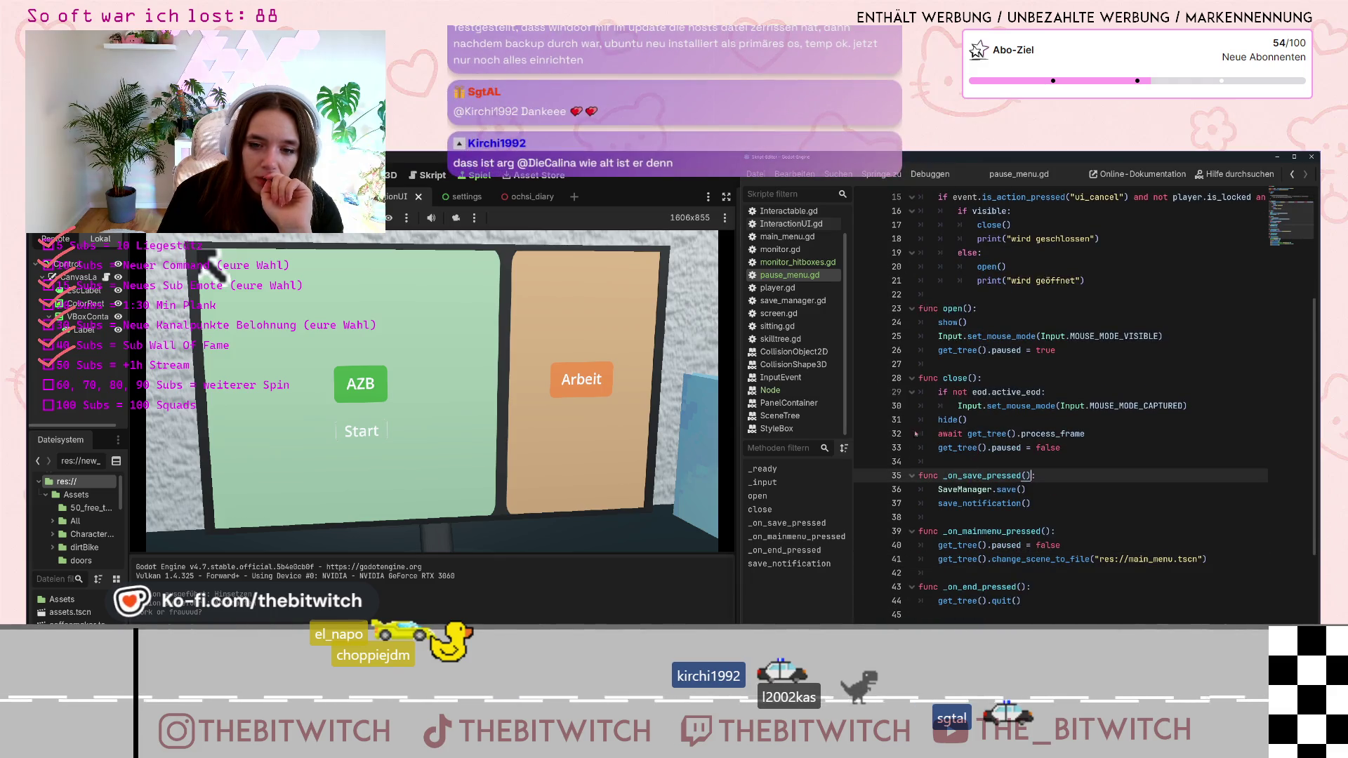
# Delete ' -> void' from _on_start_pressed in monitor_hitboxes.gd and relaunch the game
pyautogui.click(791, 263)
pyautogui.click(1075, 601)
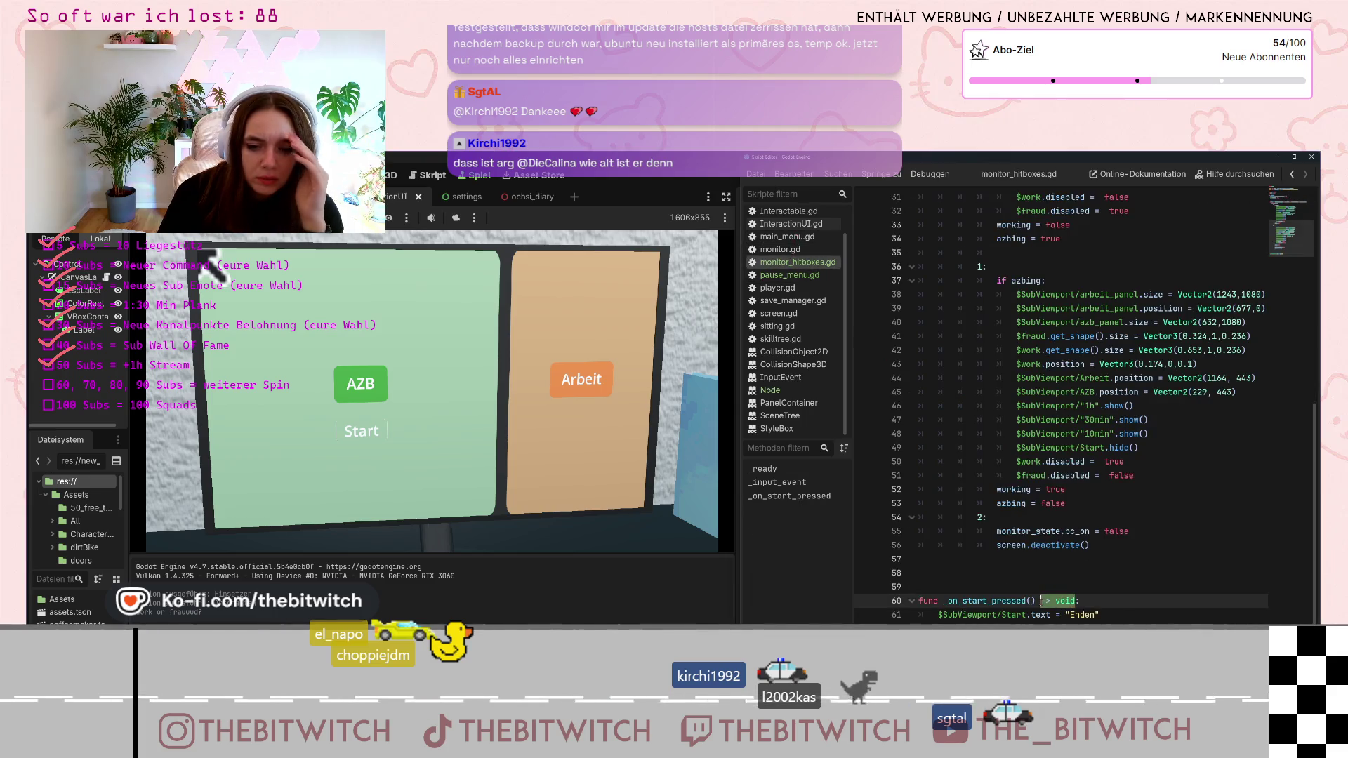
pyautogui.press('BackSpace')
pyautogui.press('BackSpace')
pyautogui.press('BackSpace')
pyautogui.click(1079, 571)
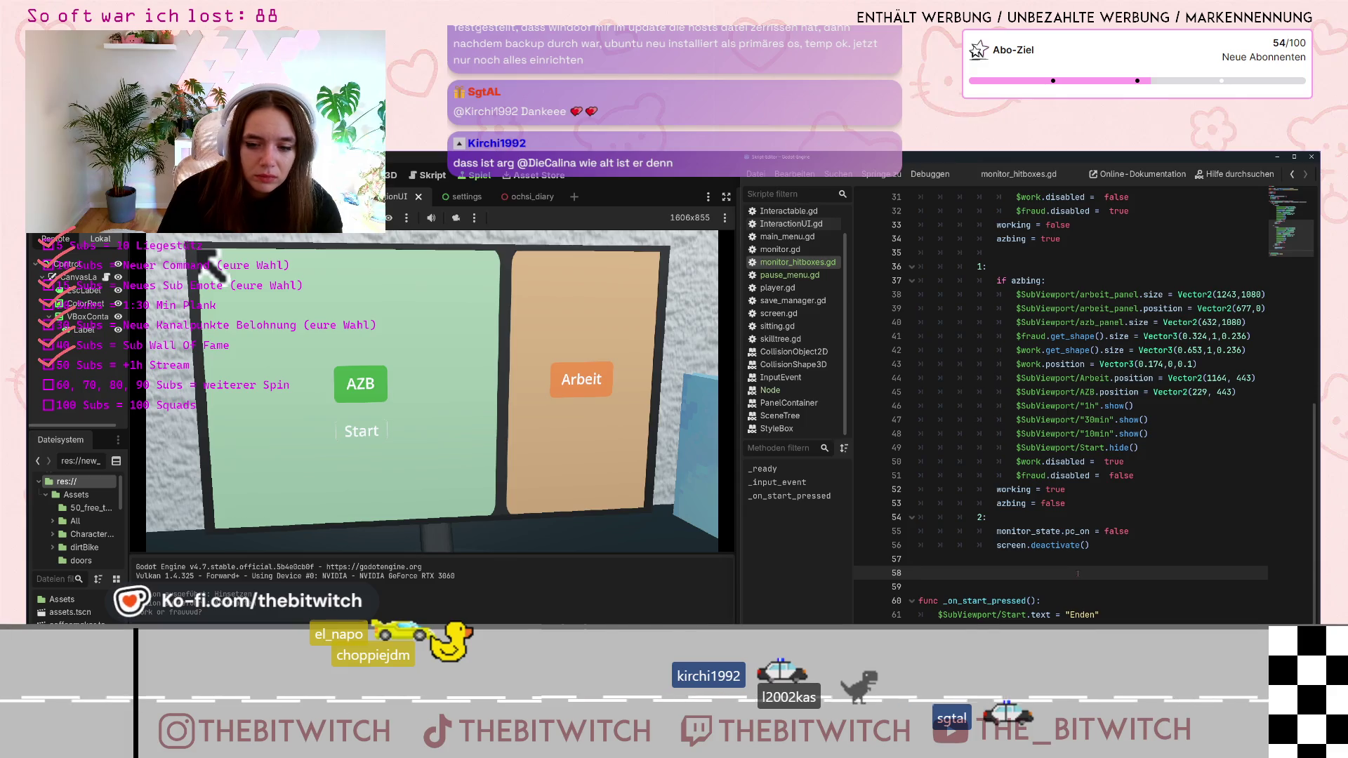
pyautogui.click(370, 444)
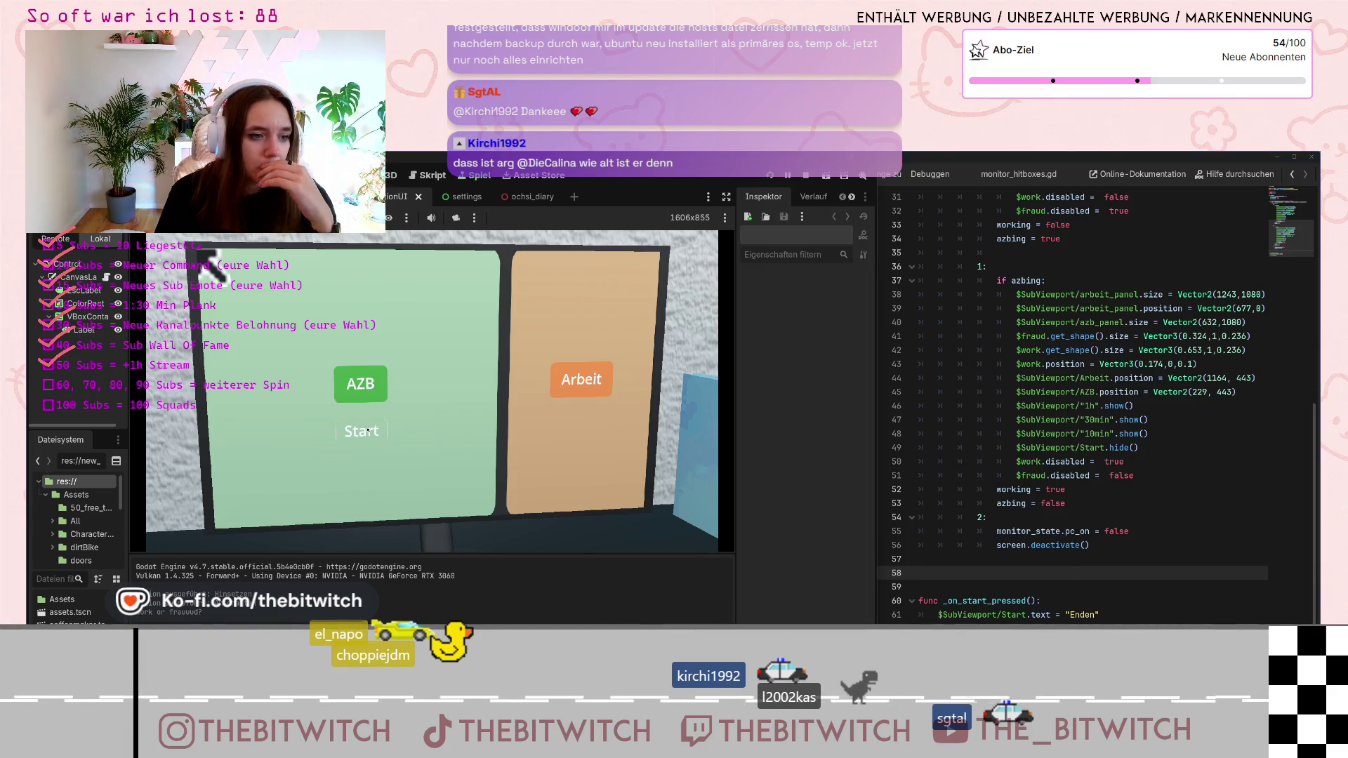
pyautogui.click(772, 176)
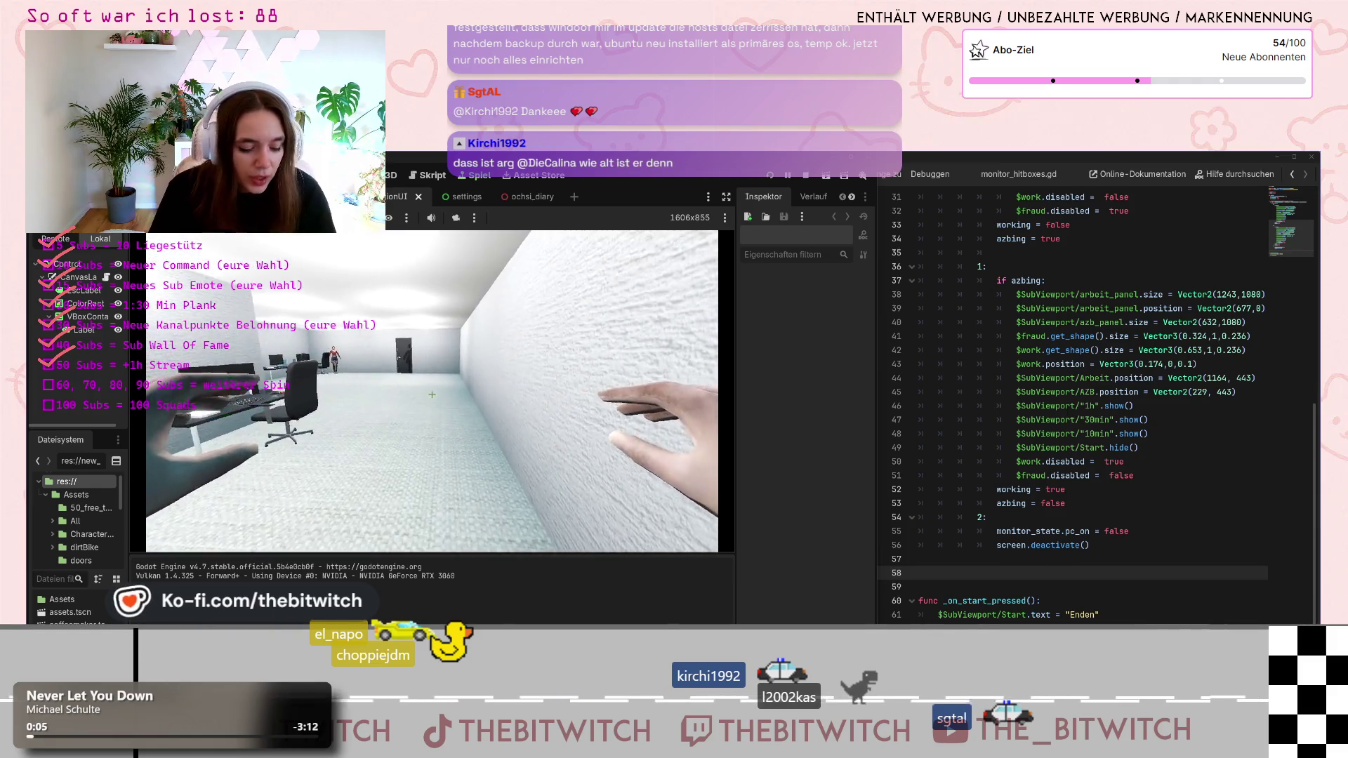
# Walk to the desk, use the monitor, open the green AZB panel and inspect its collision shape
pyautogui.press('w')
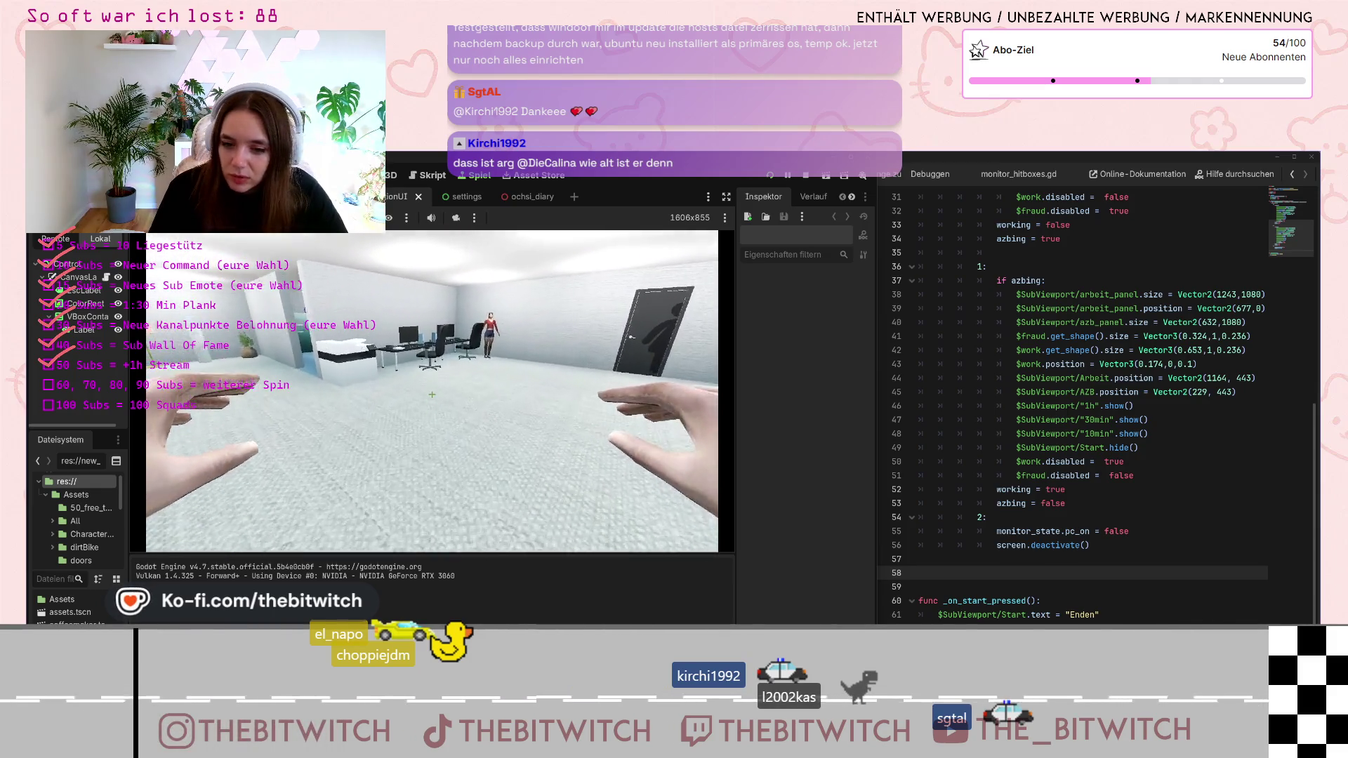
pyautogui.press('w')
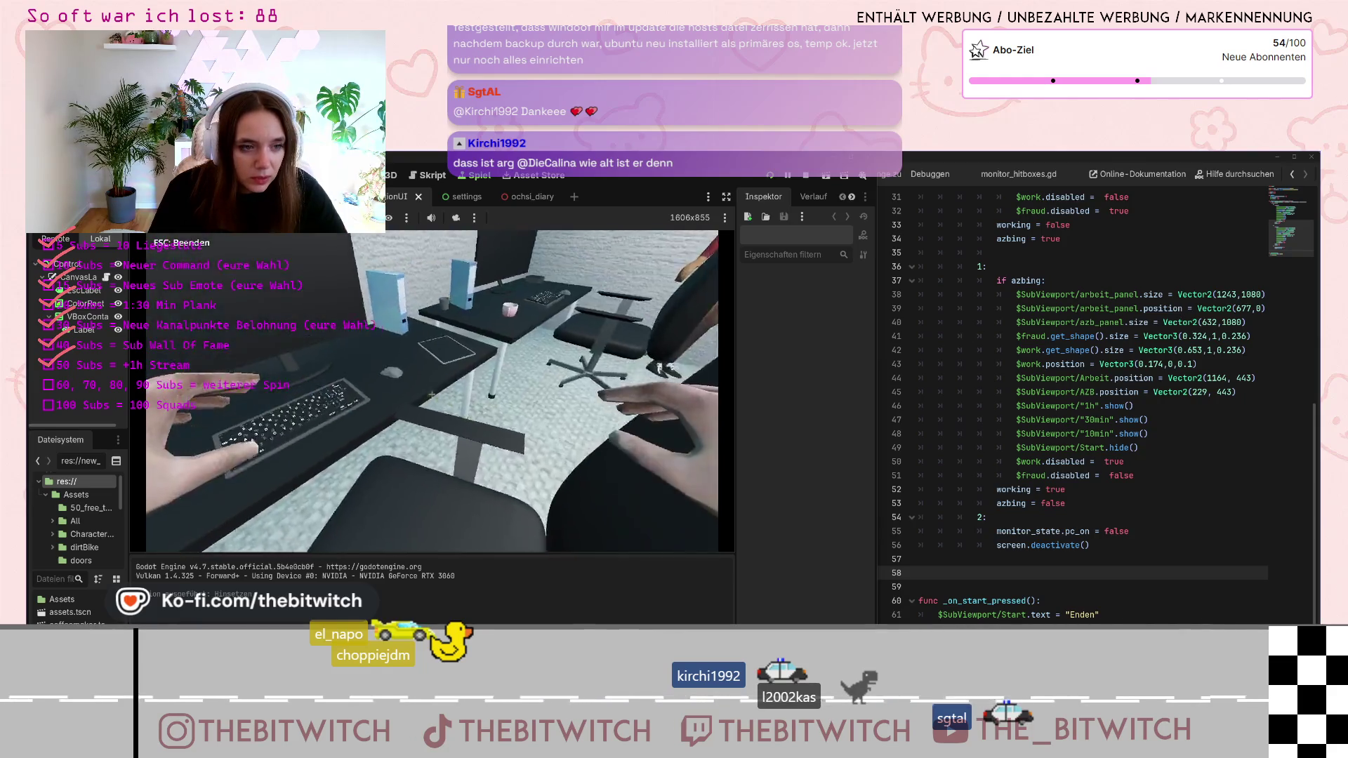
pyautogui.press('e')
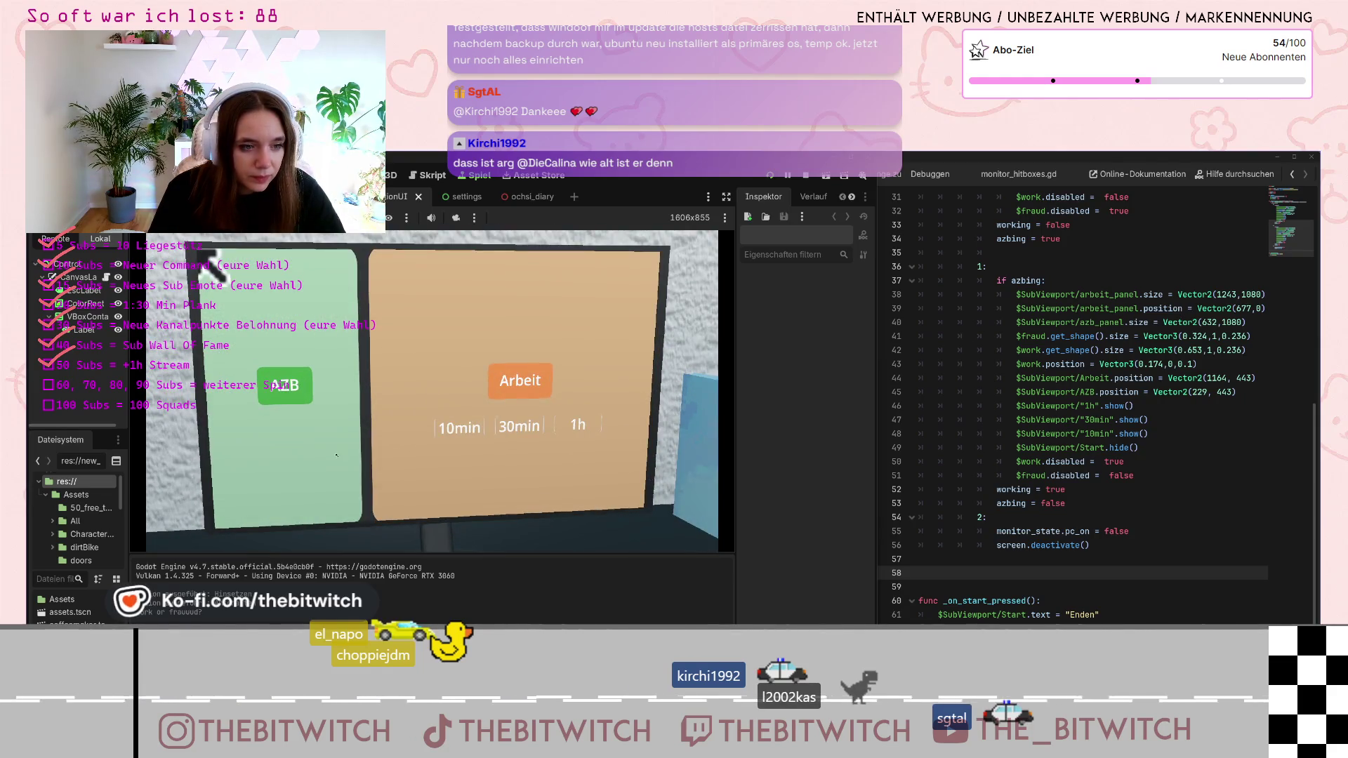
pyautogui.click(336, 455)
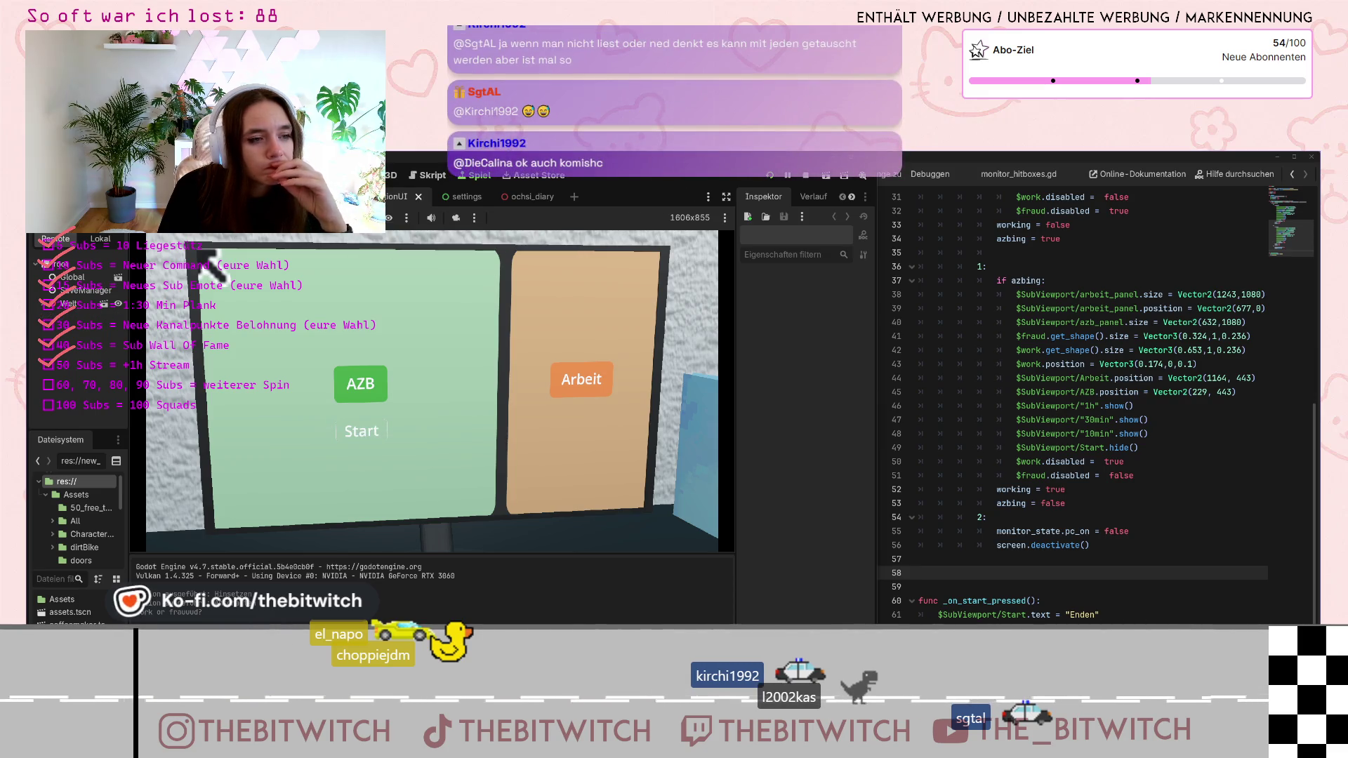
pyautogui.click(360, 435)
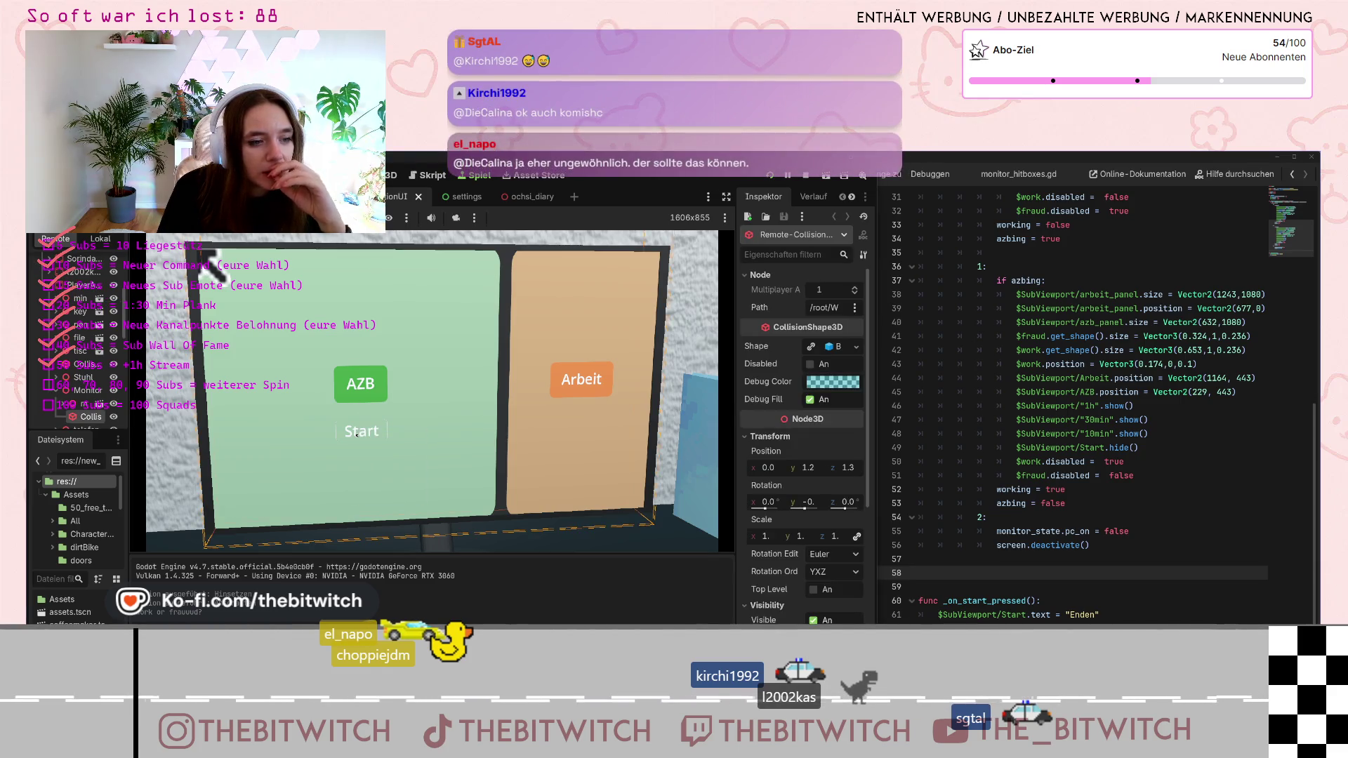
# List and scroll through the nodes under the monitor's Start spot, then close the list
pyautogui.rightClick(356, 434)
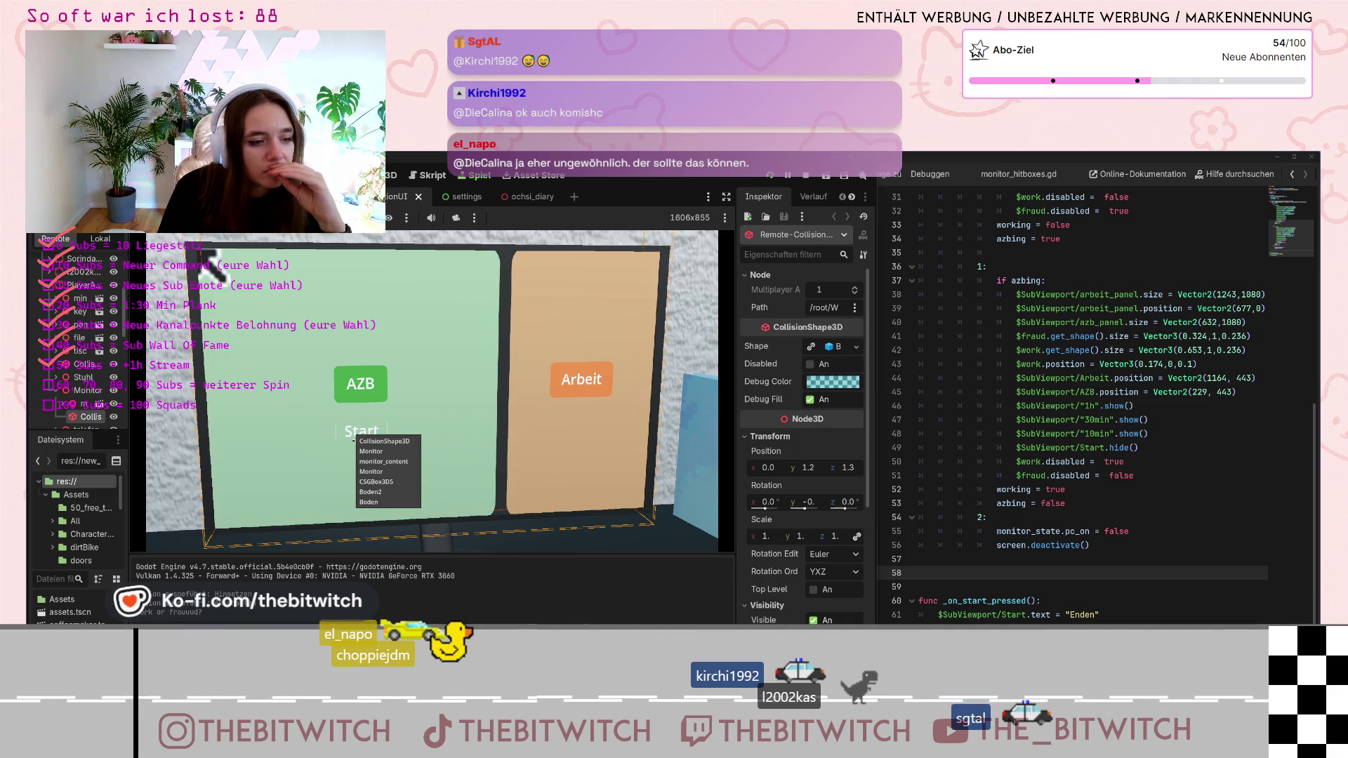
pyautogui.scroll(-3, 85, 384)
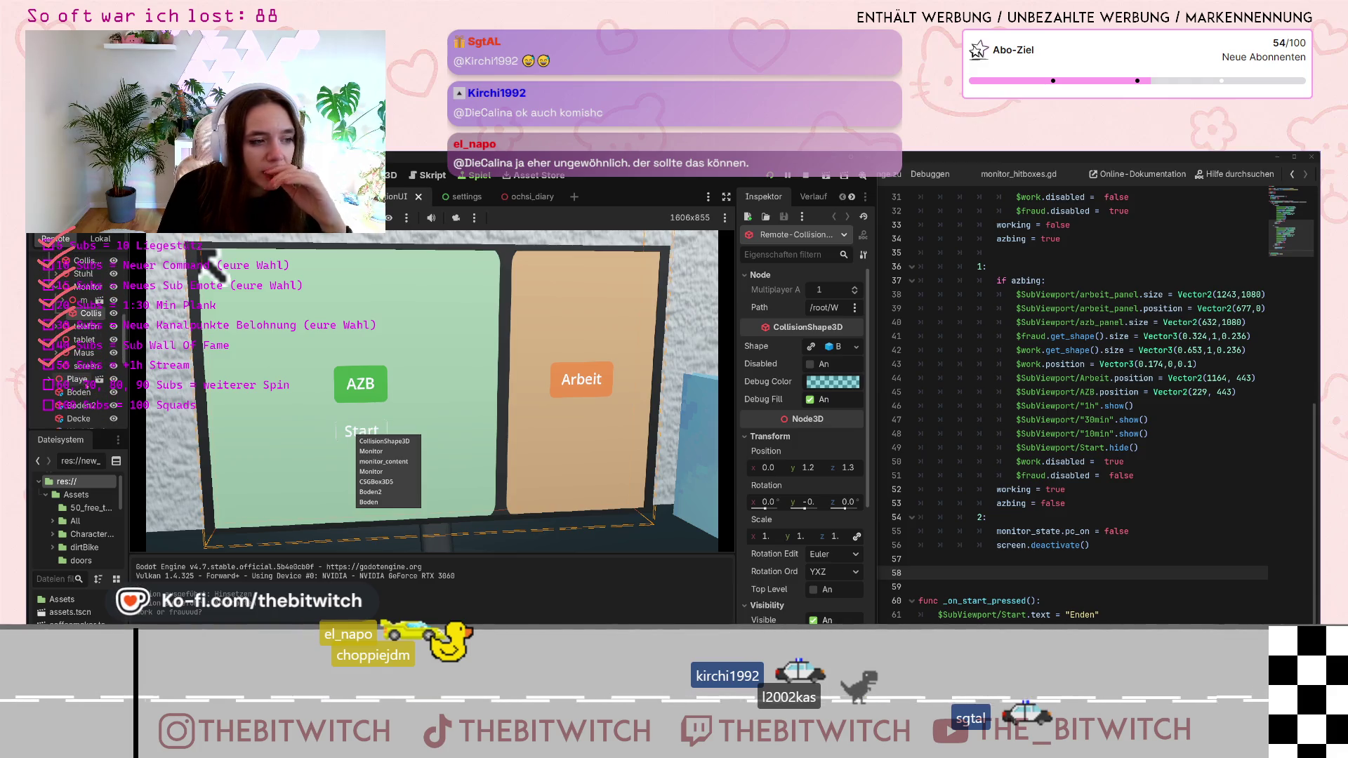
pyautogui.scroll(-5, 78, 337)
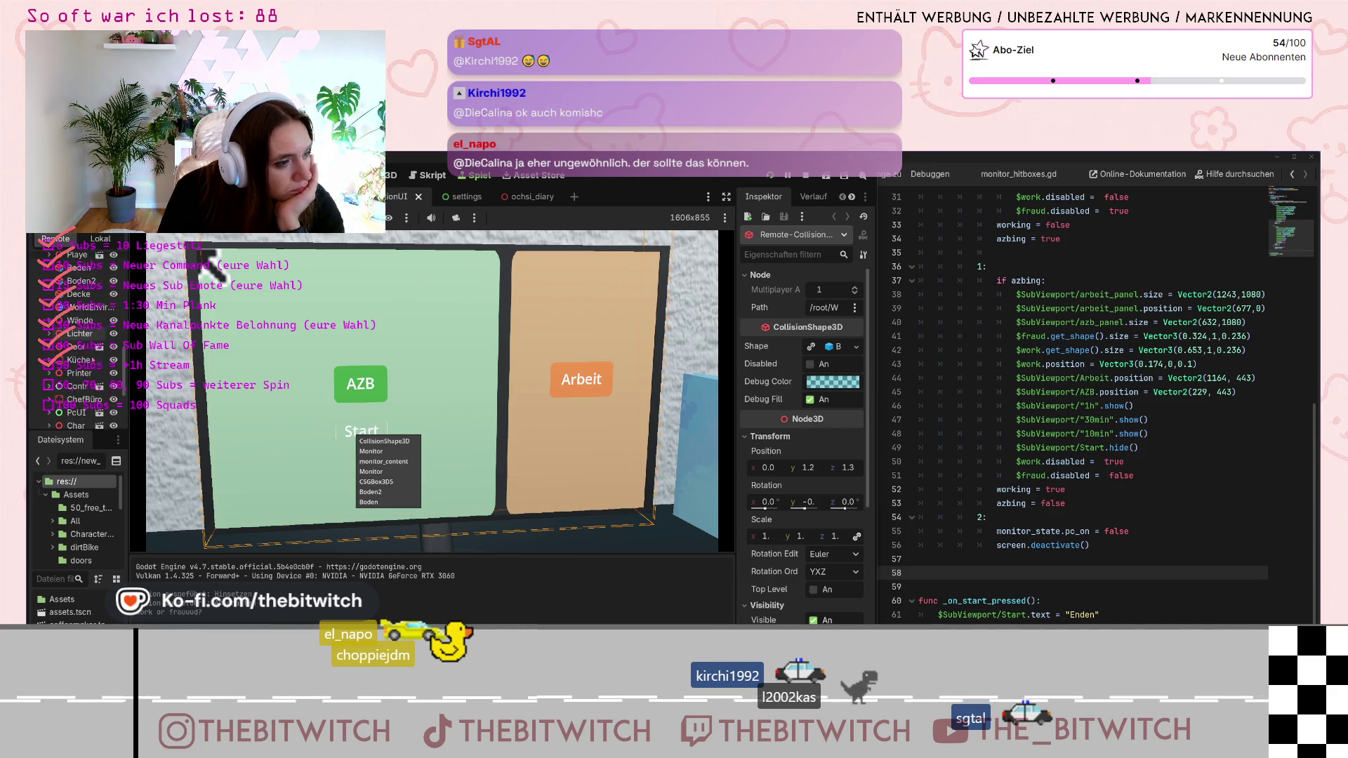
pyautogui.scroll(5, 77, 330)
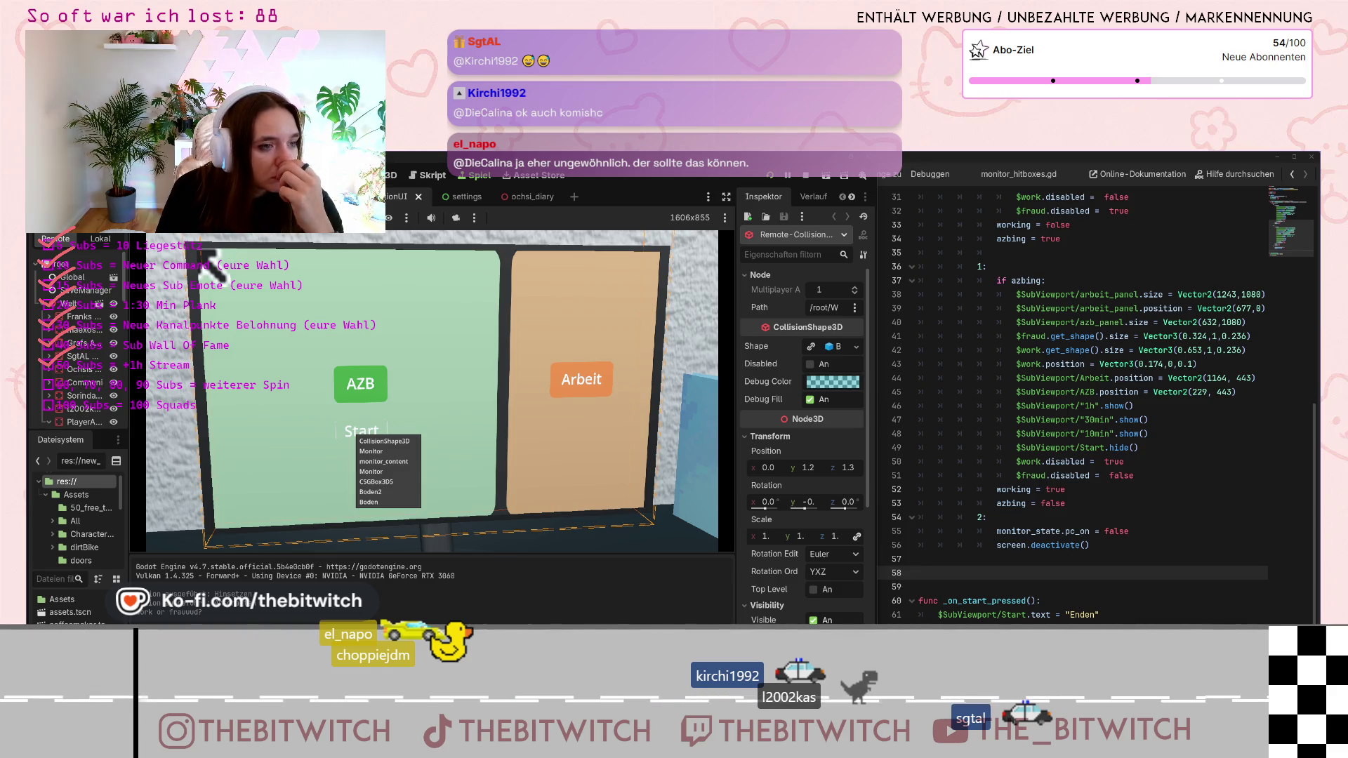
pyautogui.press('Escape')
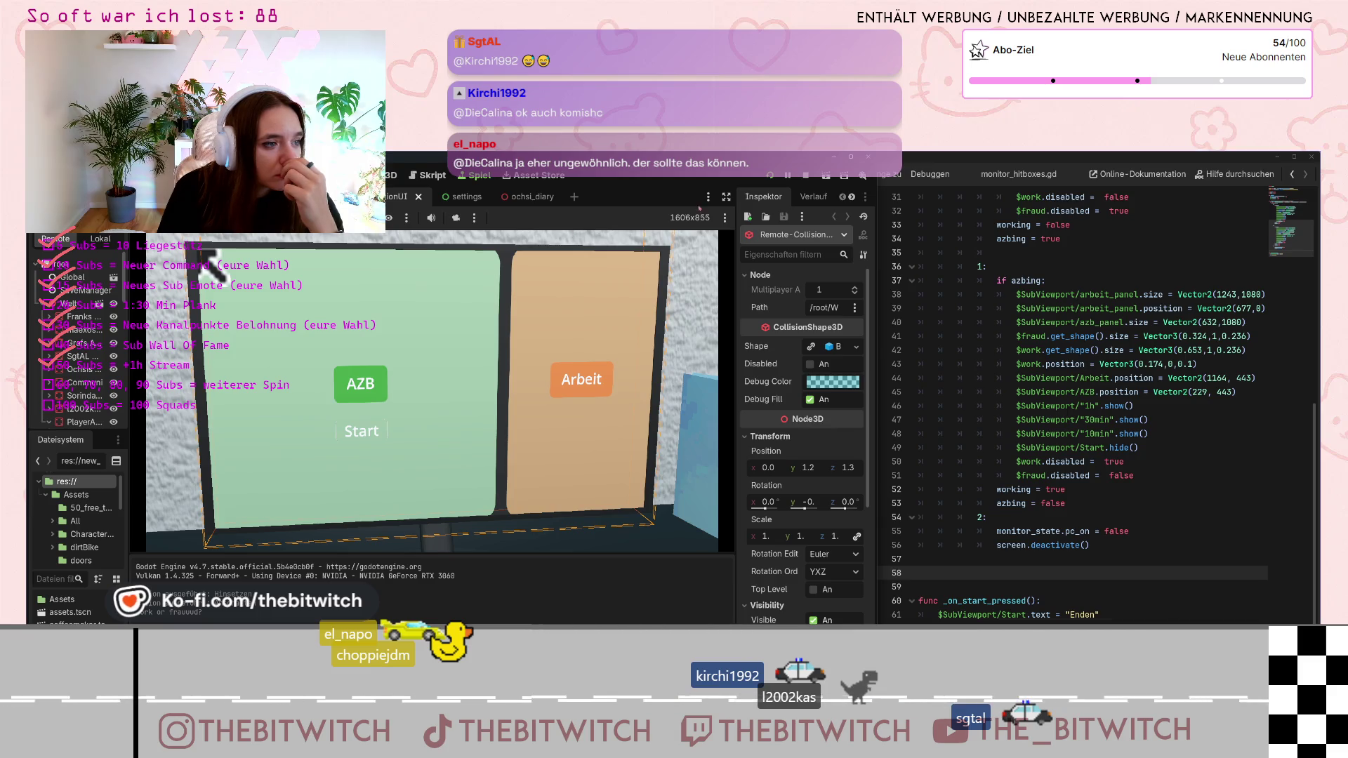
# Stop the game, switch scene tabs and open the monitor scene for editing
pyautogui.click(805, 176)
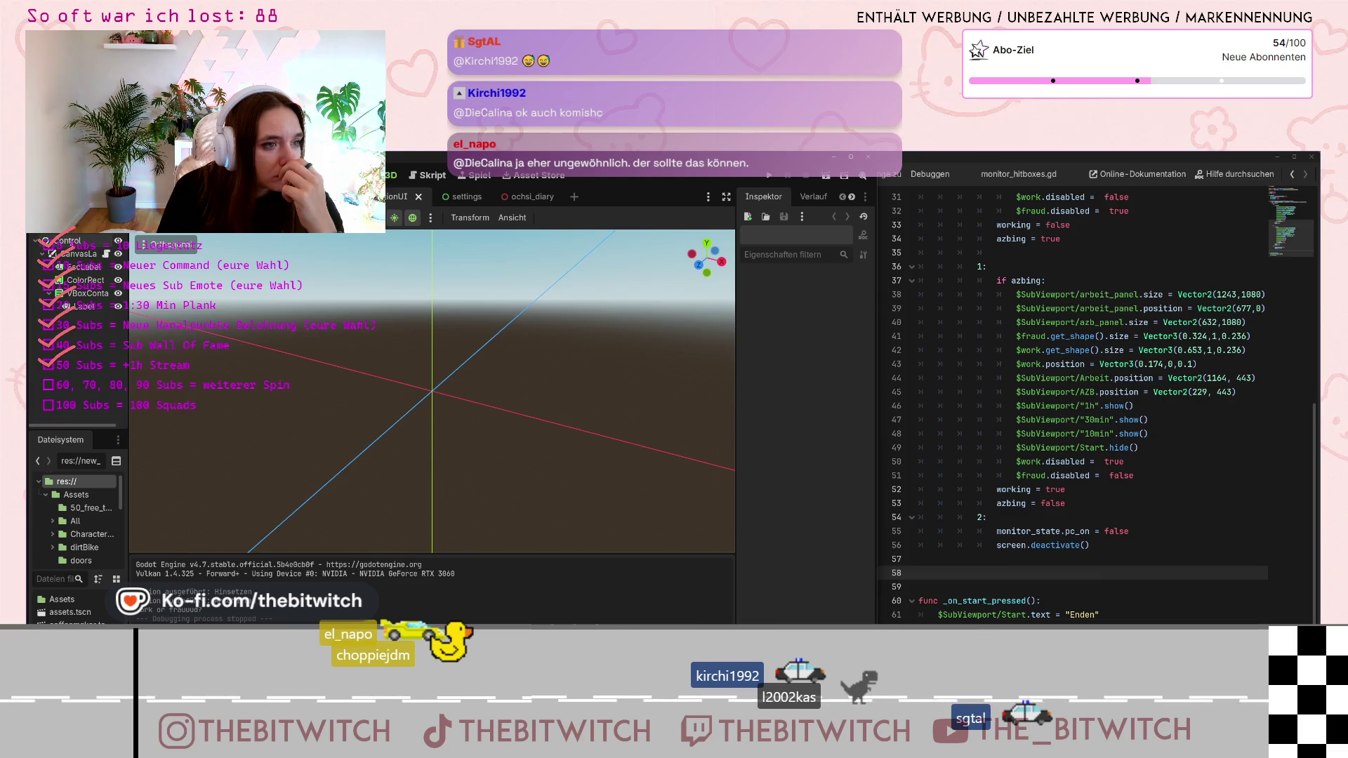
pyautogui.hotkey('ctrl', 'Tab')
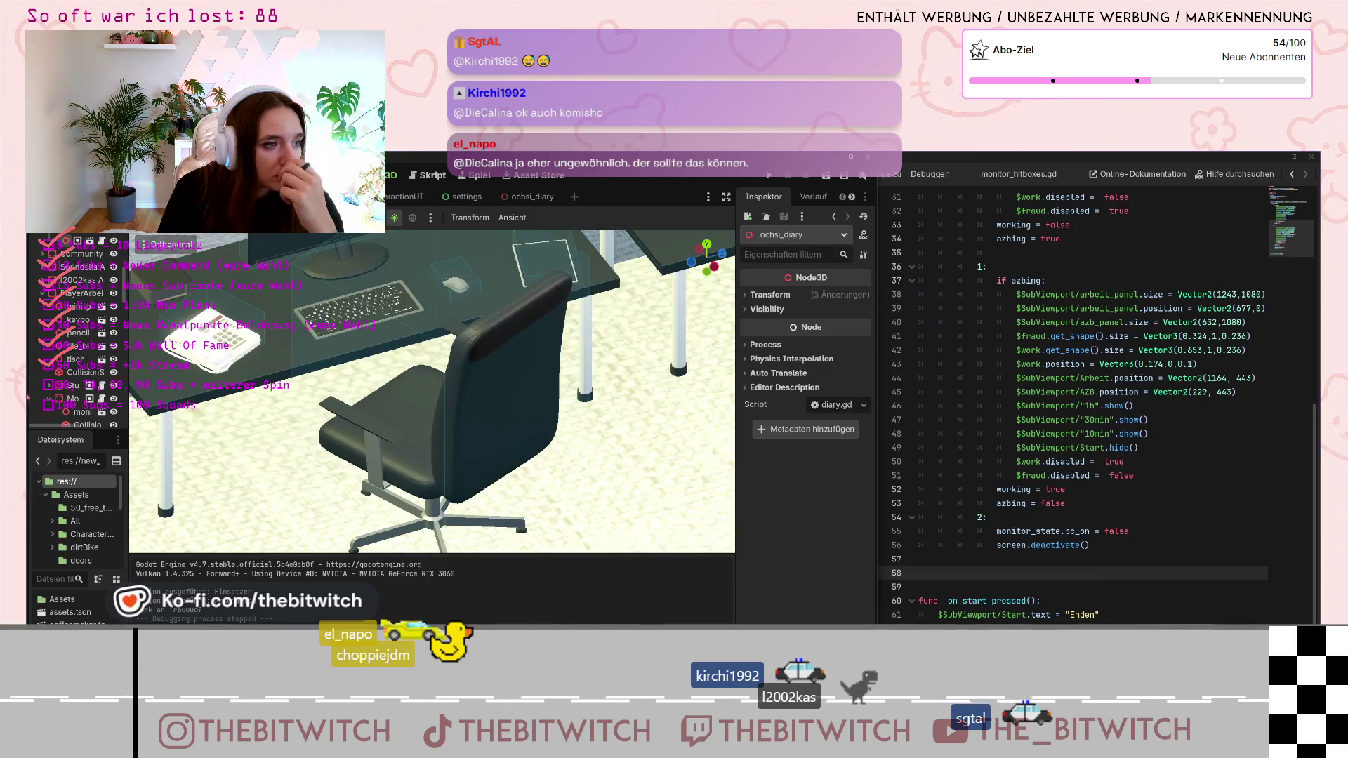
pyautogui.scroll(-3, 64, 311)
pyautogui.scroll(-2, 62, 372)
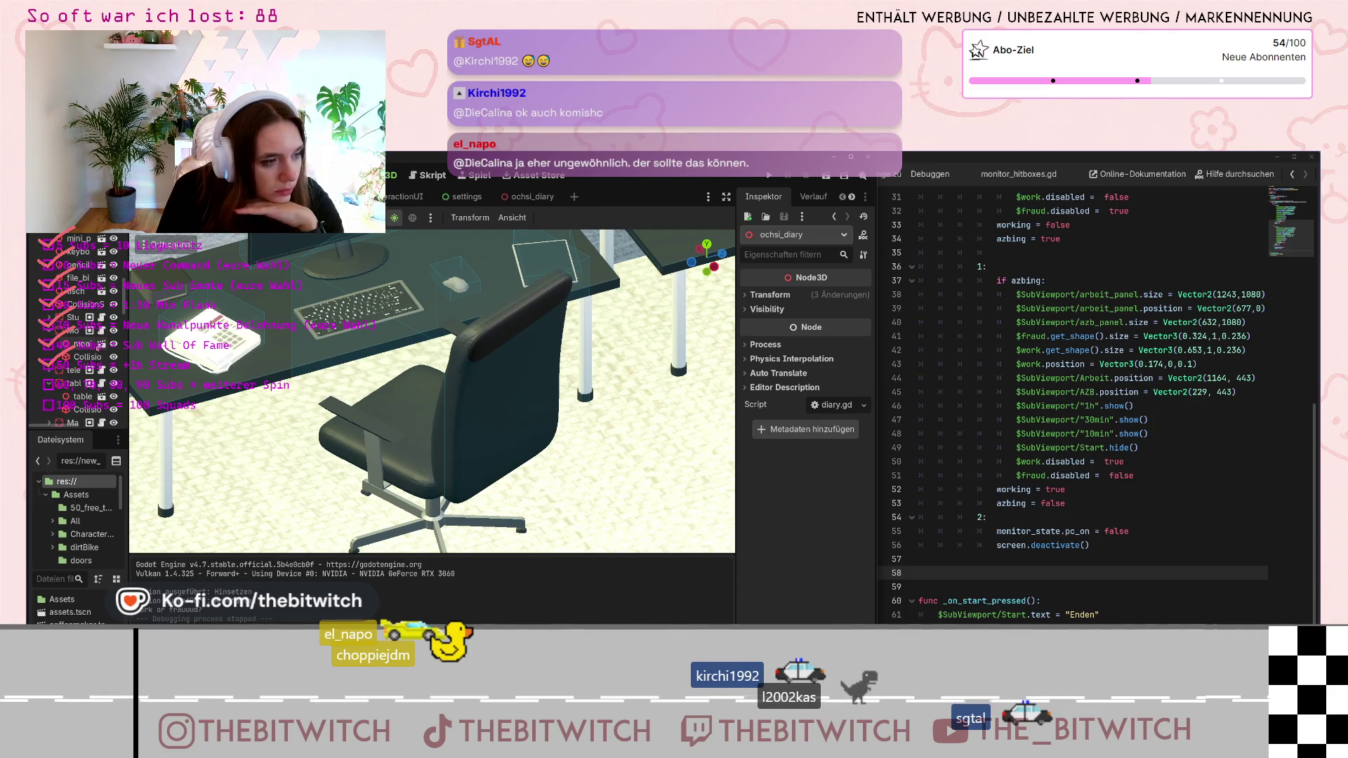
pyautogui.click(102, 344)
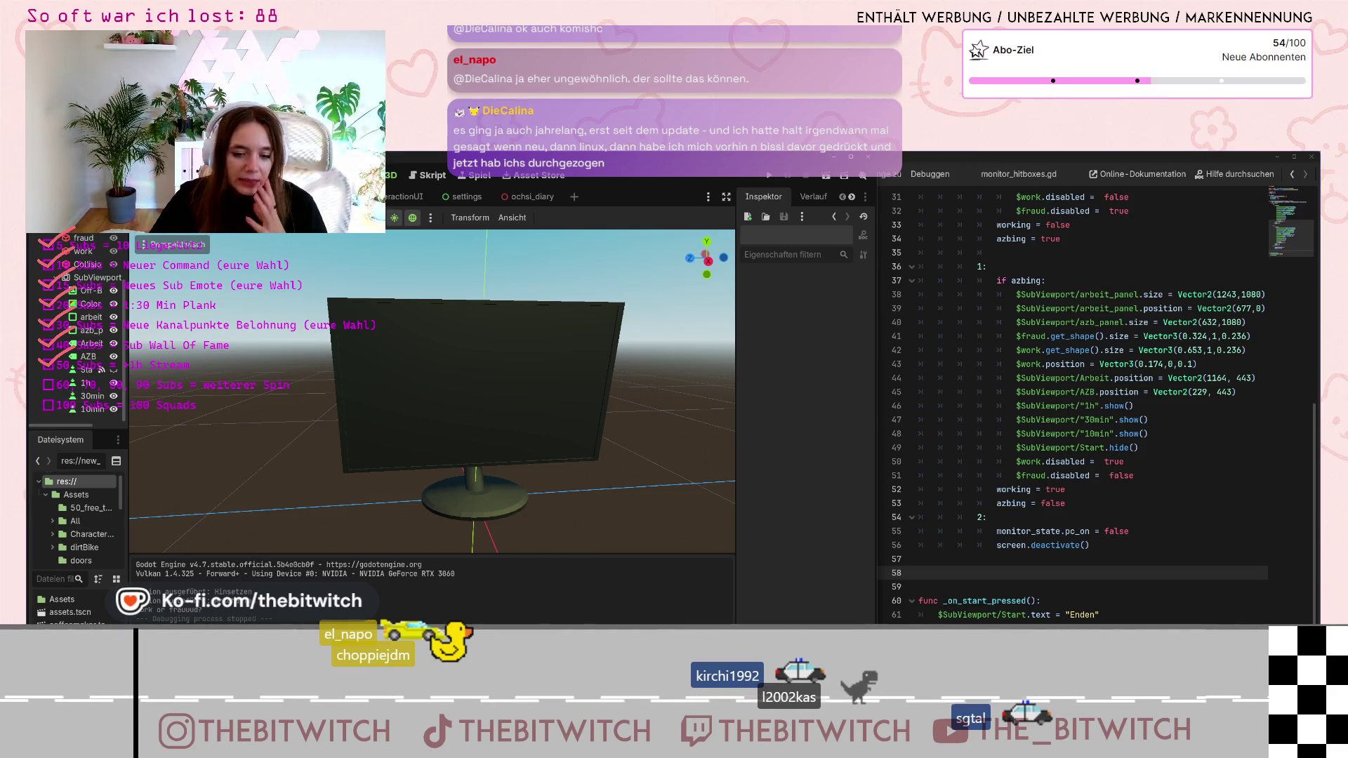
# Ask the VS Code AI, in German, whether clicking Control buttons on the 3D screen is the problem
pyautogui.hotkey('alt', 'Tab')
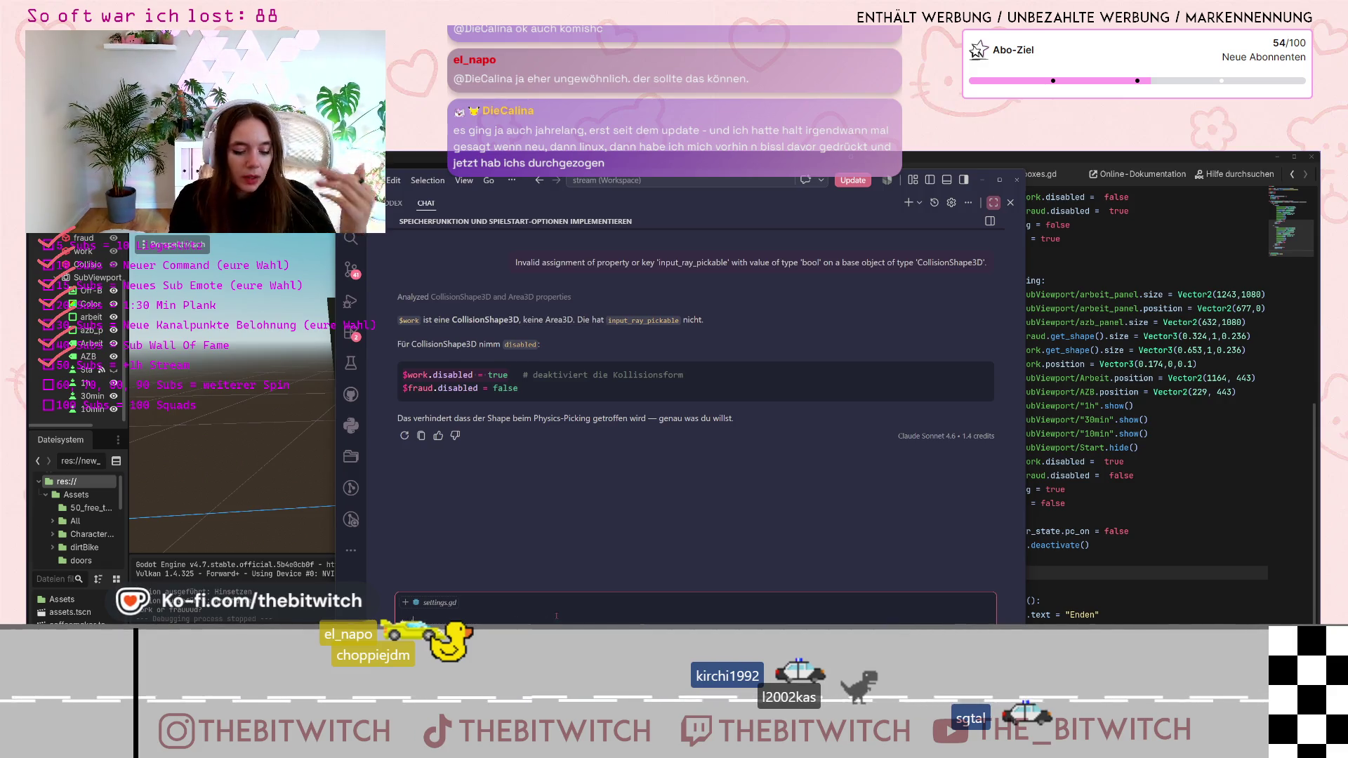
pyautogui.write('andelt es sich um control button')
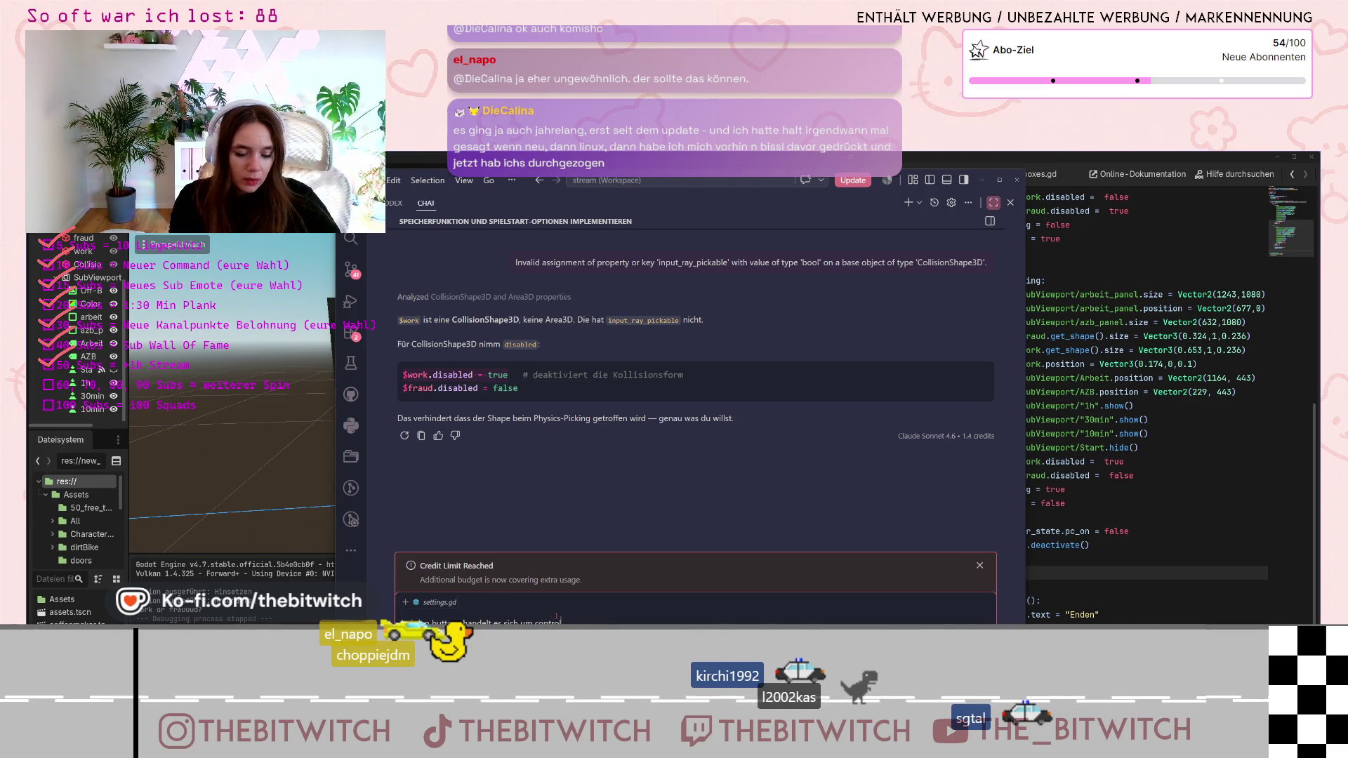
pyautogui.write('s, die ic')
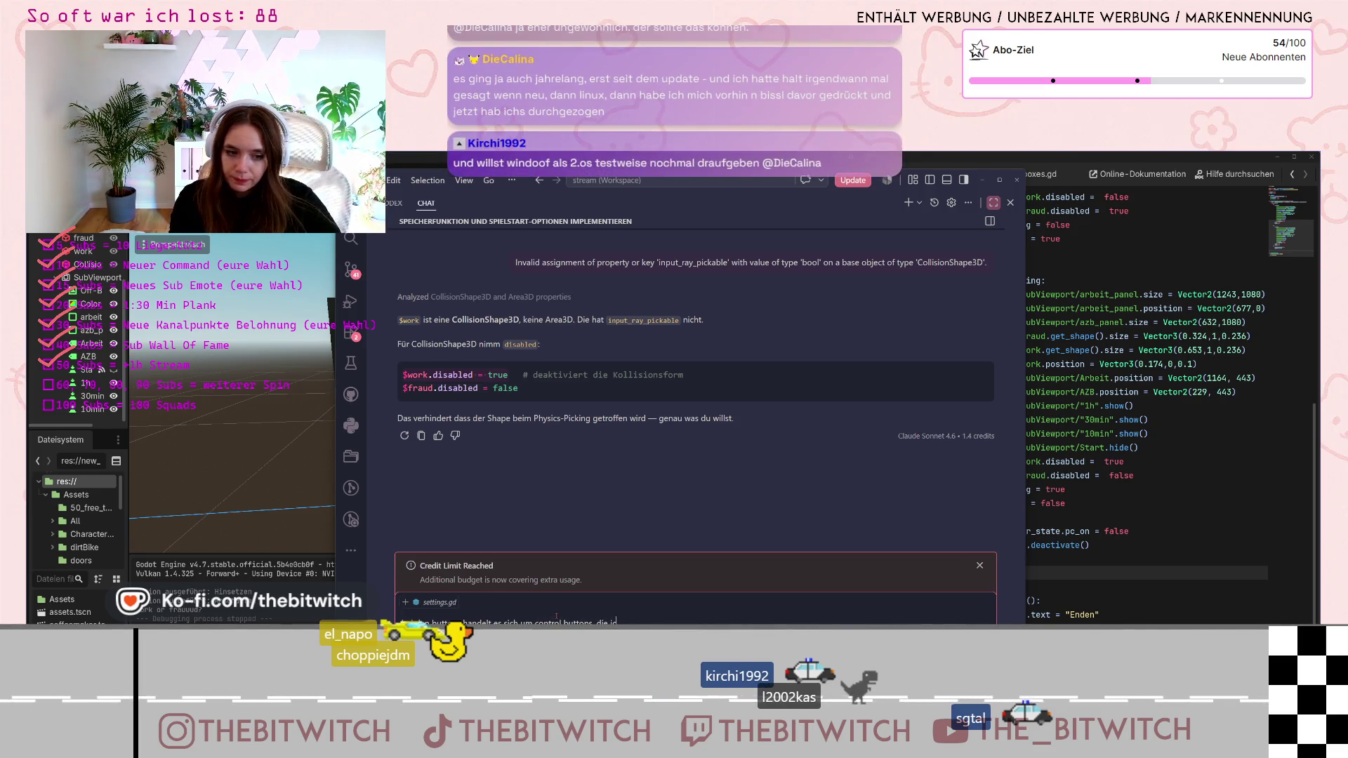
pyautogui.write('h versuche im 3d')
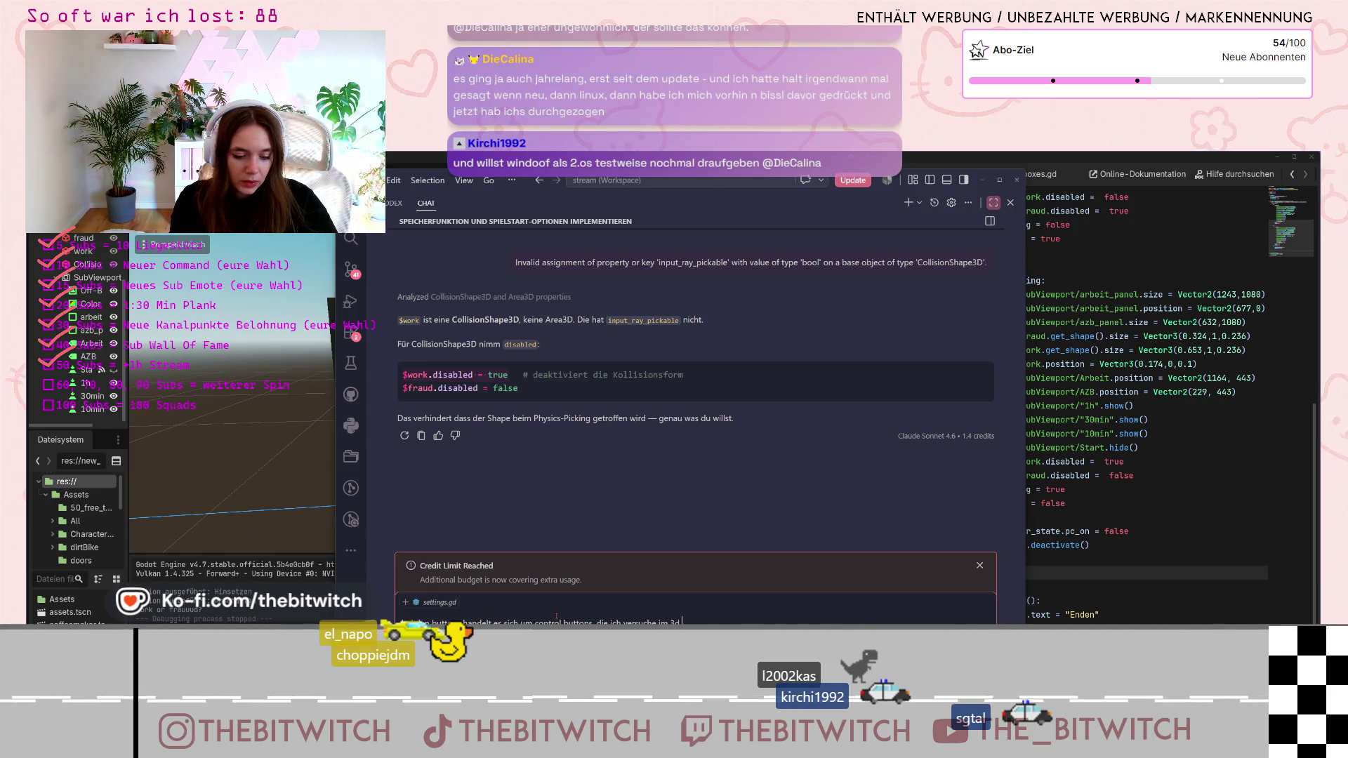
pyautogui.write(' screen anzu')
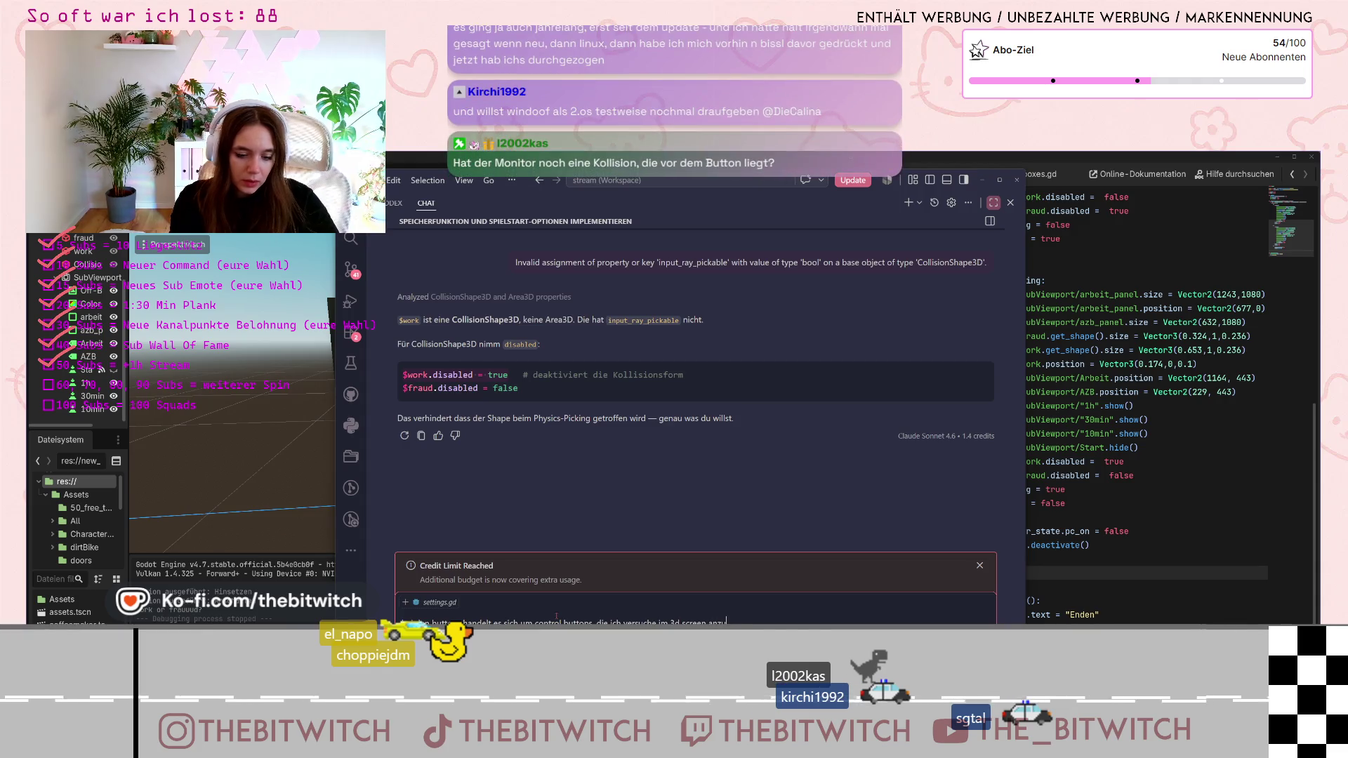
pyautogui.write('klicken')
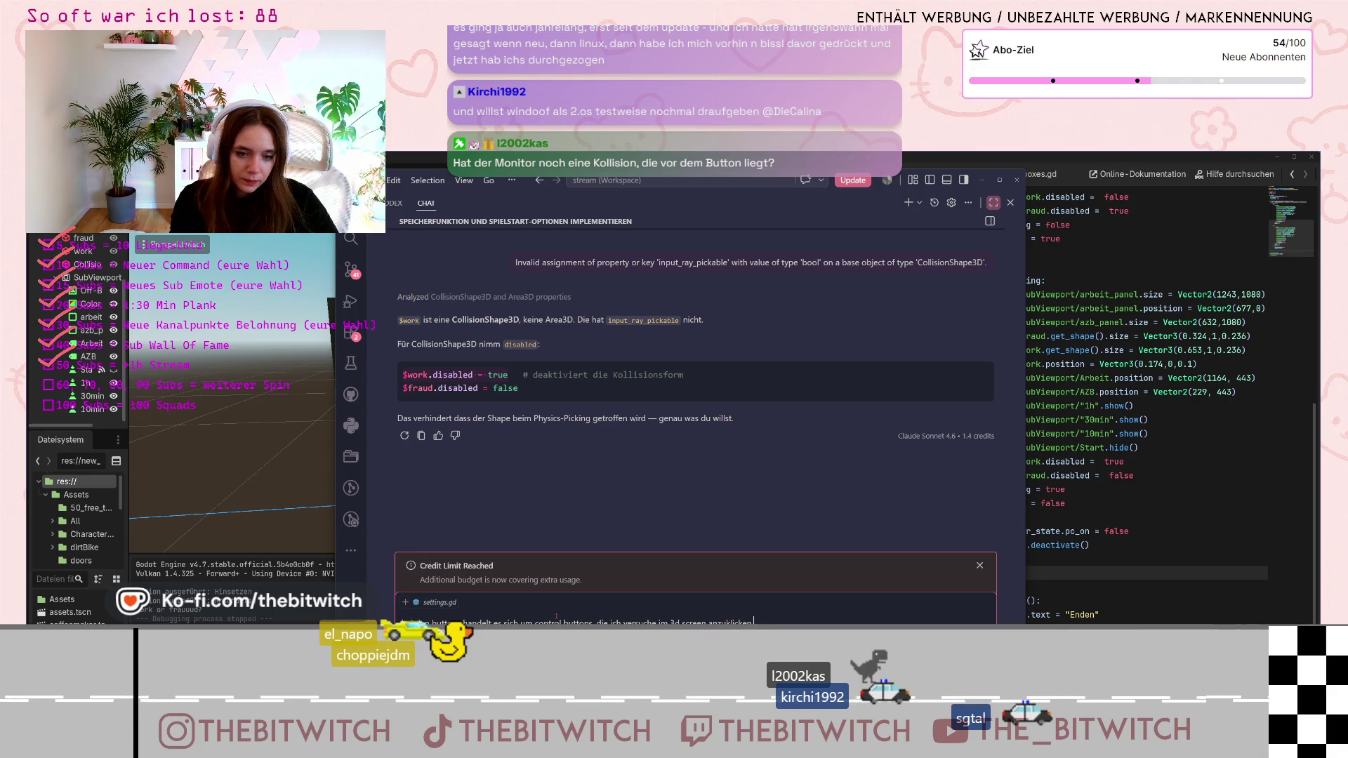
pyautogui.write(', ist das ein problem?')
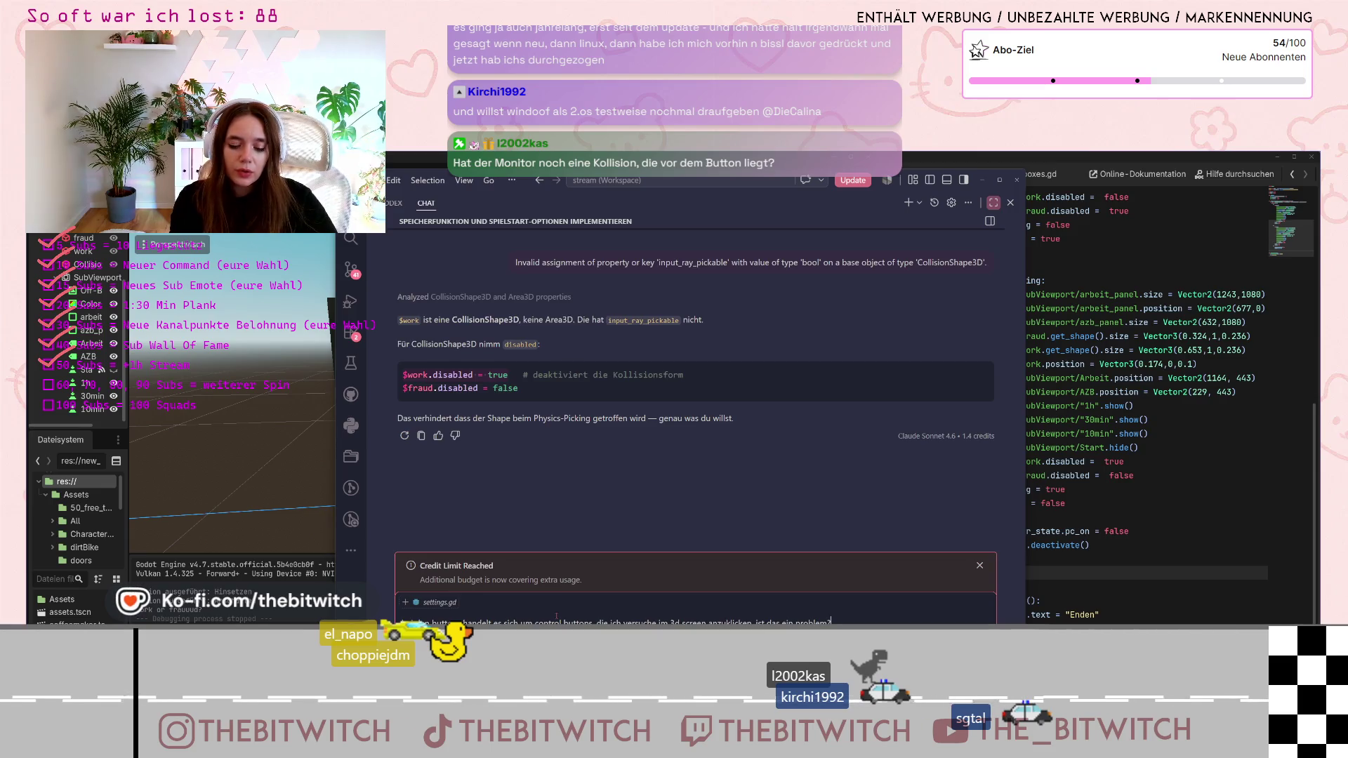
pyautogui.press('Return')
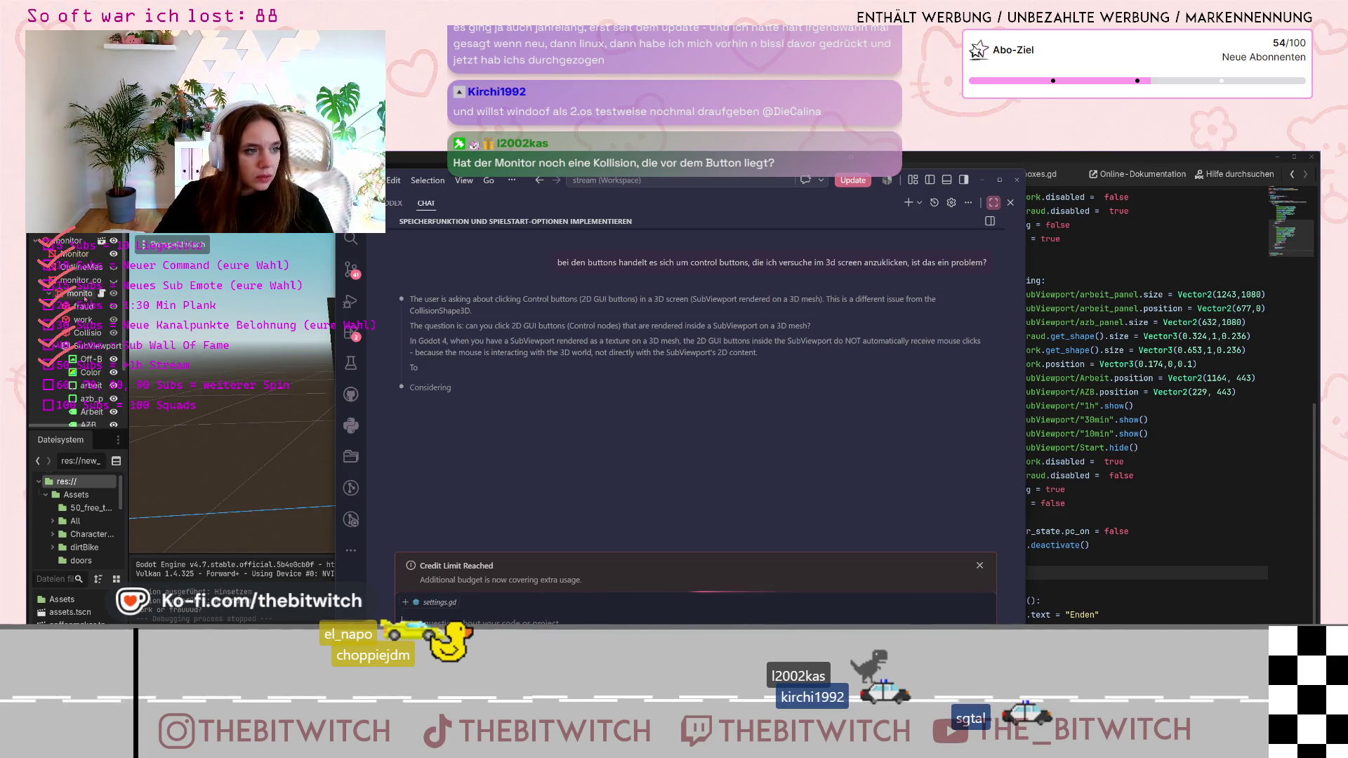
# Review the AI's two-option answer and its Start-button snippet, then return to Godot's script editor
pyautogui.scroll(-2, 81, 329)
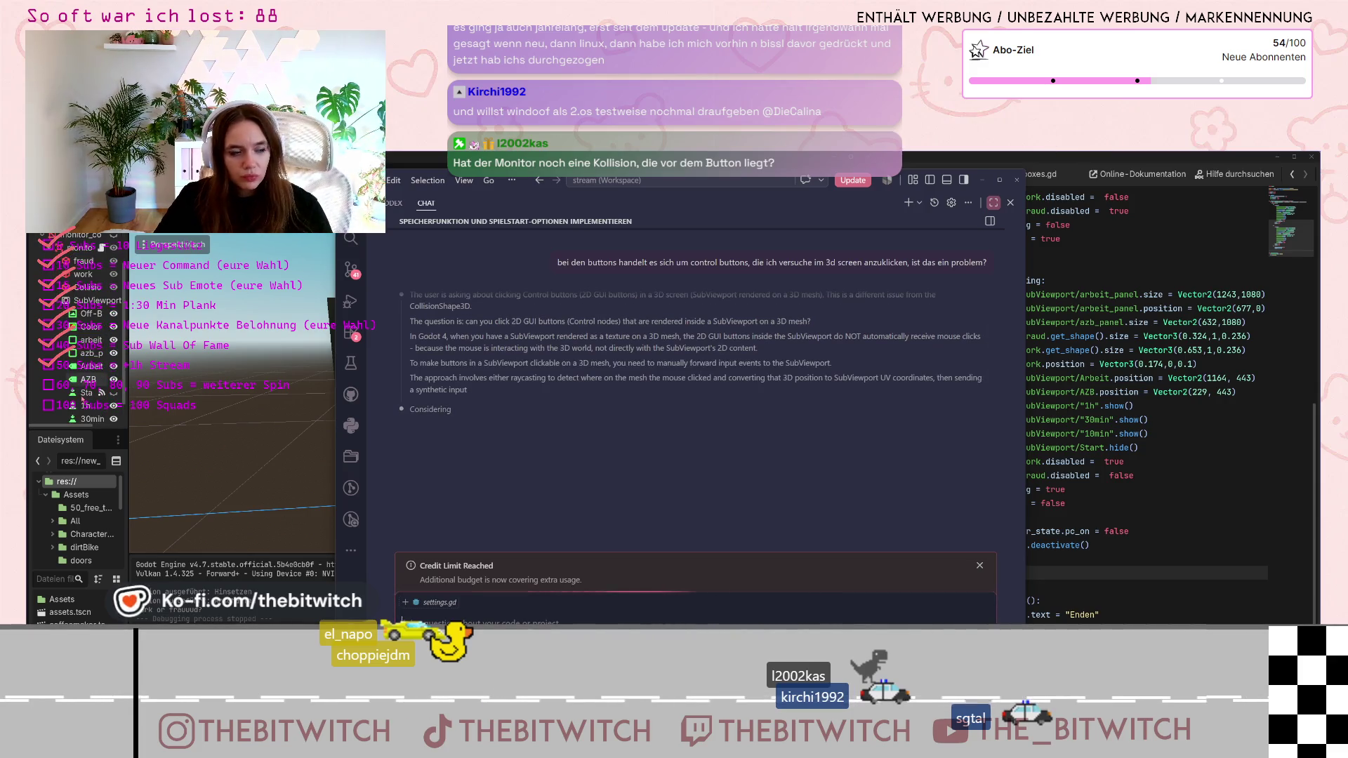
pyautogui.scroll(2, 80, 330)
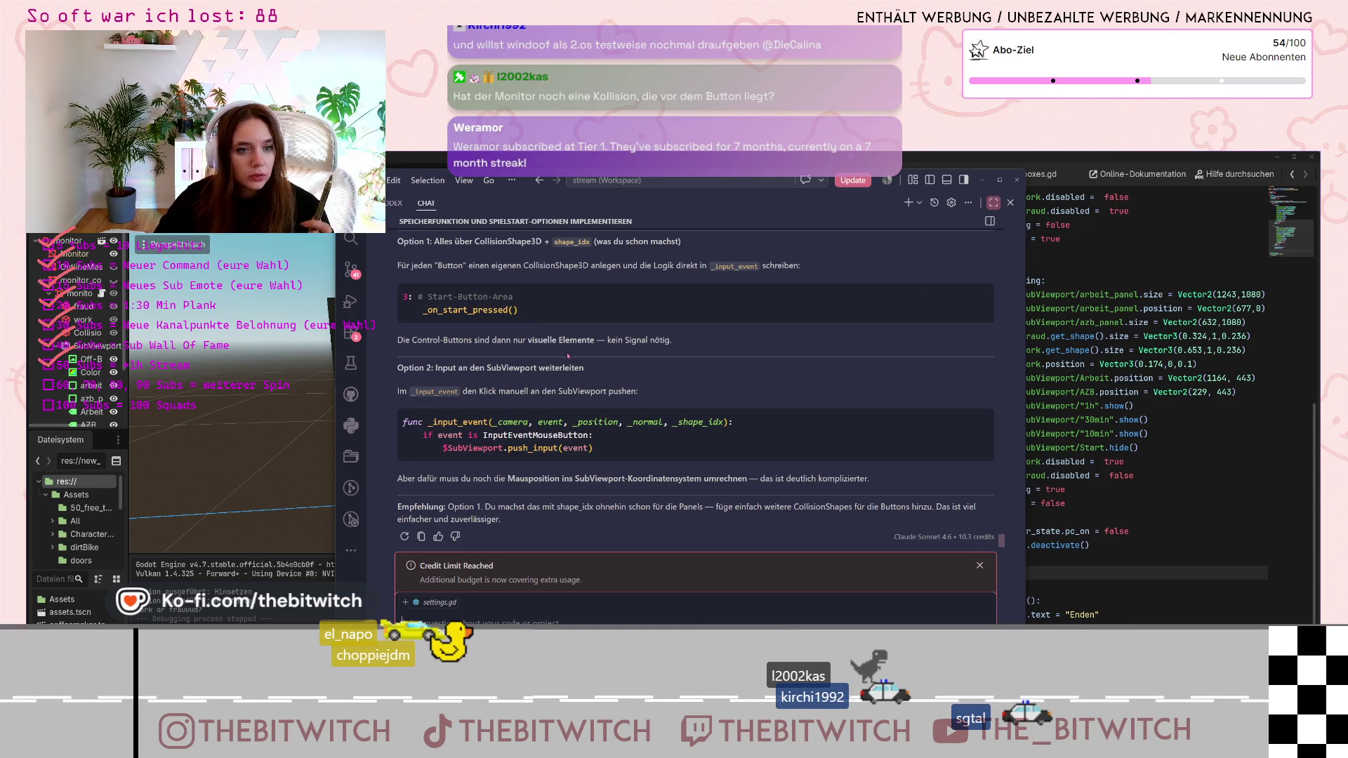
pyautogui.scroll(1, 567, 372)
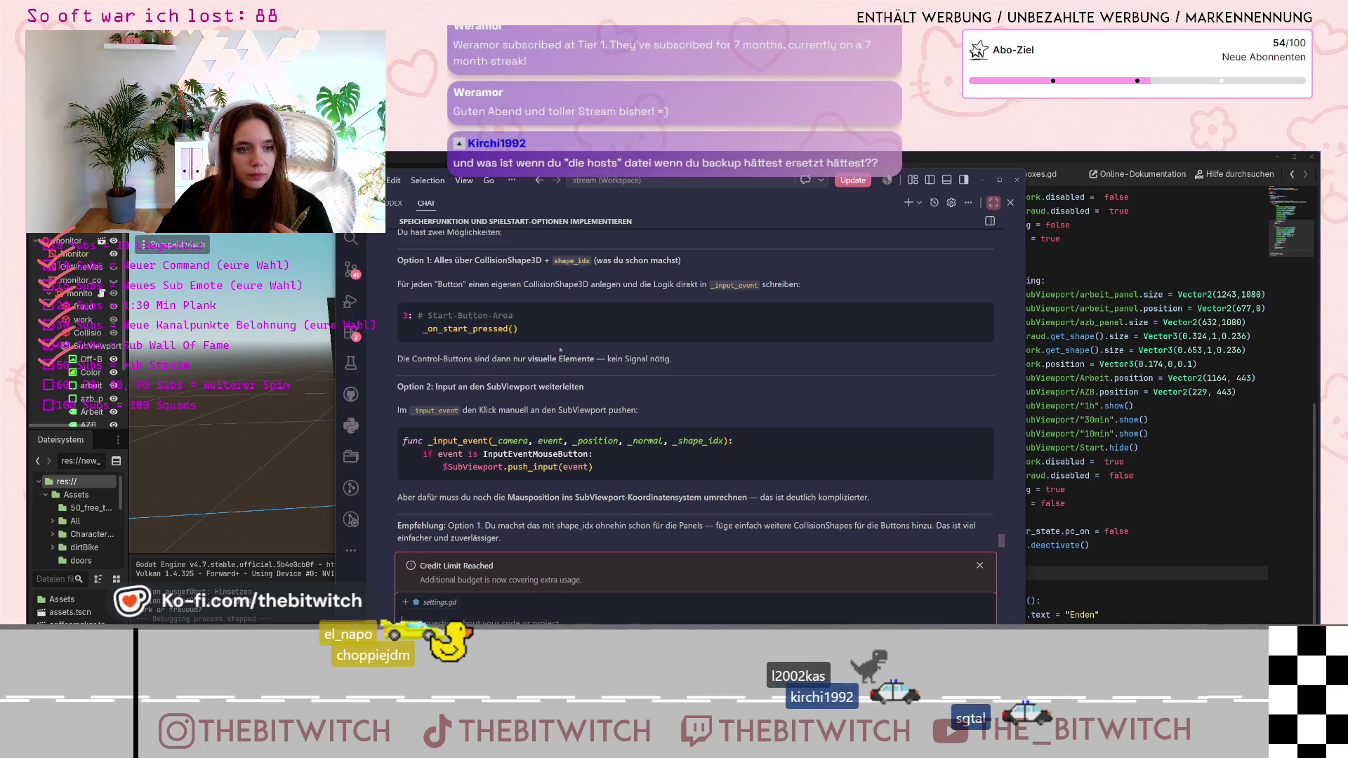
pyautogui.click(447, 329)
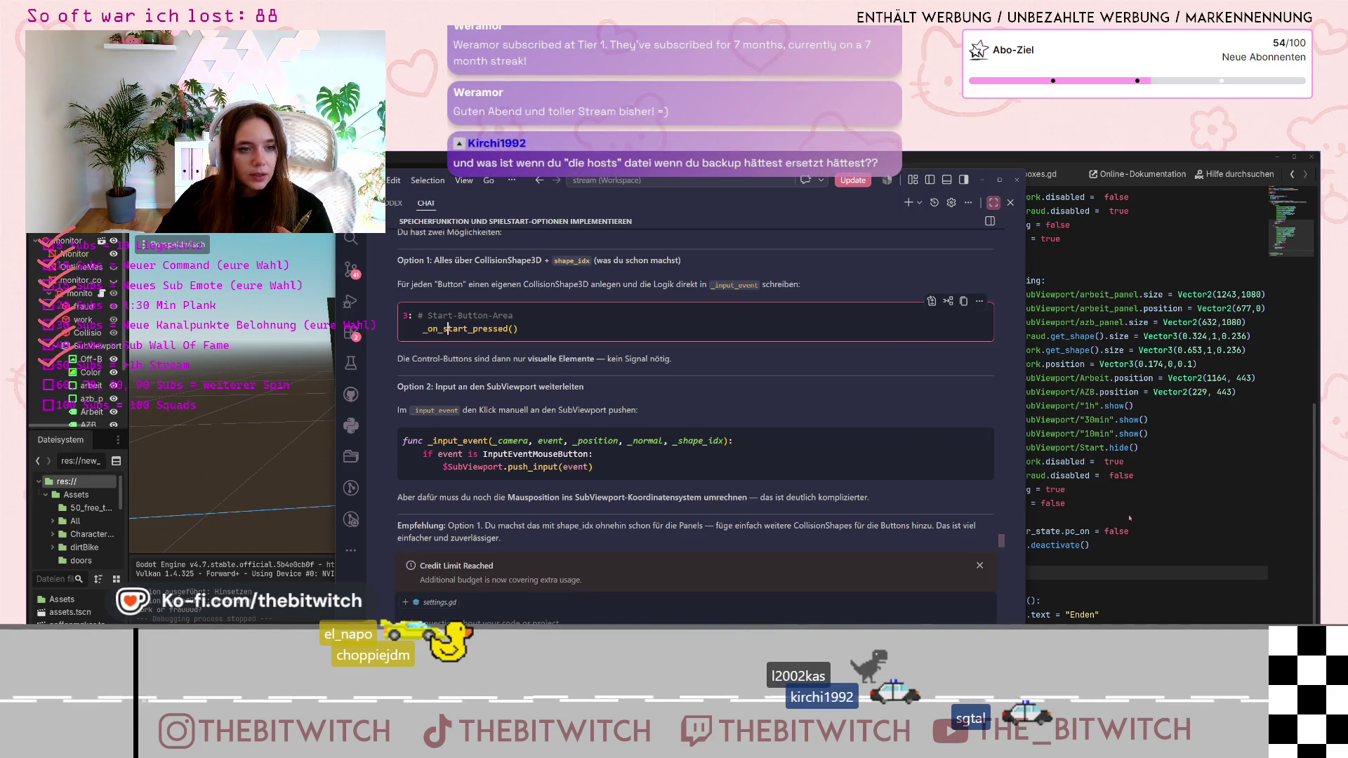
pyautogui.click(1193, 541)
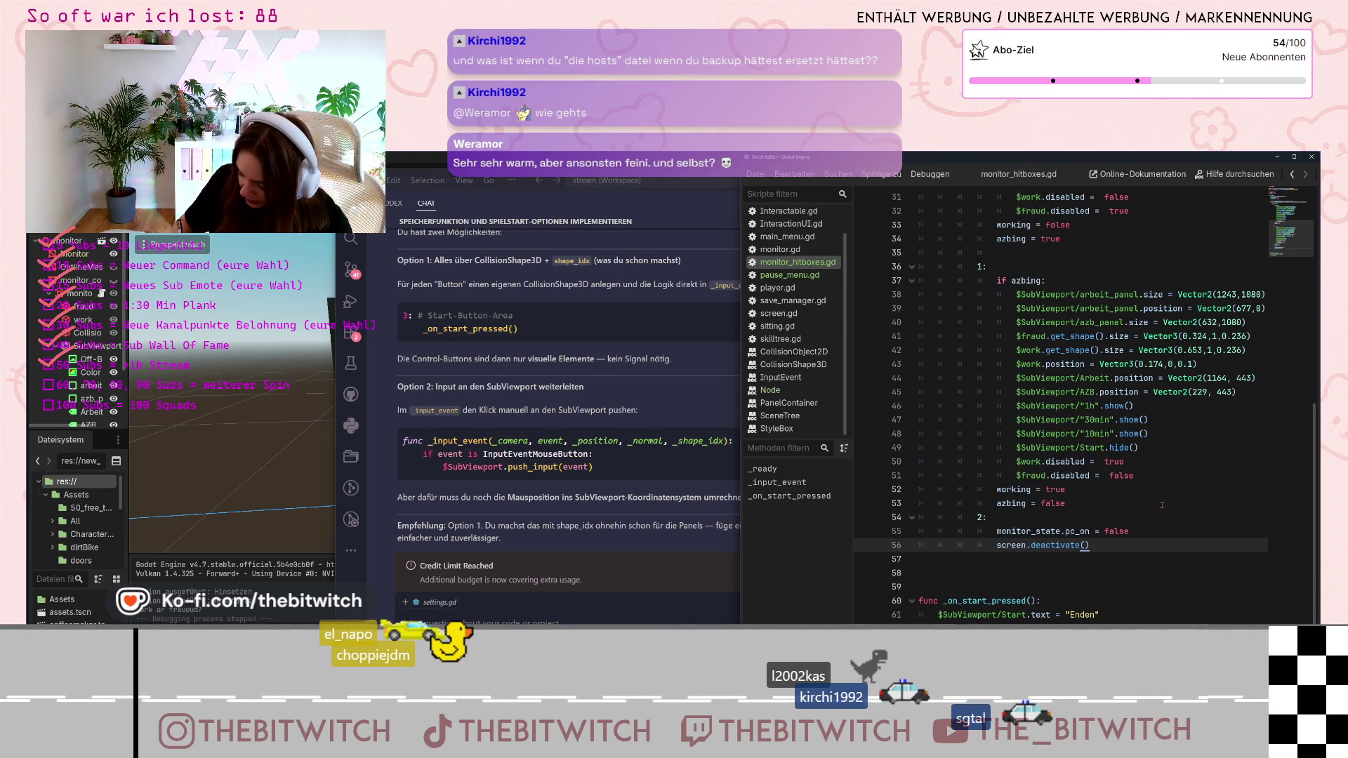
pyautogui.write(')')
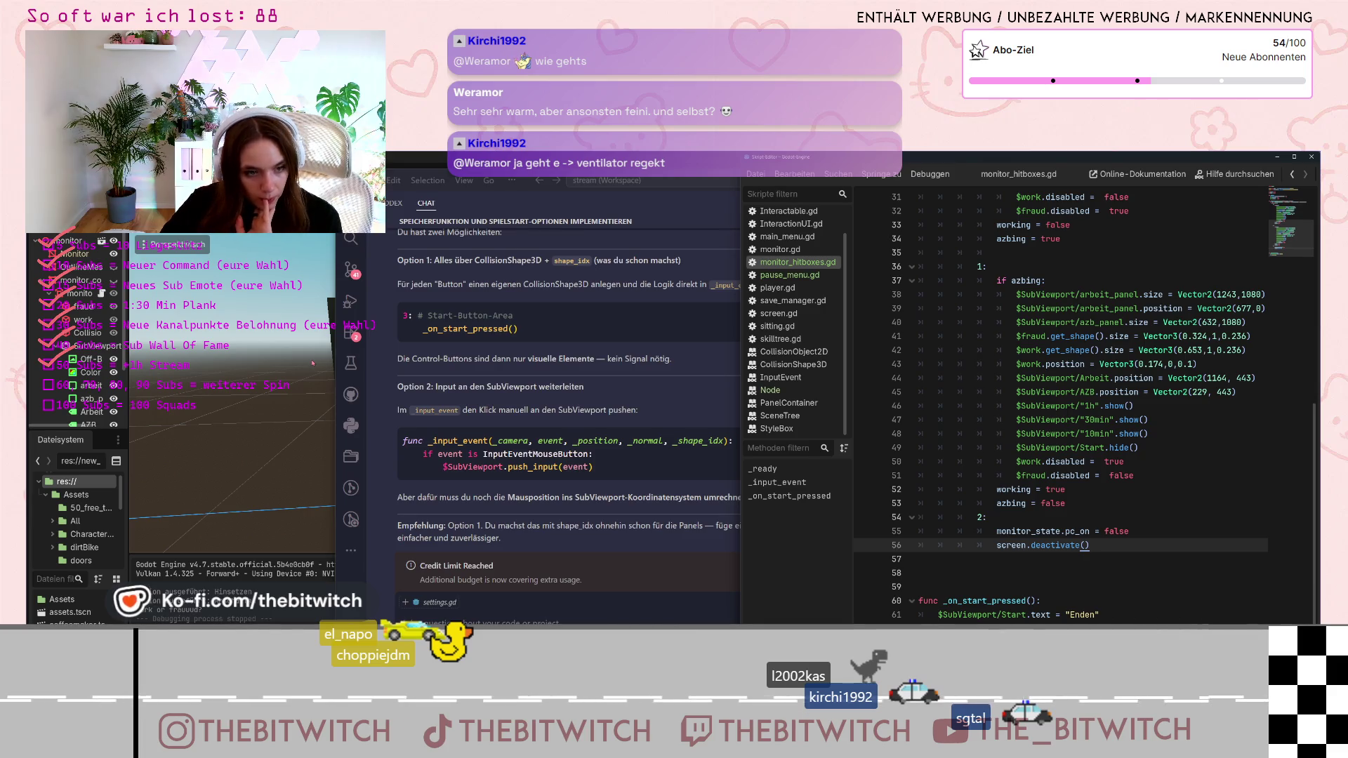
pyautogui.click(443, 391)
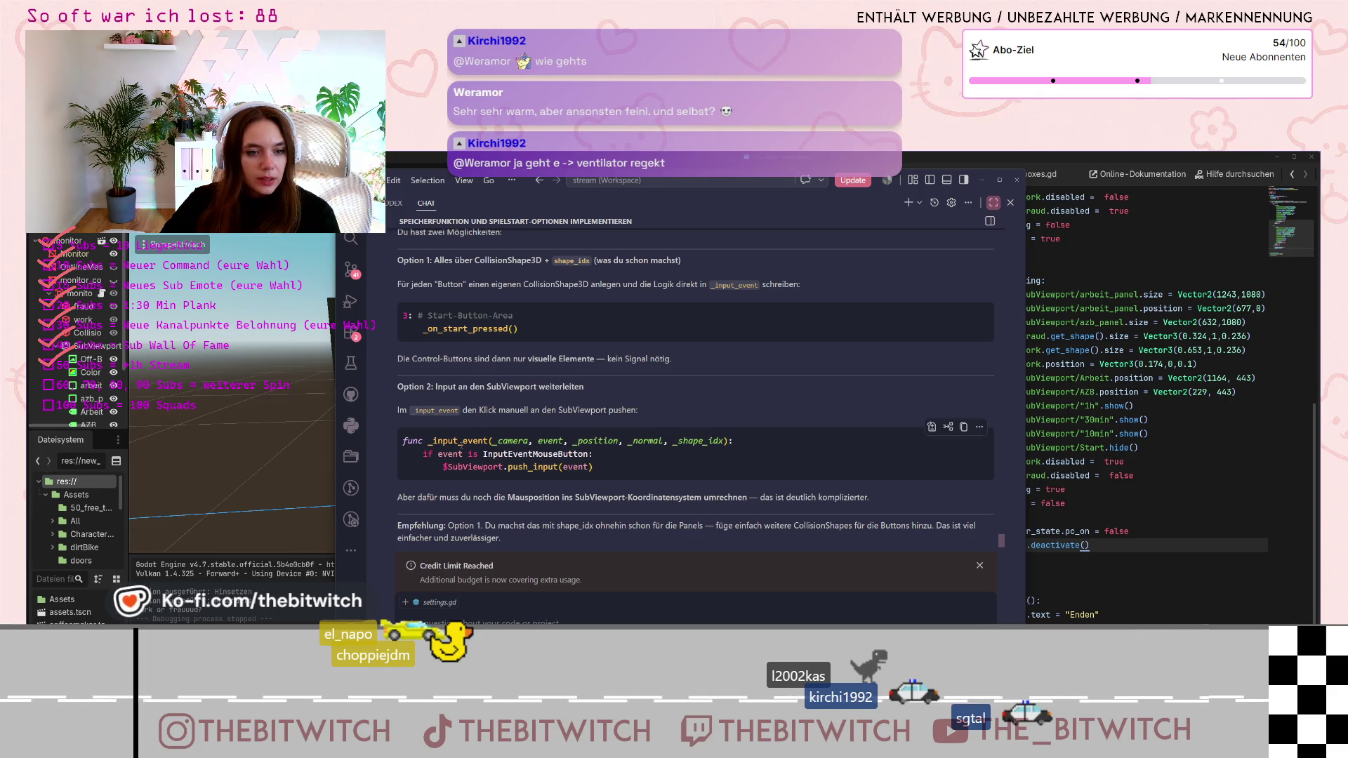
pyautogui.moveTo(441, 468); pyautogui.dragTo(605, 475)
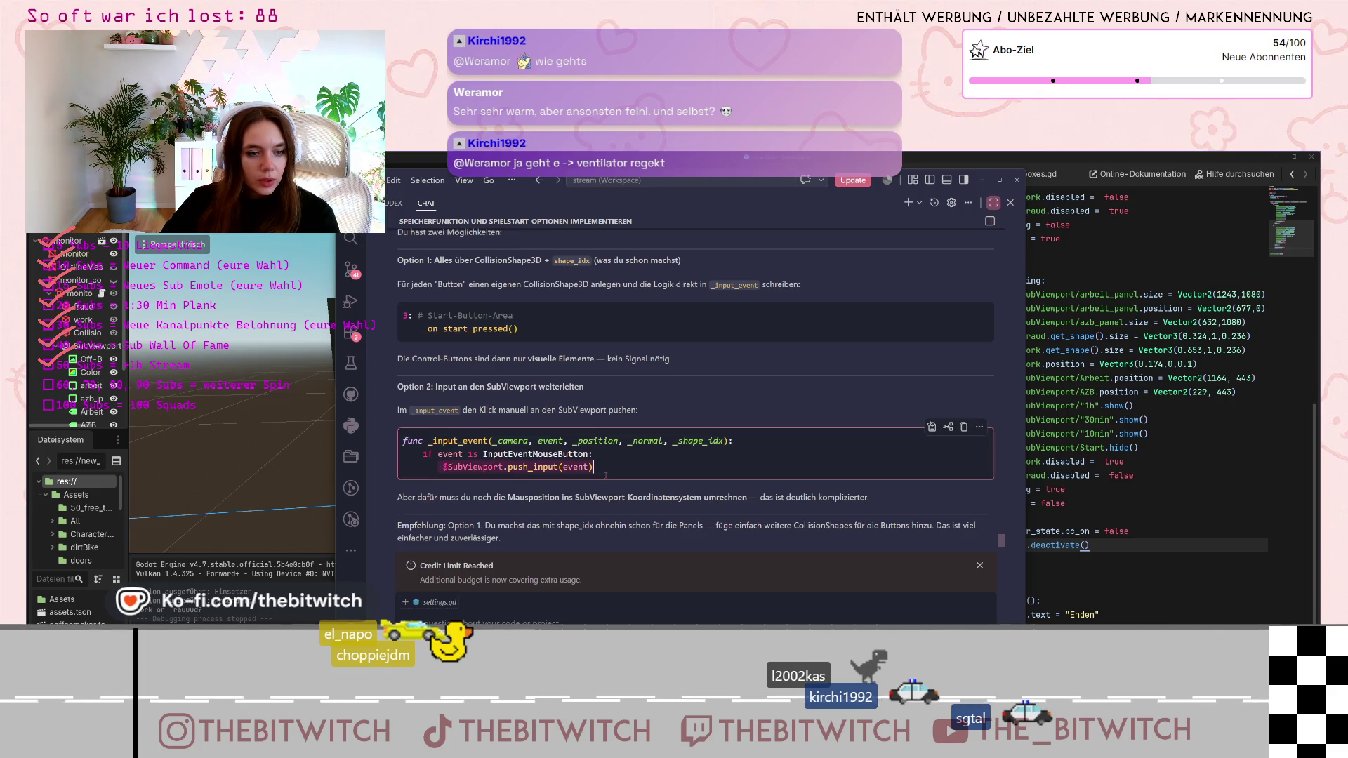
pyautogui.click(1037, 518)
pyautogui.scroll(10, 1037, 518)
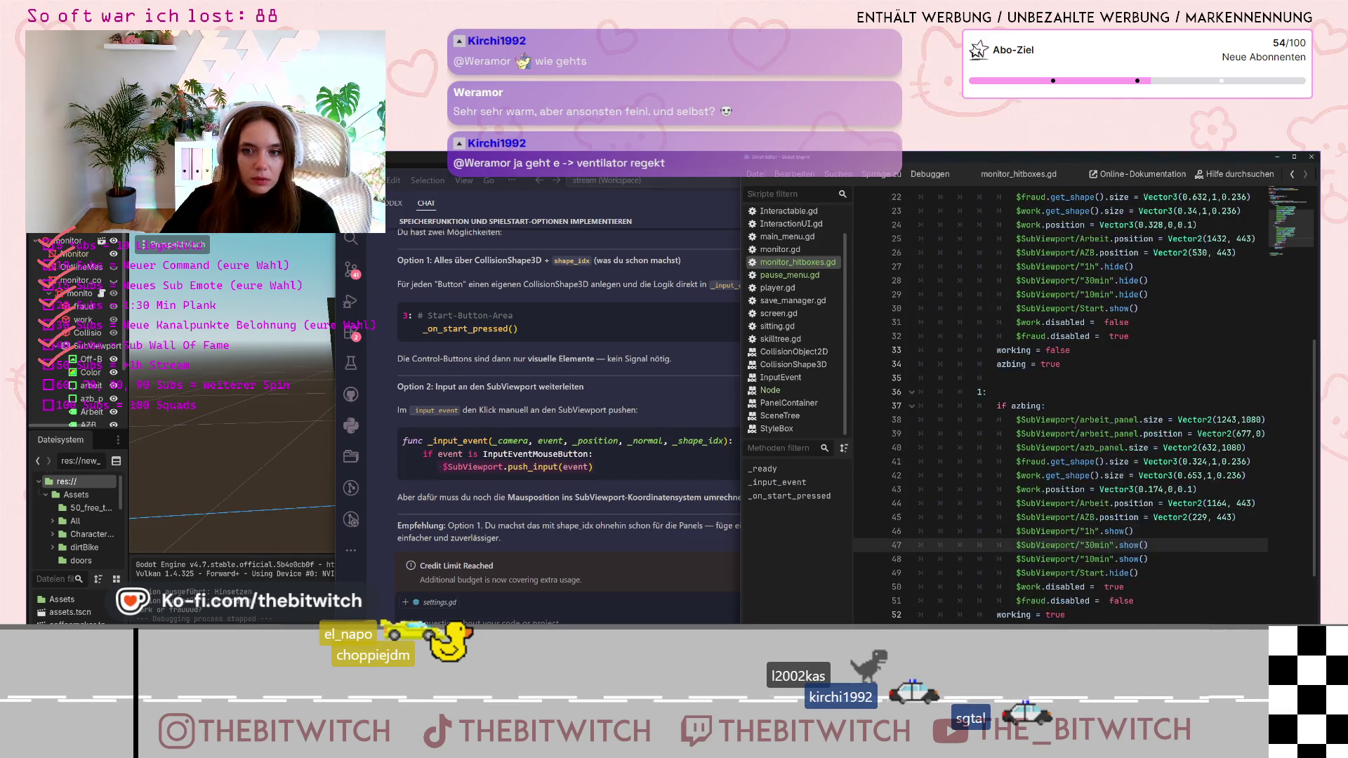
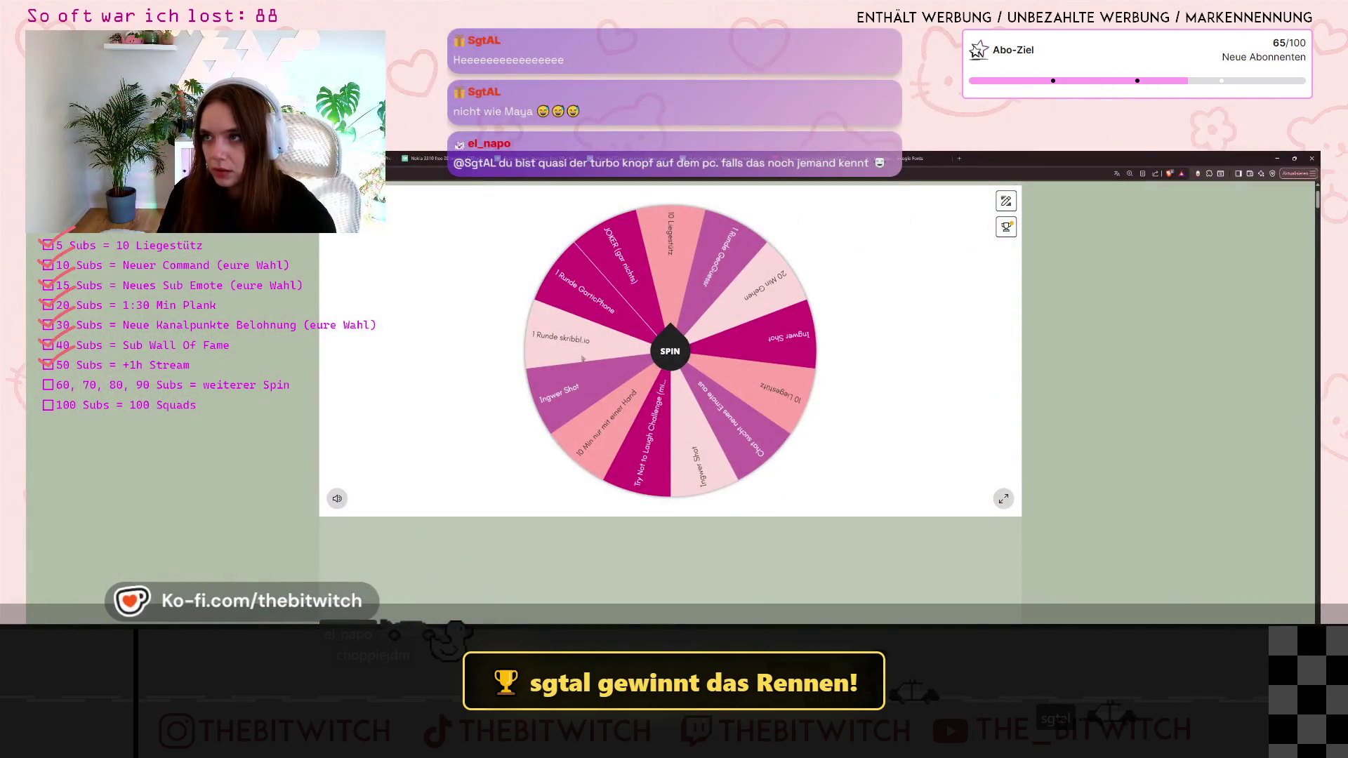
# Spin the Picker Wheel, which lands on '1 Runde skribbl.io', and open a blank browser tab
pyautogui.click(678, 352)
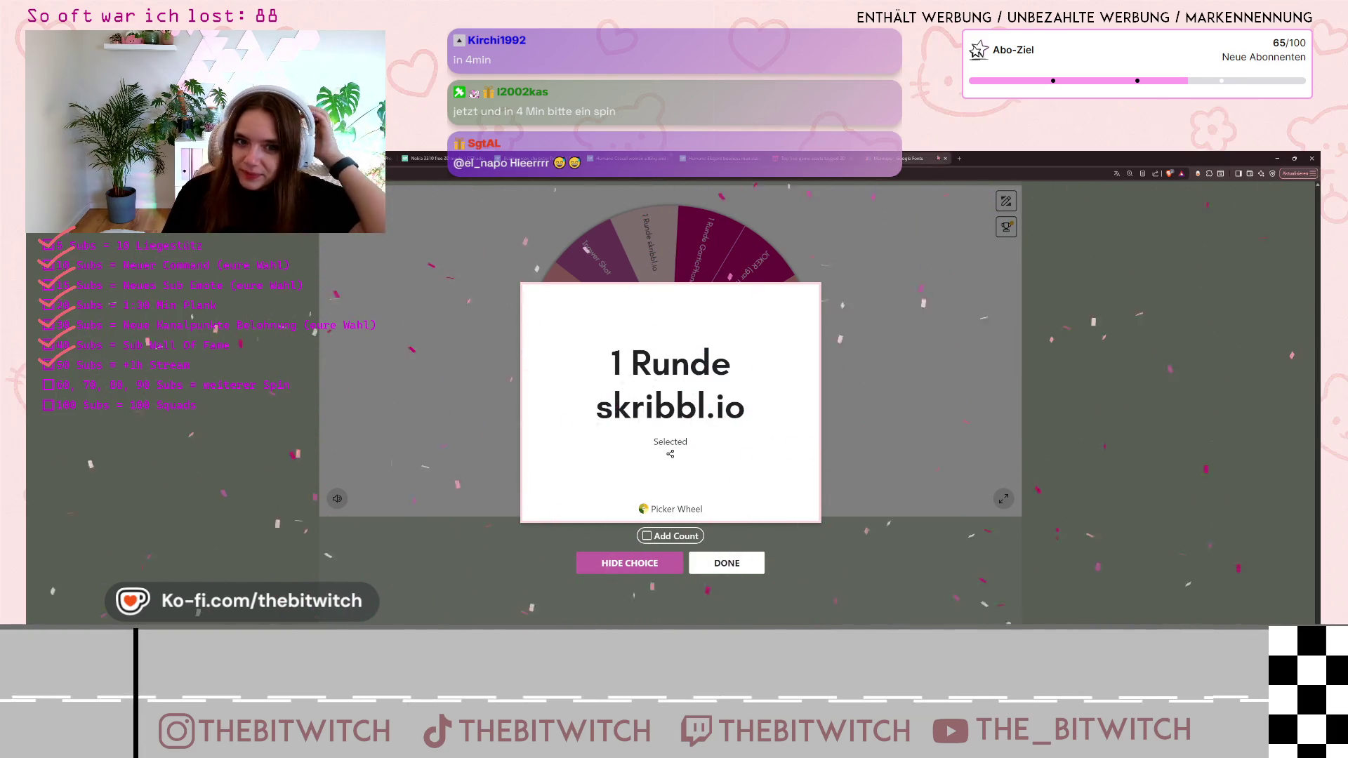
pyautogui.click(959, 157)
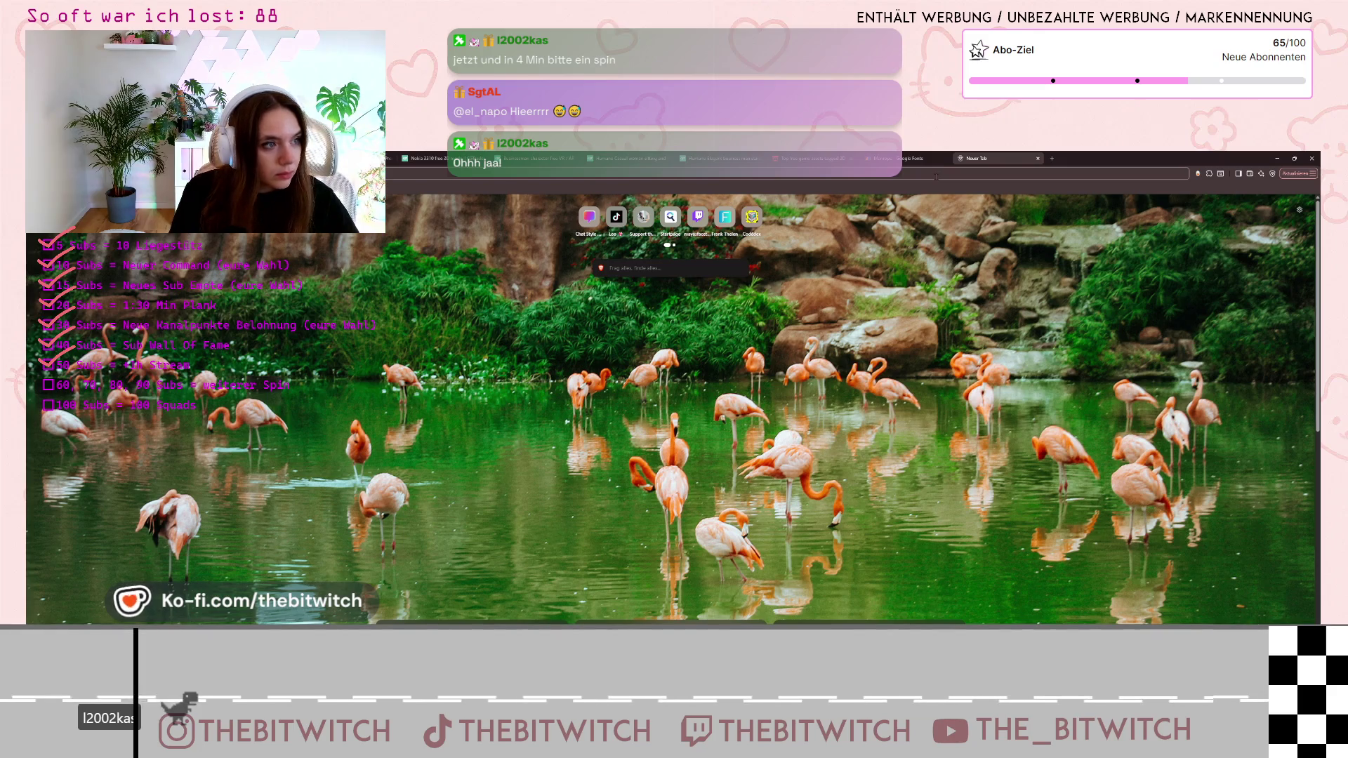
# Go to skribbl.io and create a private room (German, 8 players, 80 s, 3 rounds)
pyautogui.write('skribbl.io')
pyautogui.press('Return')
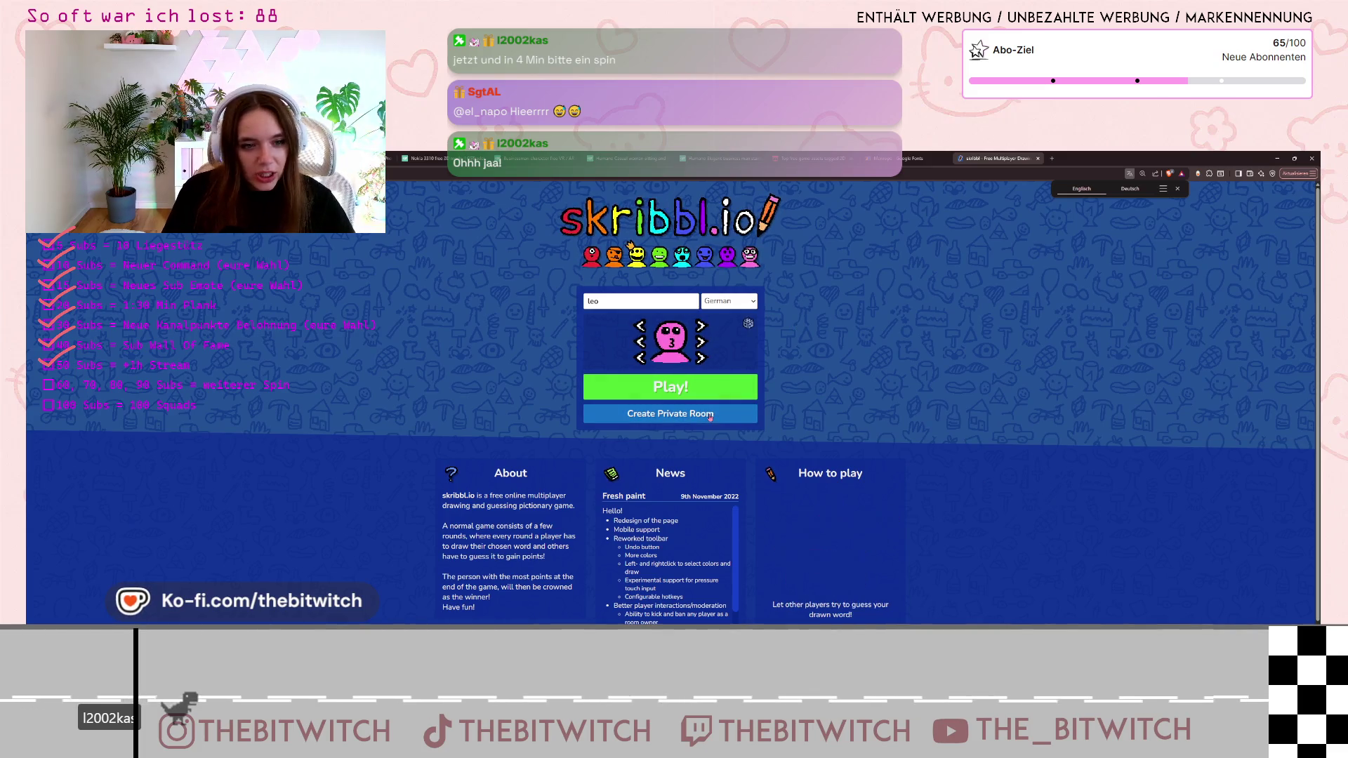
pyautogui.click(705, 386)
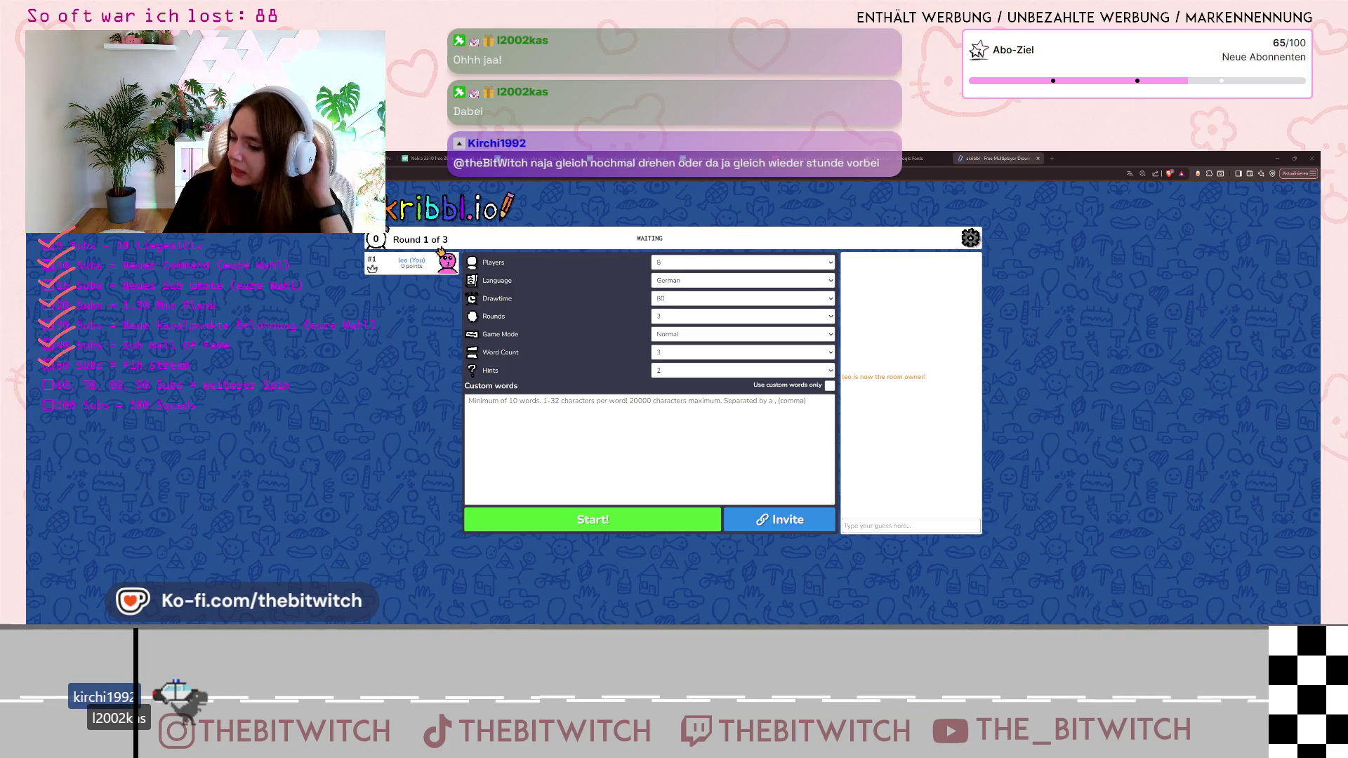
# Copy the room's invite link and raise the room's player limit to 20
pyautogui.click(779, 519)
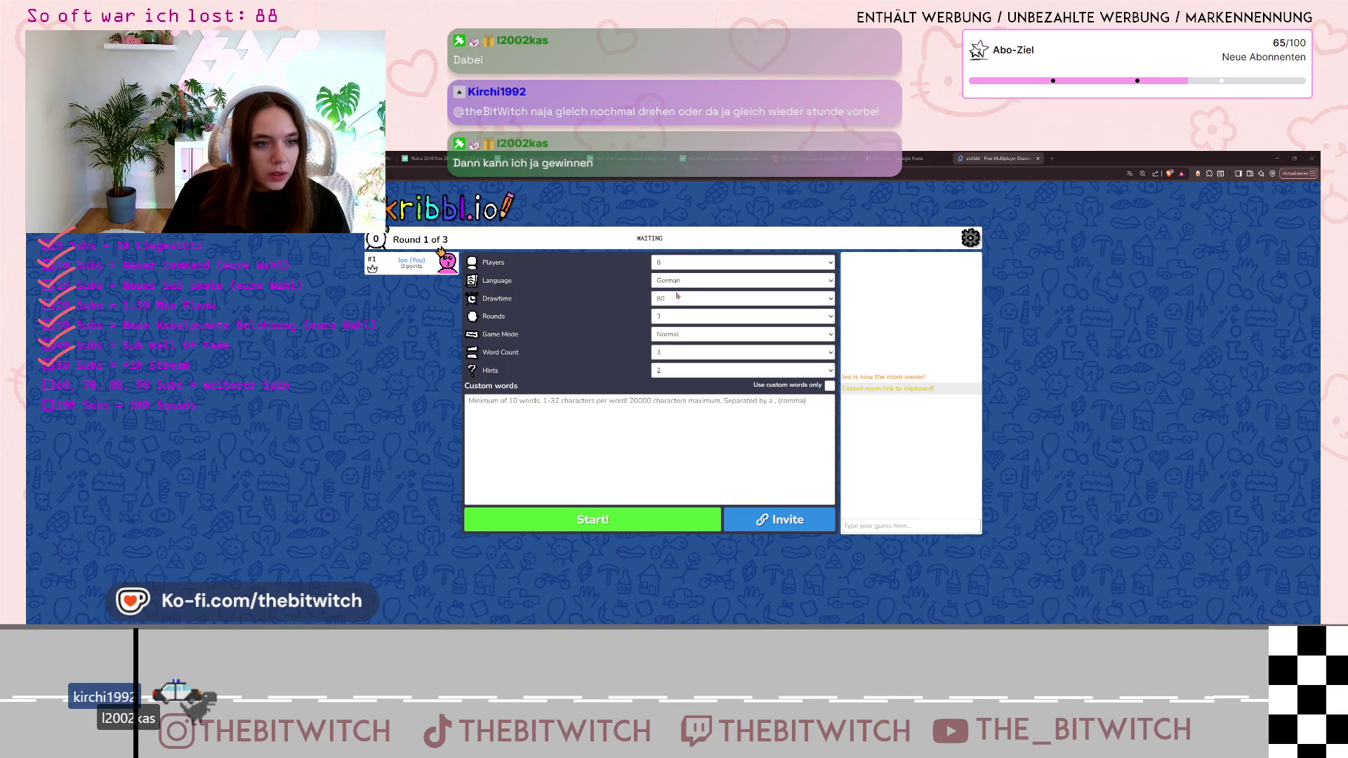
pyautogui.click(685, 262)
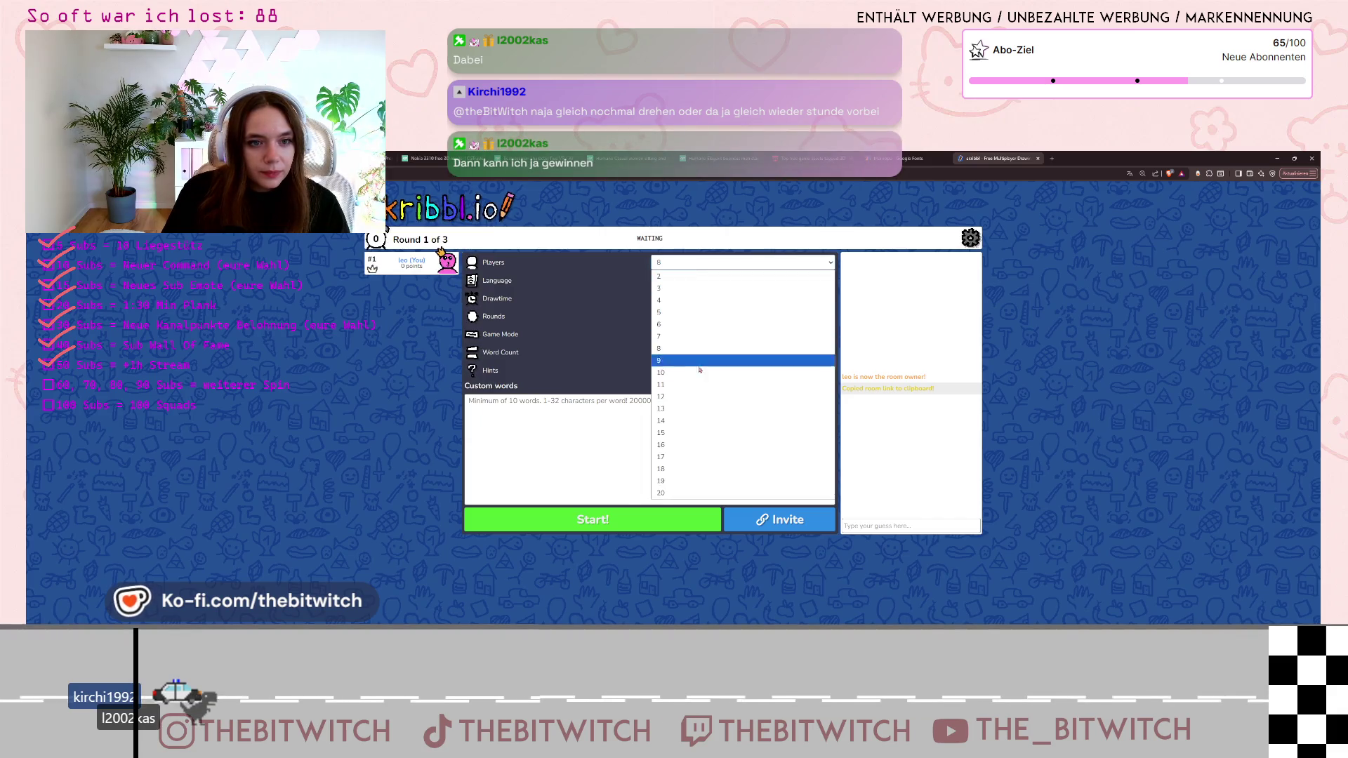
pyautogui.click(705, 493)
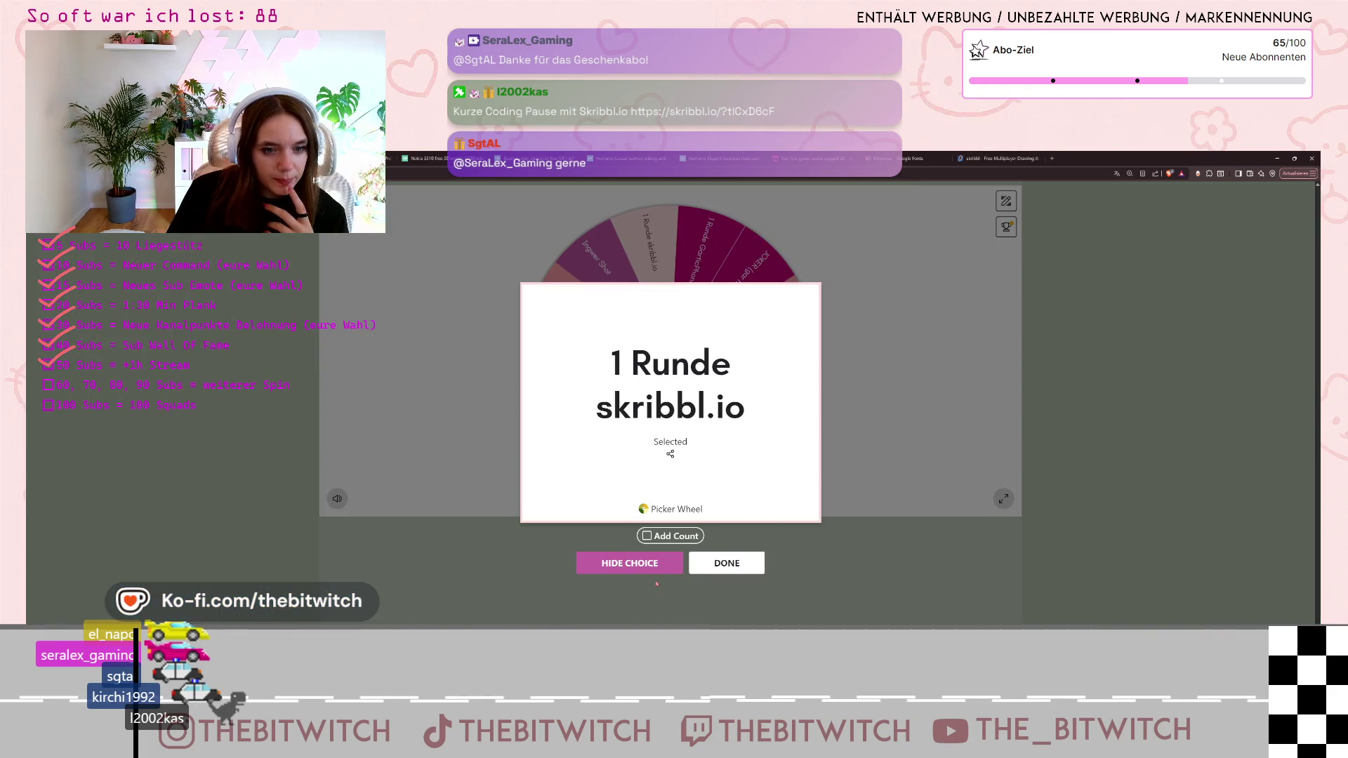
# Return to the Picker Wheel tab and dismiss the previous spin result
pyautogui.click(588, 565)
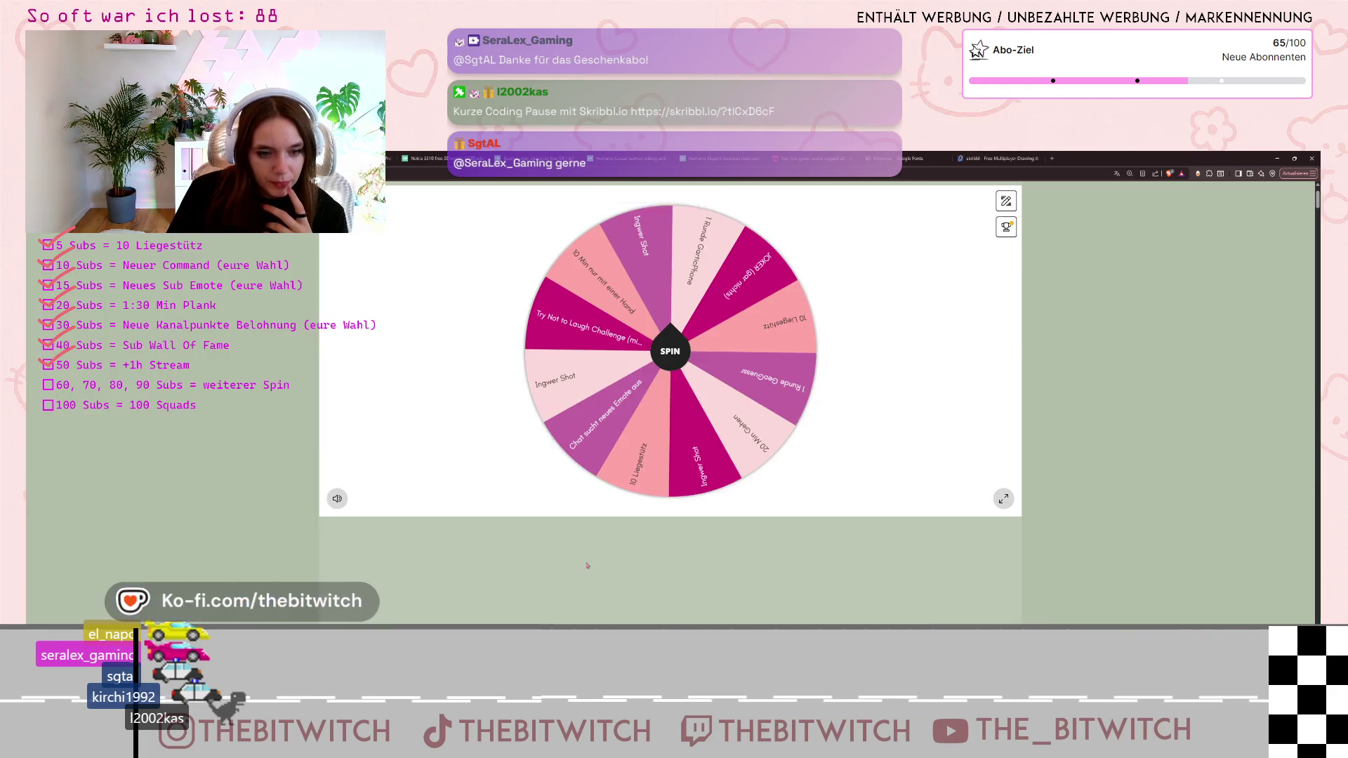
# Spin again, hide the resulting 'Ingwer Shot' choice, and go back to the skribbl.io lobby
pyautogui.click(678, 361)
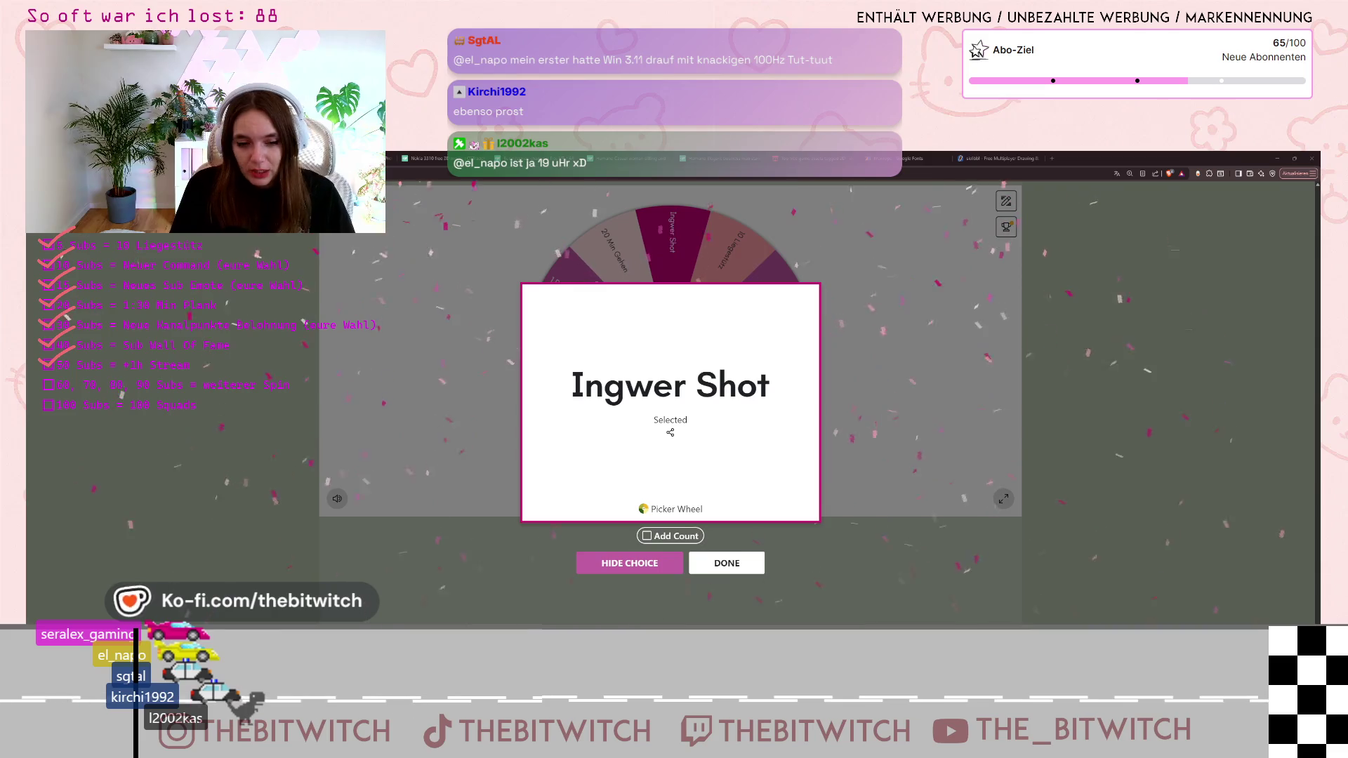
pyautogui.click(727, 563)
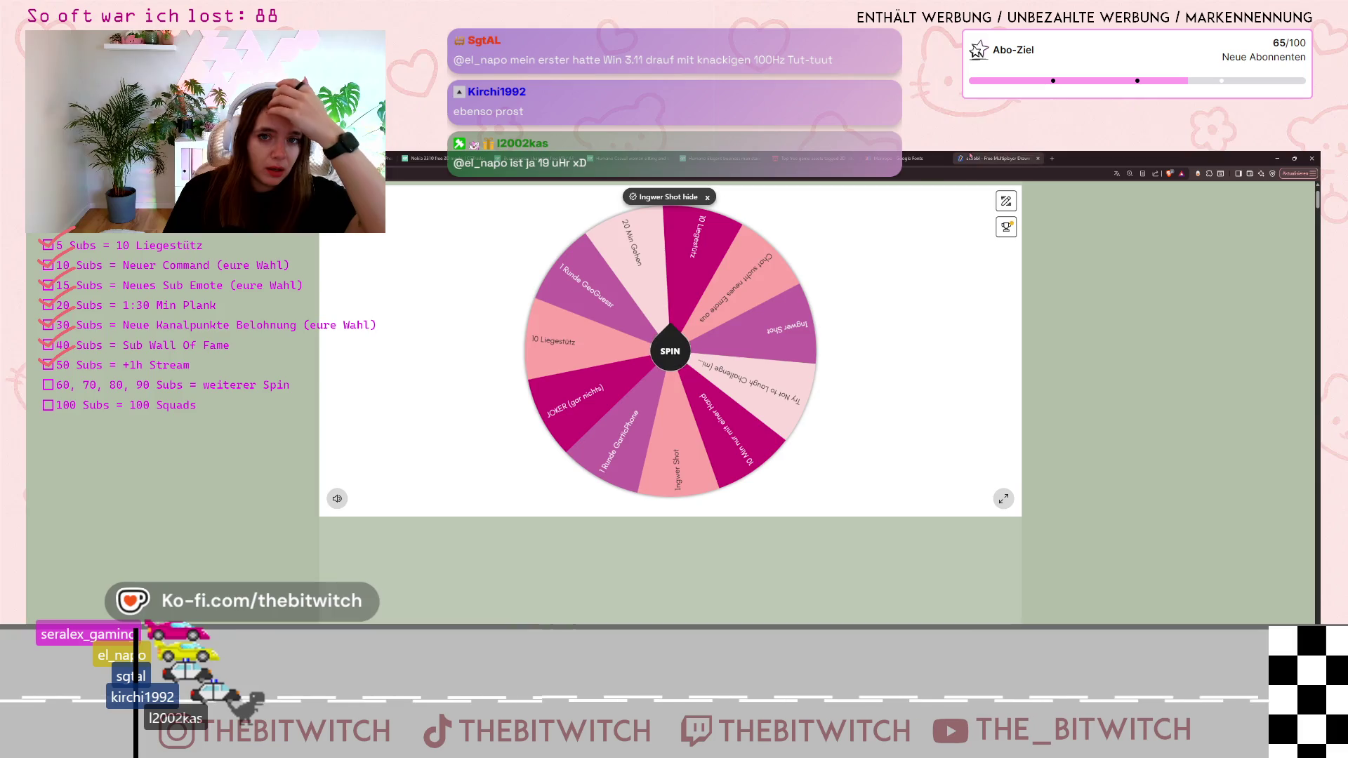
pyautogui.click(997, 159)
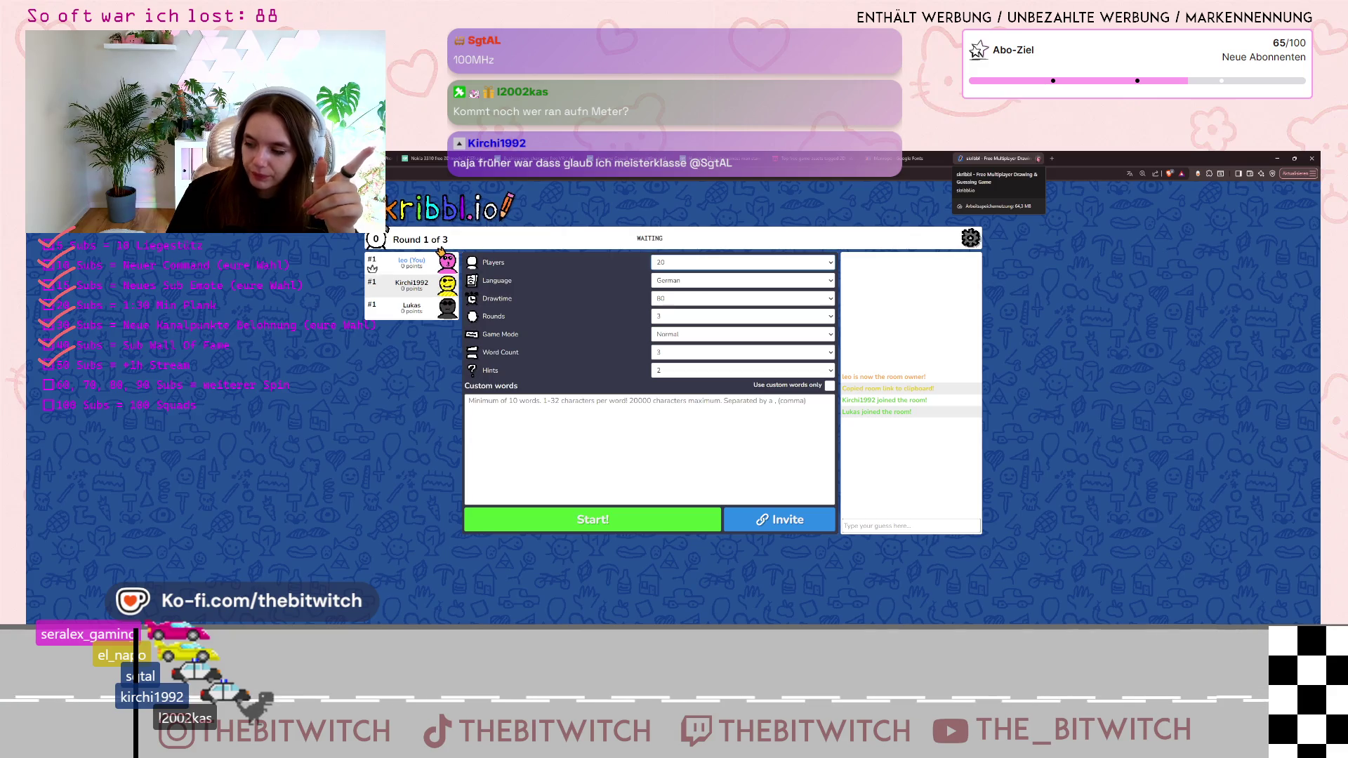
# Close the skribbl.io tab, leaving the Google Fonts Manrope page in view
pyautogui.click(1038, 159)
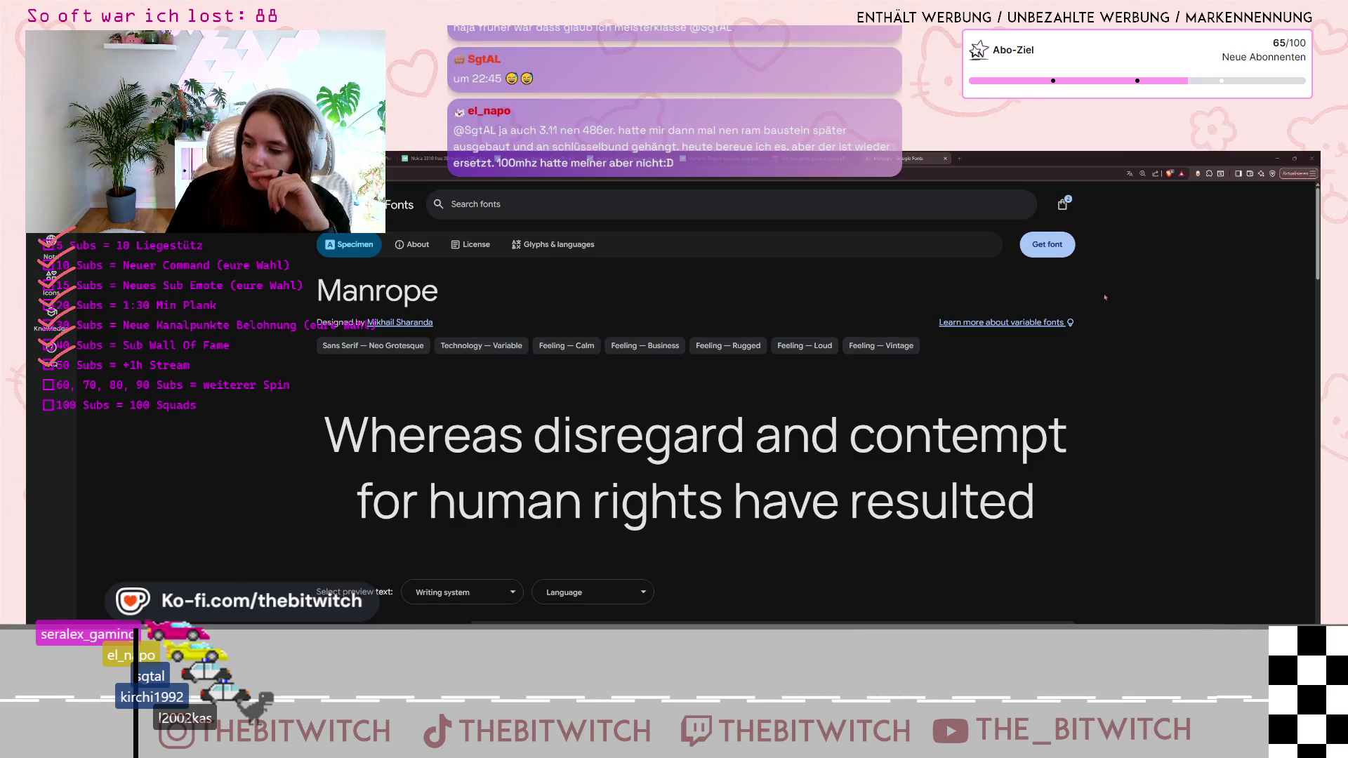
# Switch to the Godot editor and bring the VS Code AI chat answer forward
pyautogui.hotkey('alt', 'Tab')
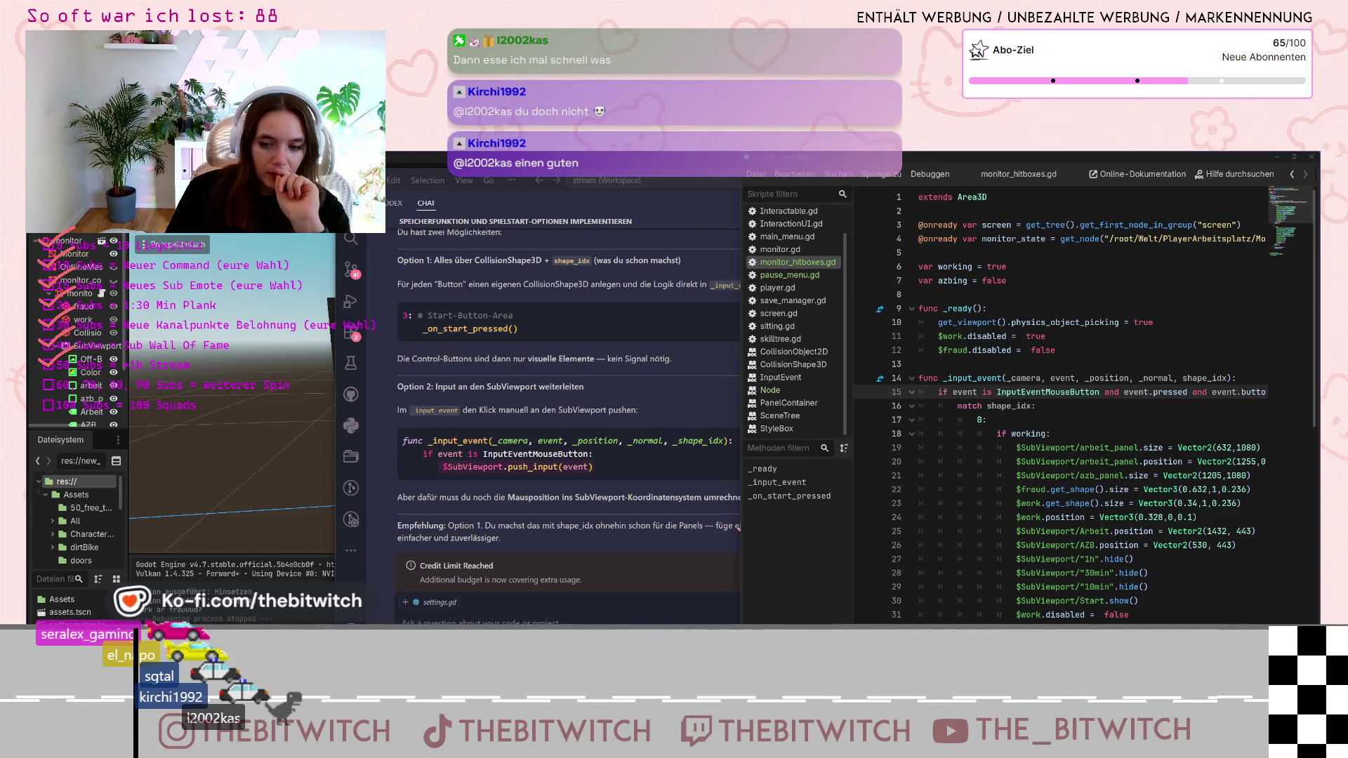
pyautogui.click(591, 466)
pyautogui.click(615, 467)
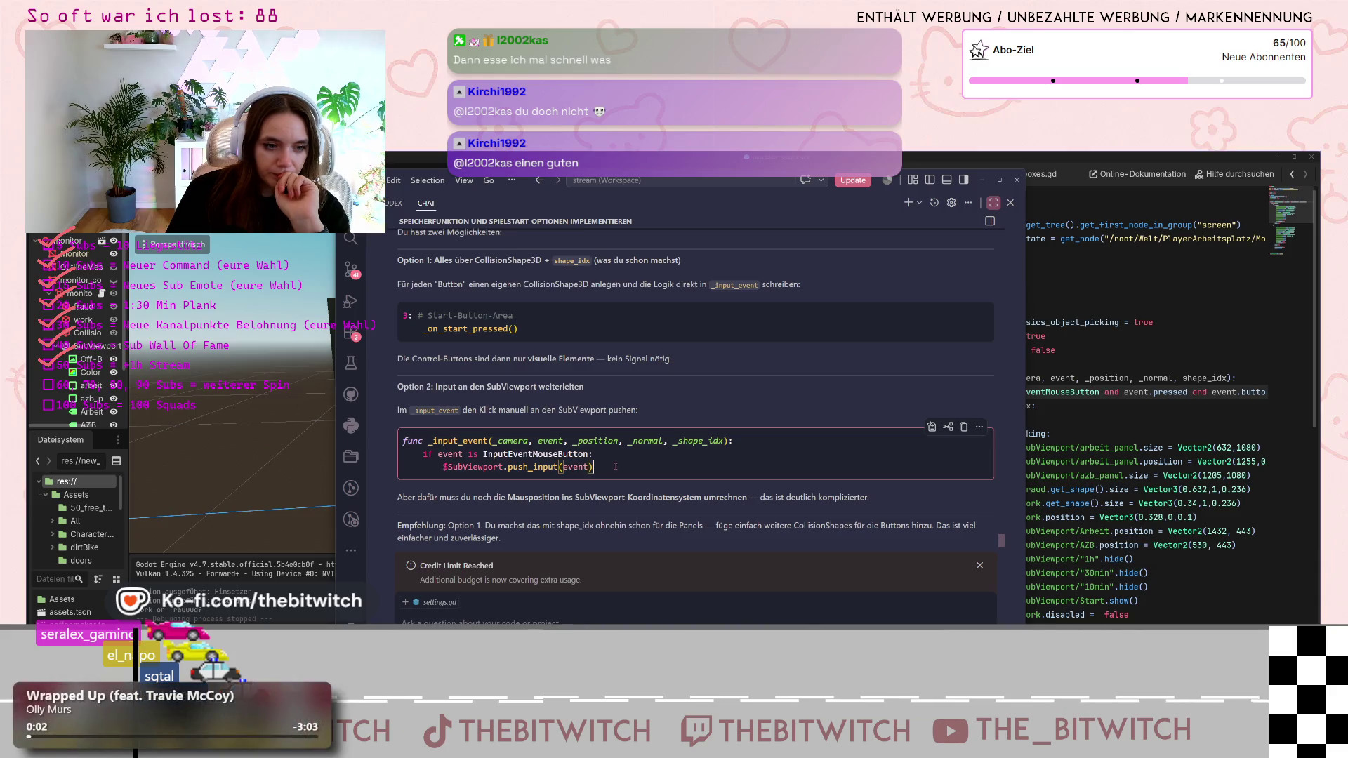
pyautogui.click(1028, 378)
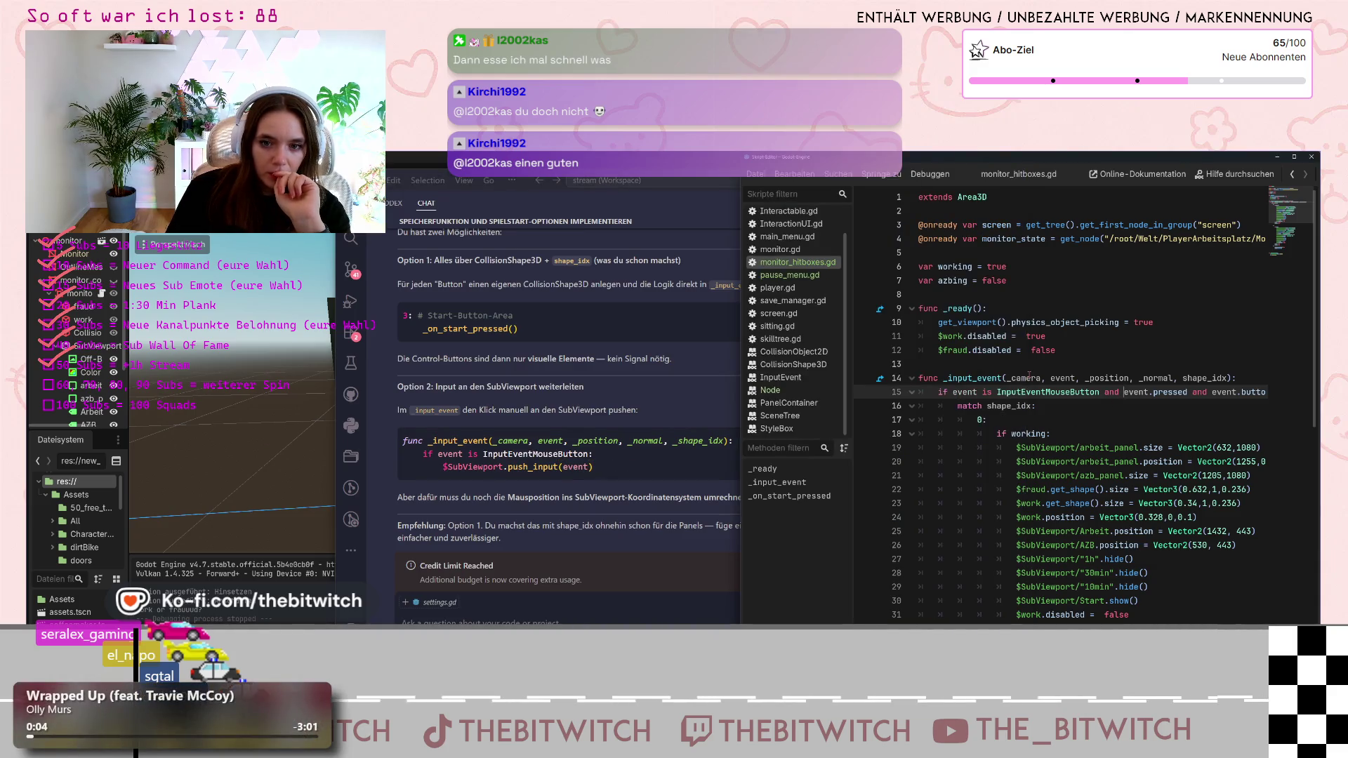
pyautogui.click(601, 401)
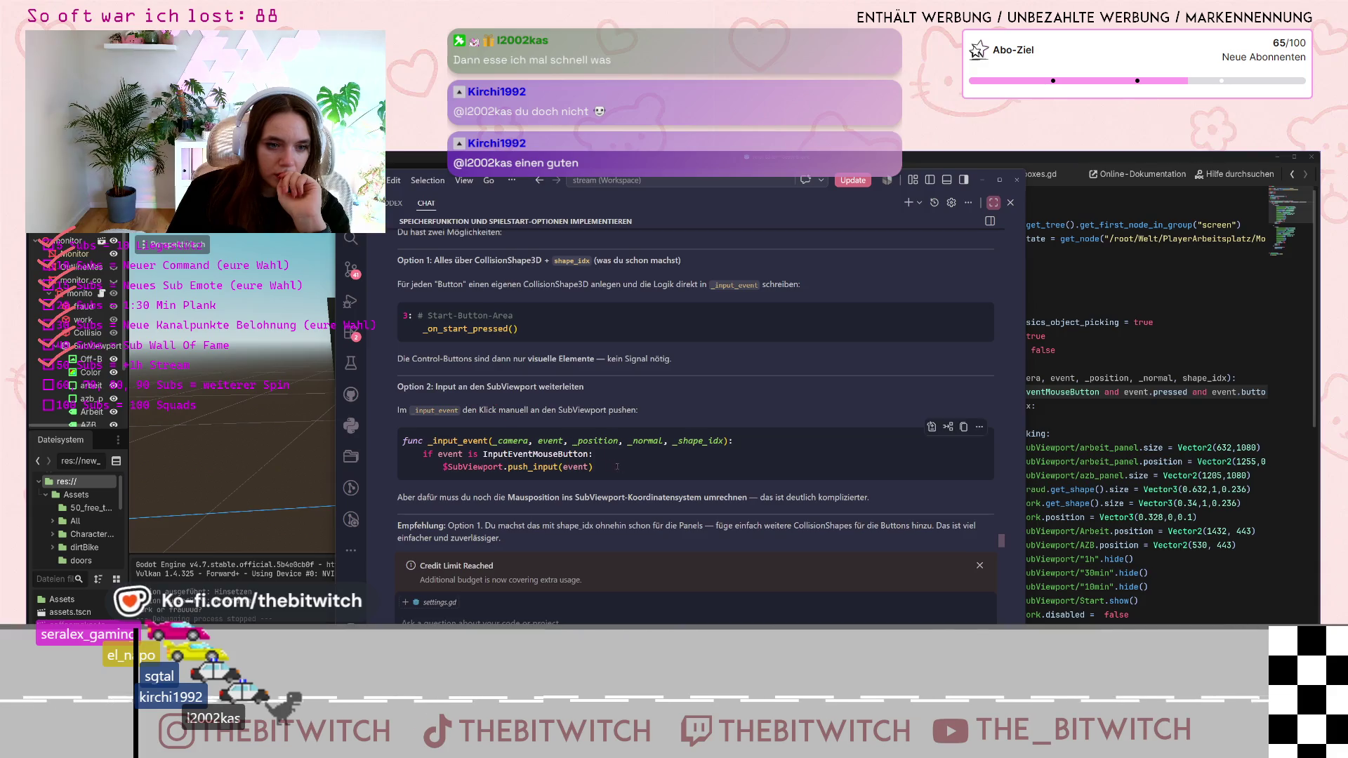
pyautogui.click(1192, 393)
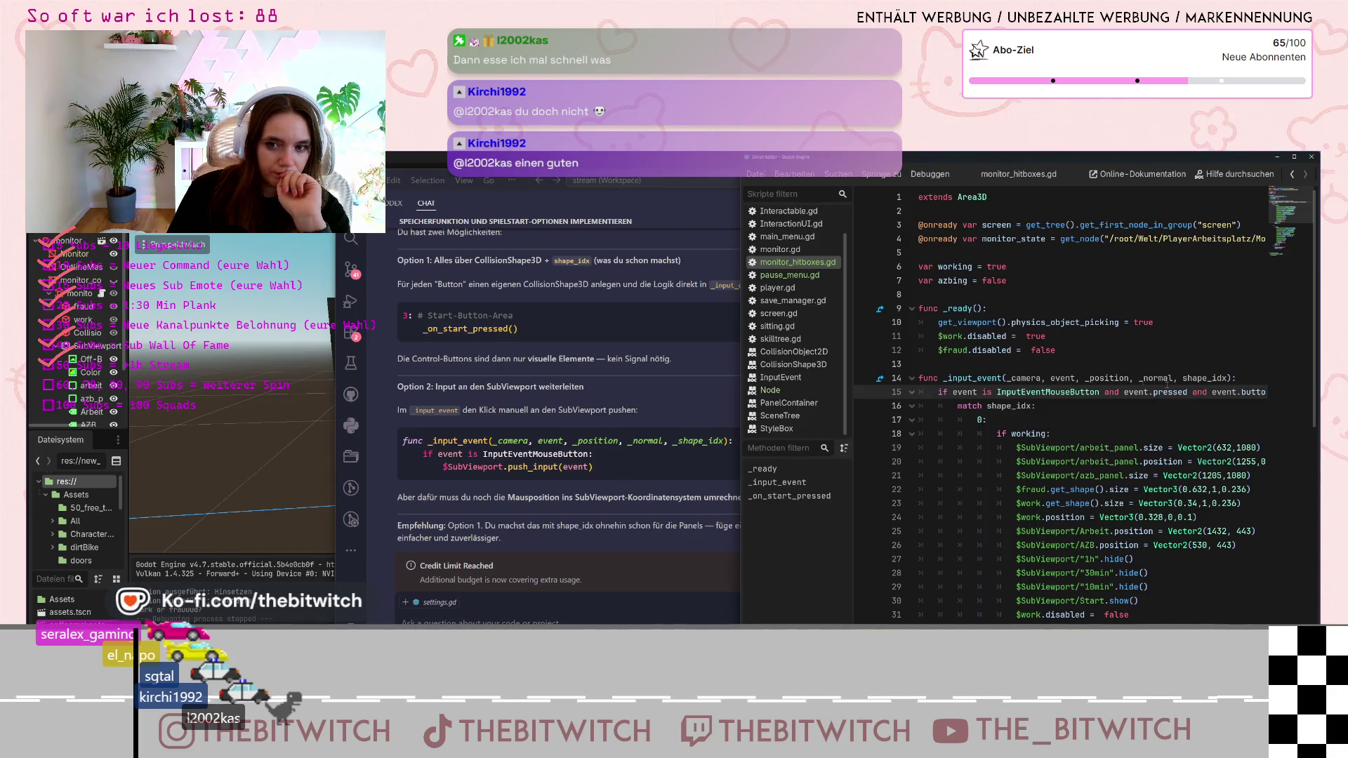
pyautogui.scroll(-5, 934, 395)
pyautogui.scroll(5, 936, 396)
pyautogui.press('Return')
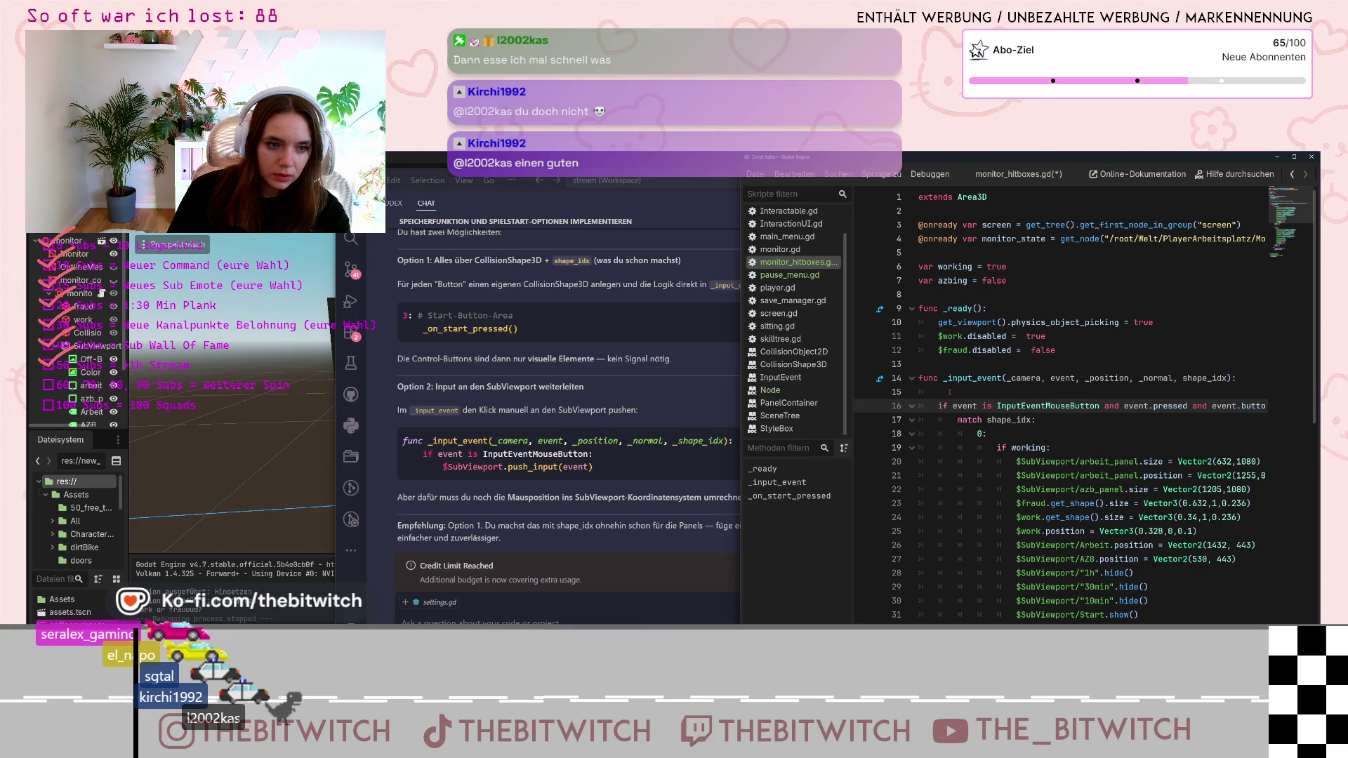
pyautogui.press('BackSpace')
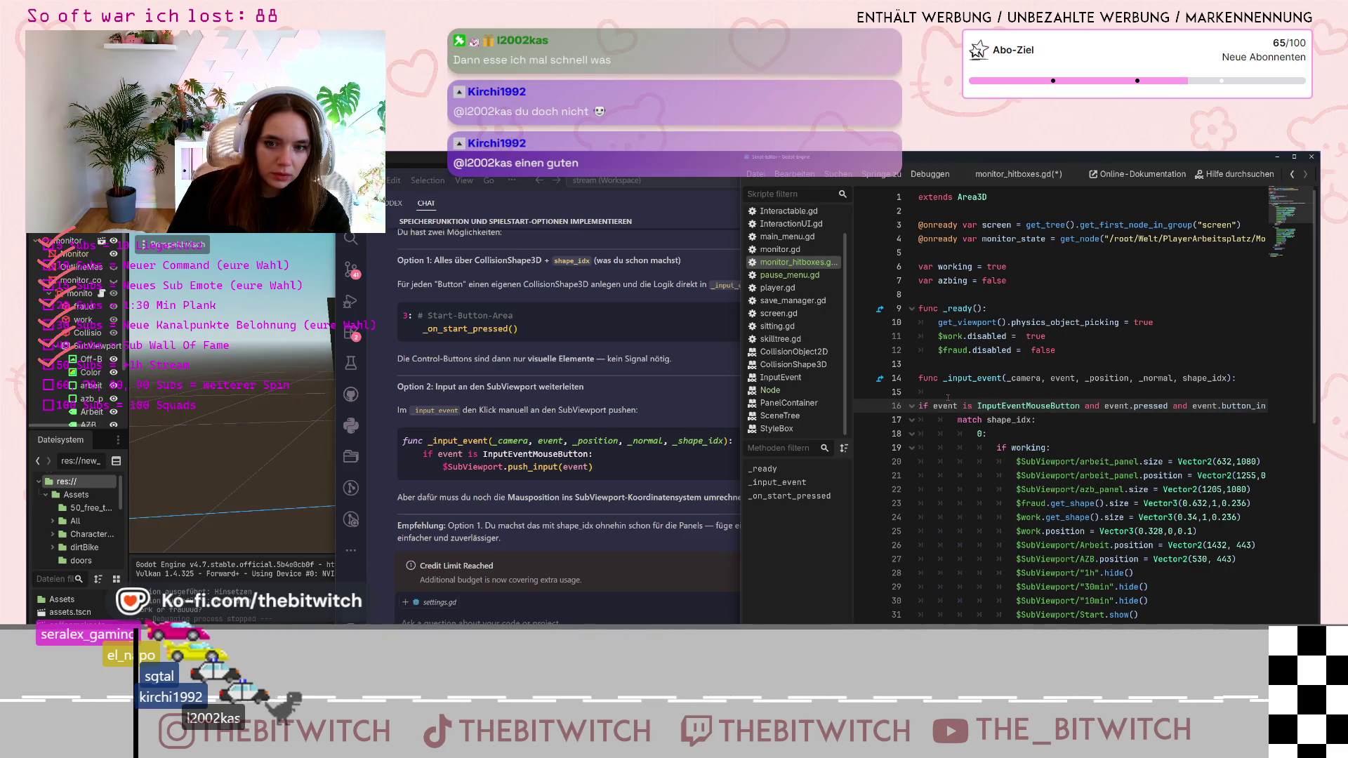
pyautogui.press('BackSpace')
pyautogui.scroll(-10, 948, 397)
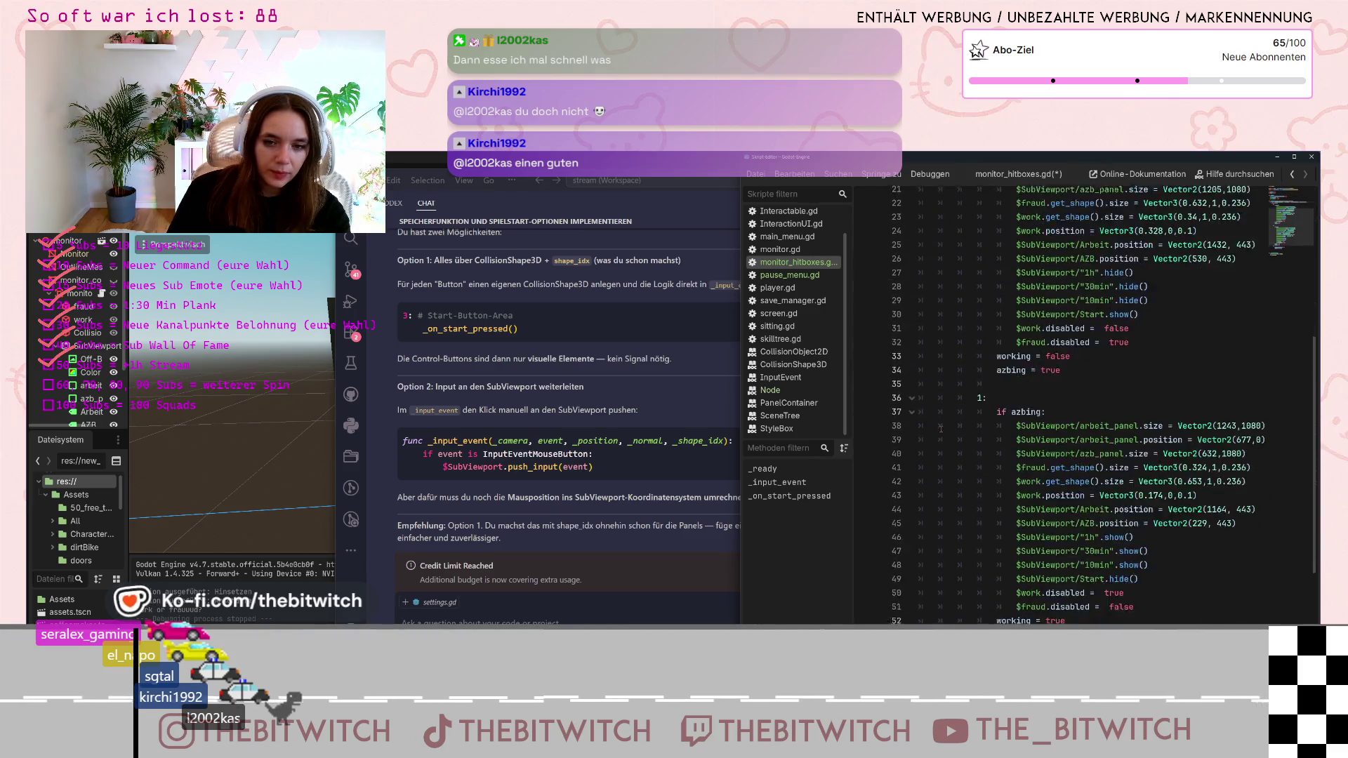
pyautogui.click(949, 550)
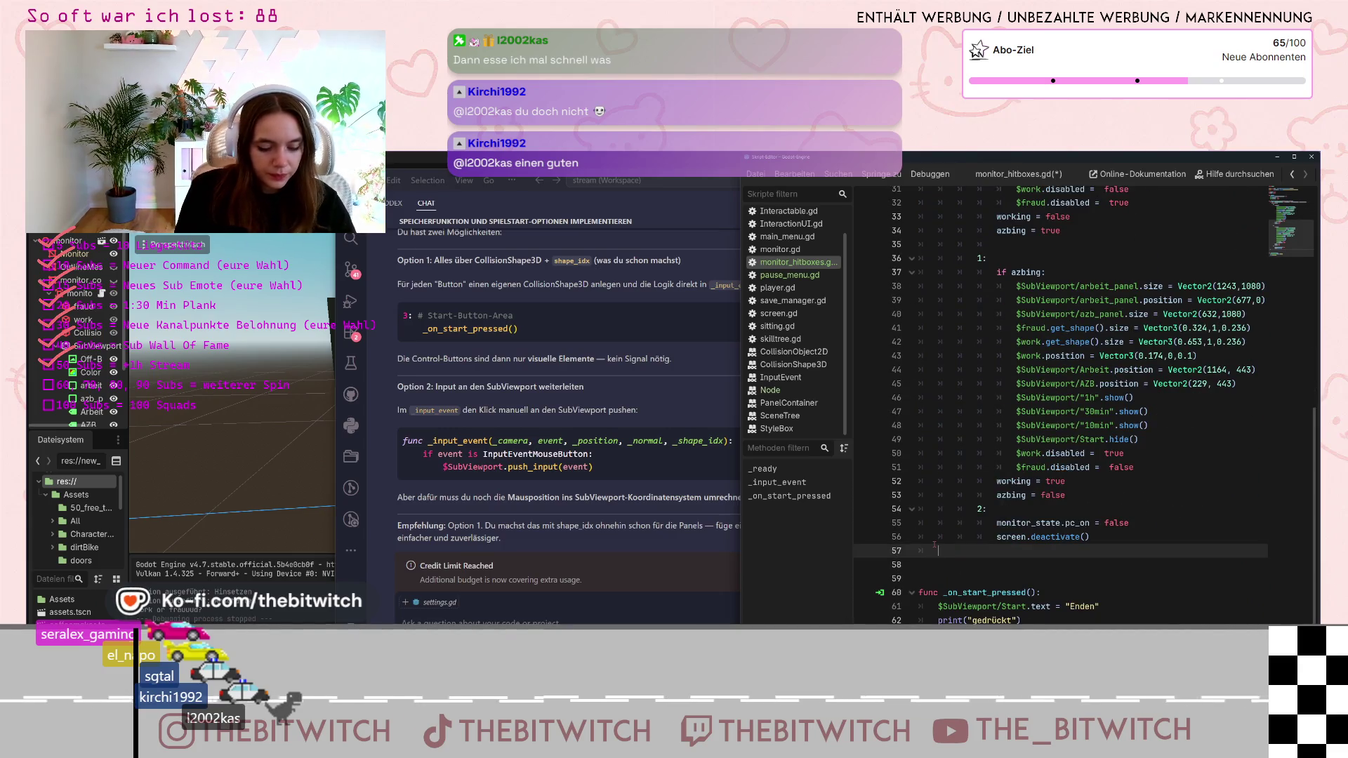
# Under case 2 in monitor_hitboxes.gd, add the line 'if event is InputEventMouseButton:'
pyautogui.write('if')
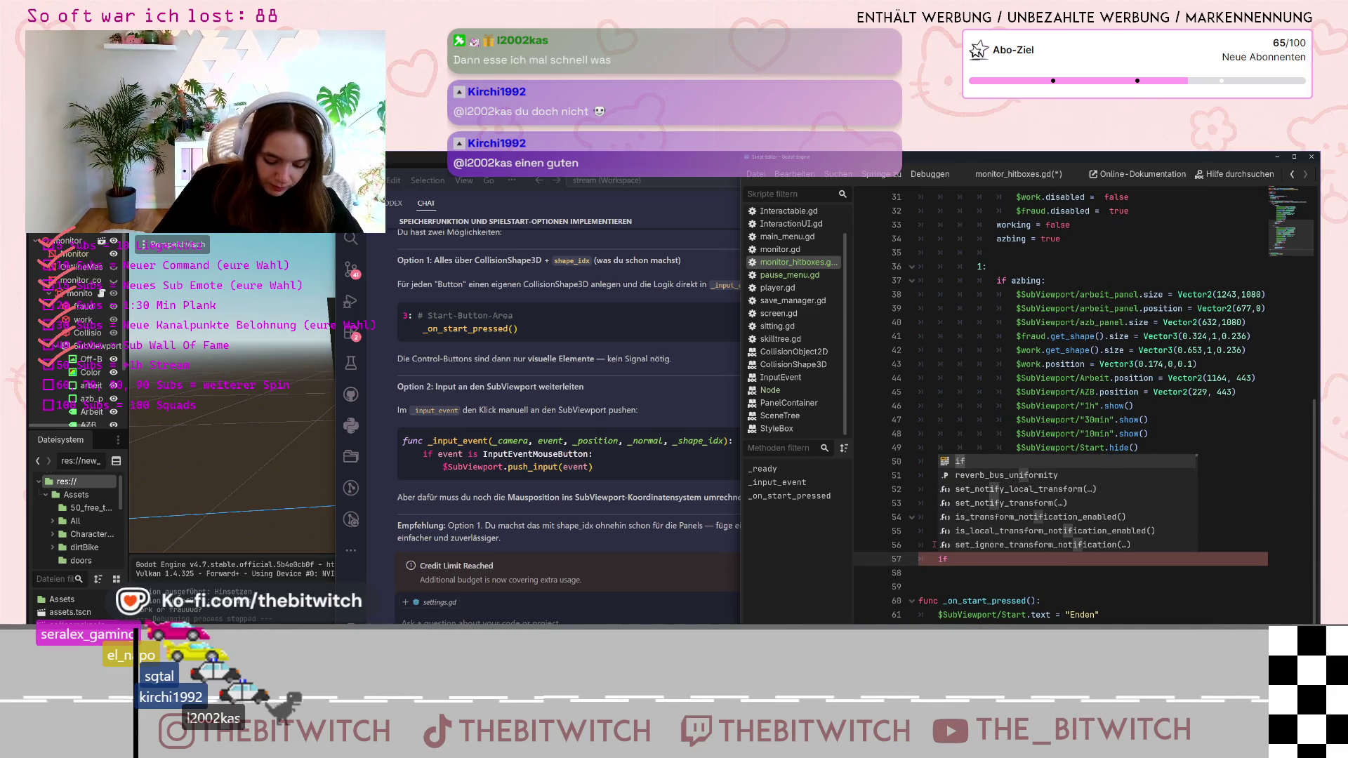
pyautogui.write(' _inpu')
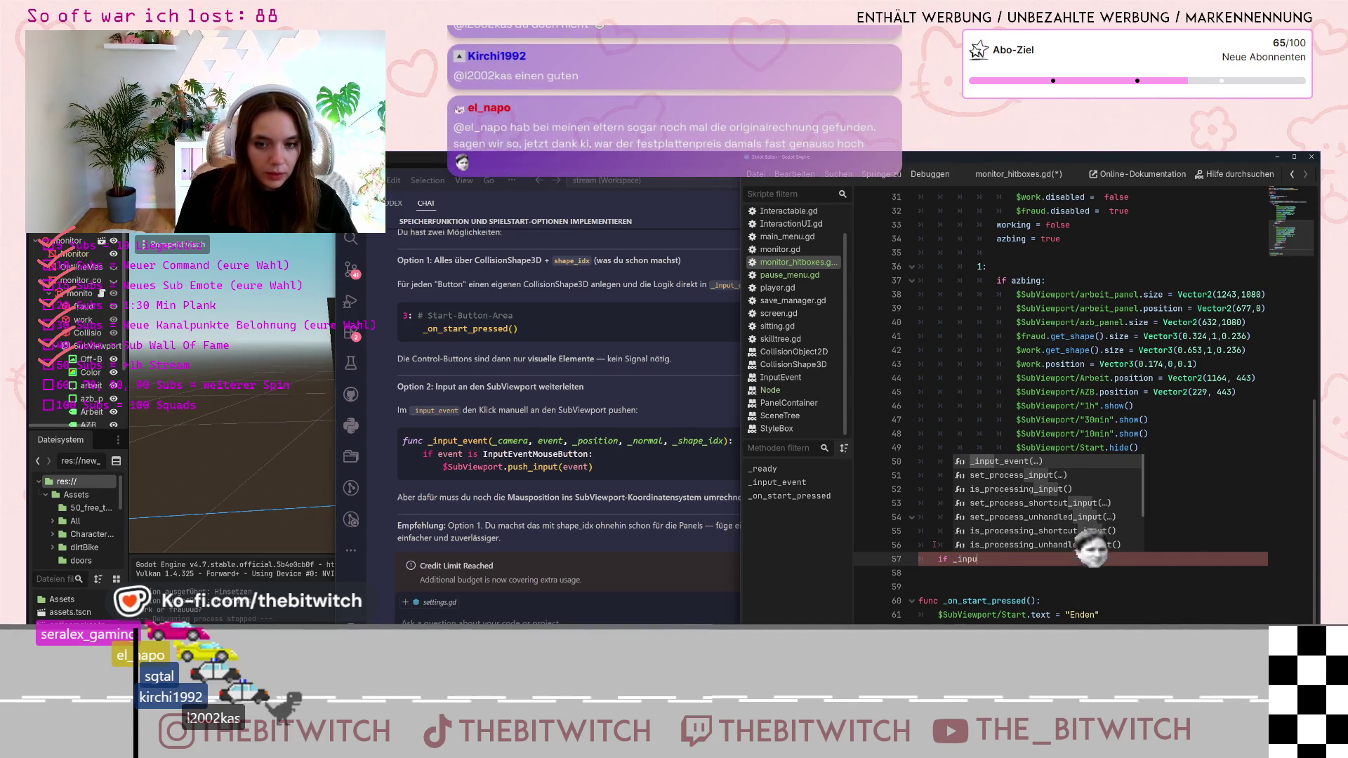
pyautogui.press('Return')
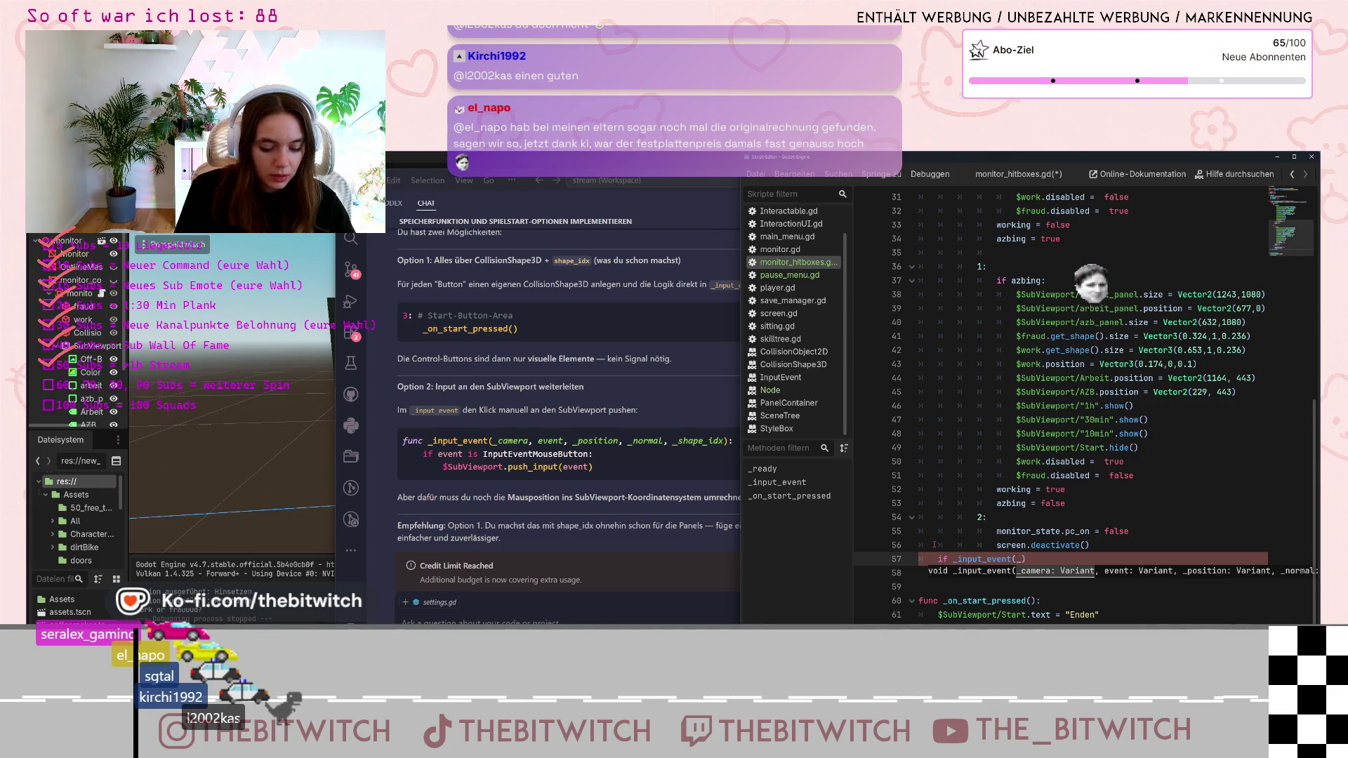
pyautogui.write('_camer')
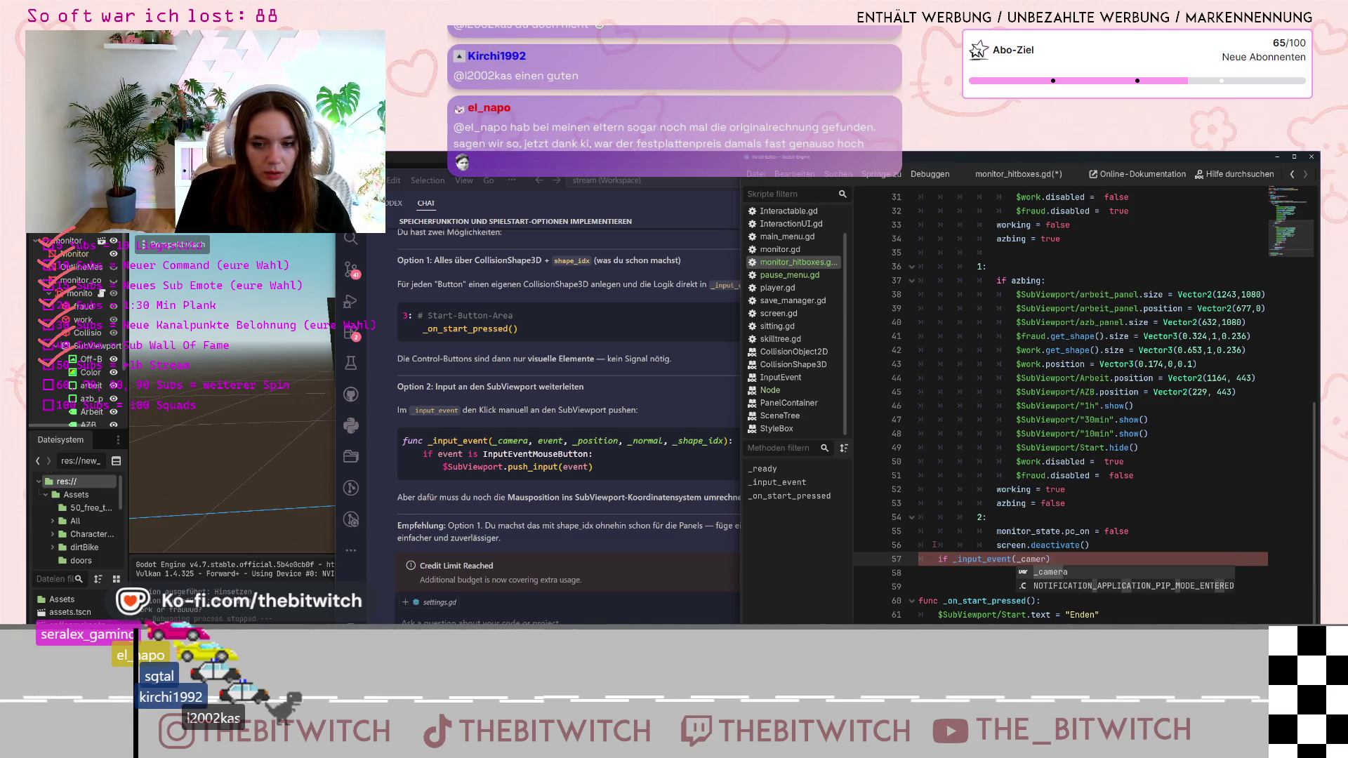
pyautogui.write('a')
pyautogui.press('BackSpace')
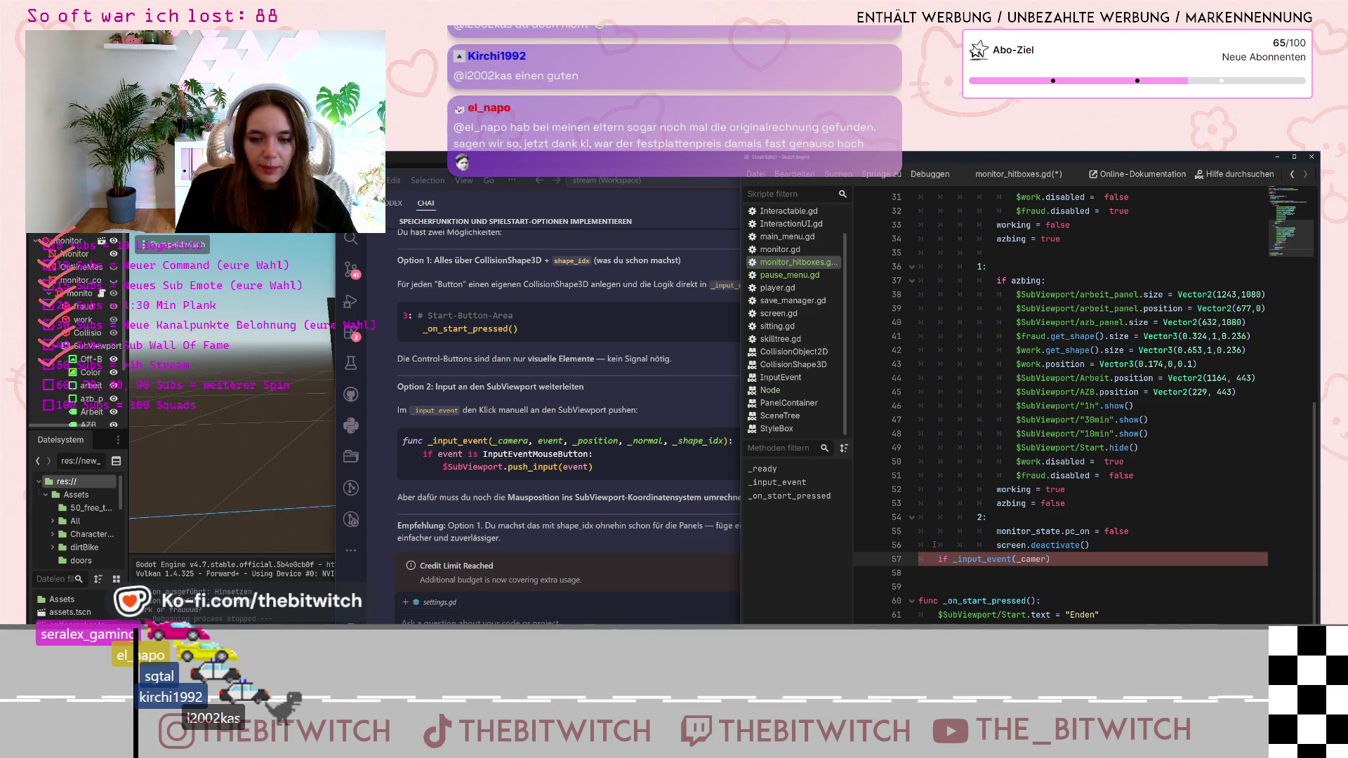
pyautogui.moveTo(1050, 560); pyautogui.dragTo(954, 560)
pyautogui.write('ev')
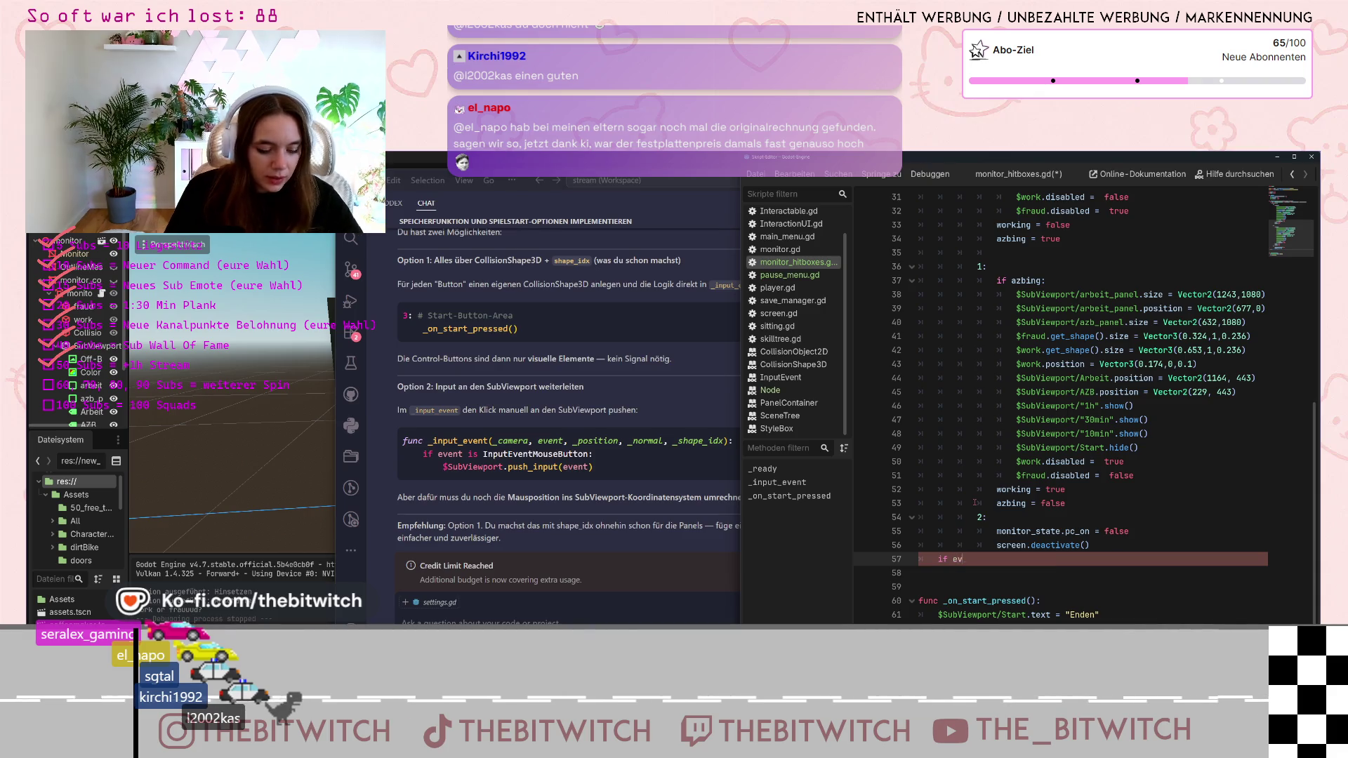
pyautogui.write('ent is In')
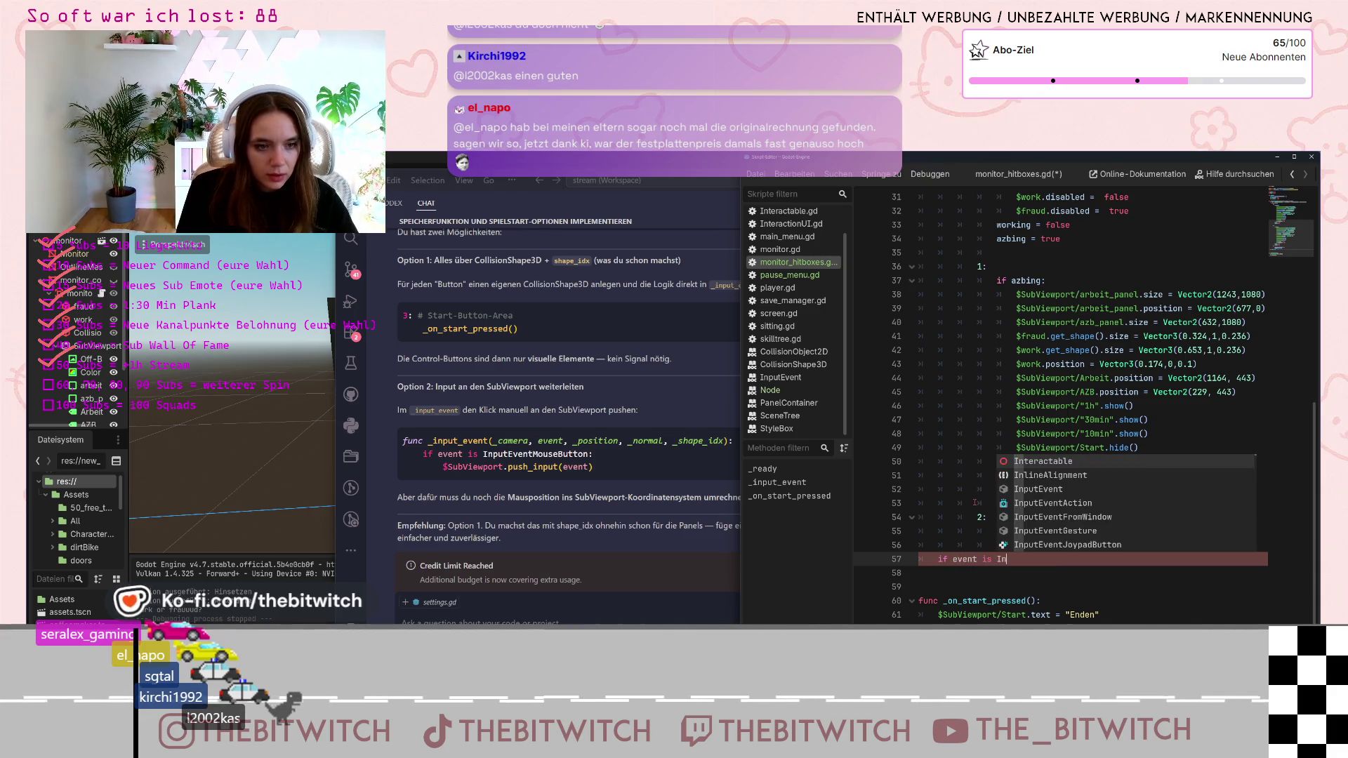
pyautogui.write('putEven')
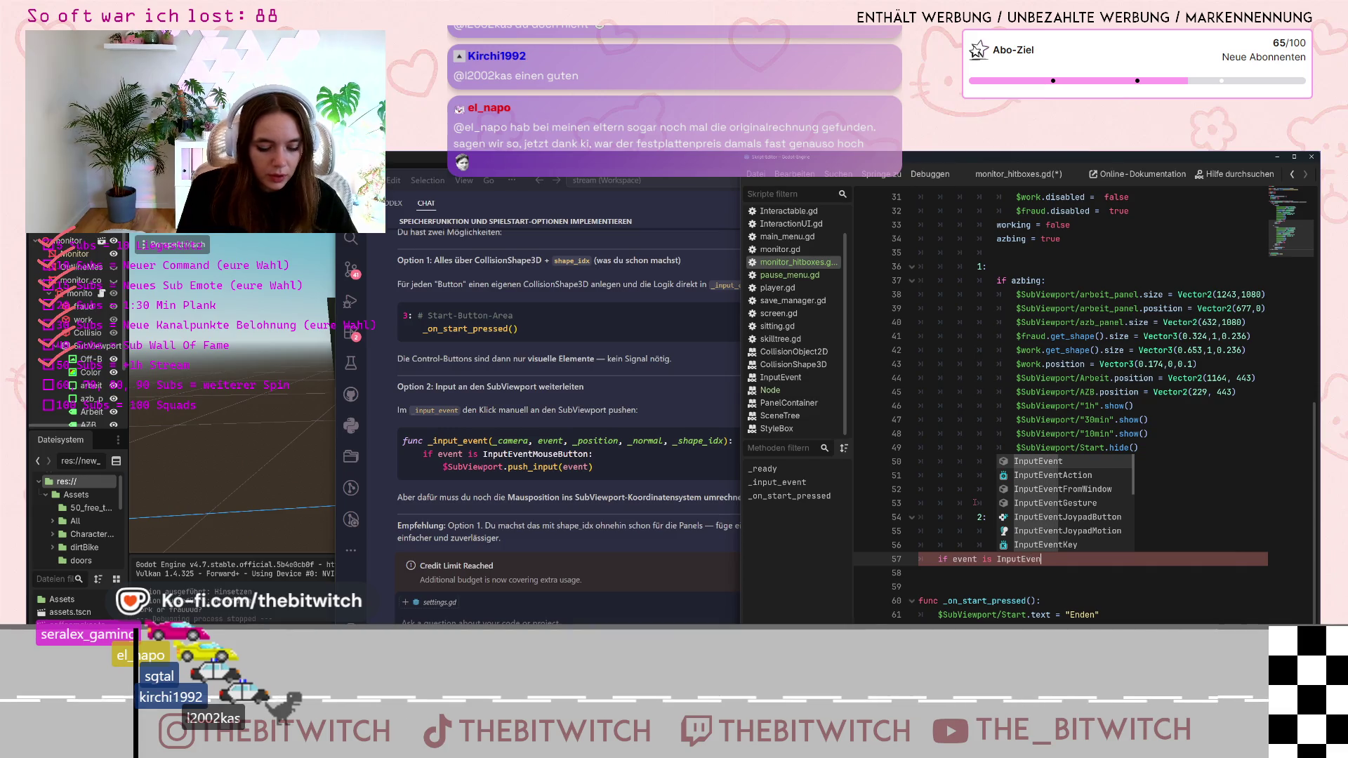
pyautogui.write('tMouse')
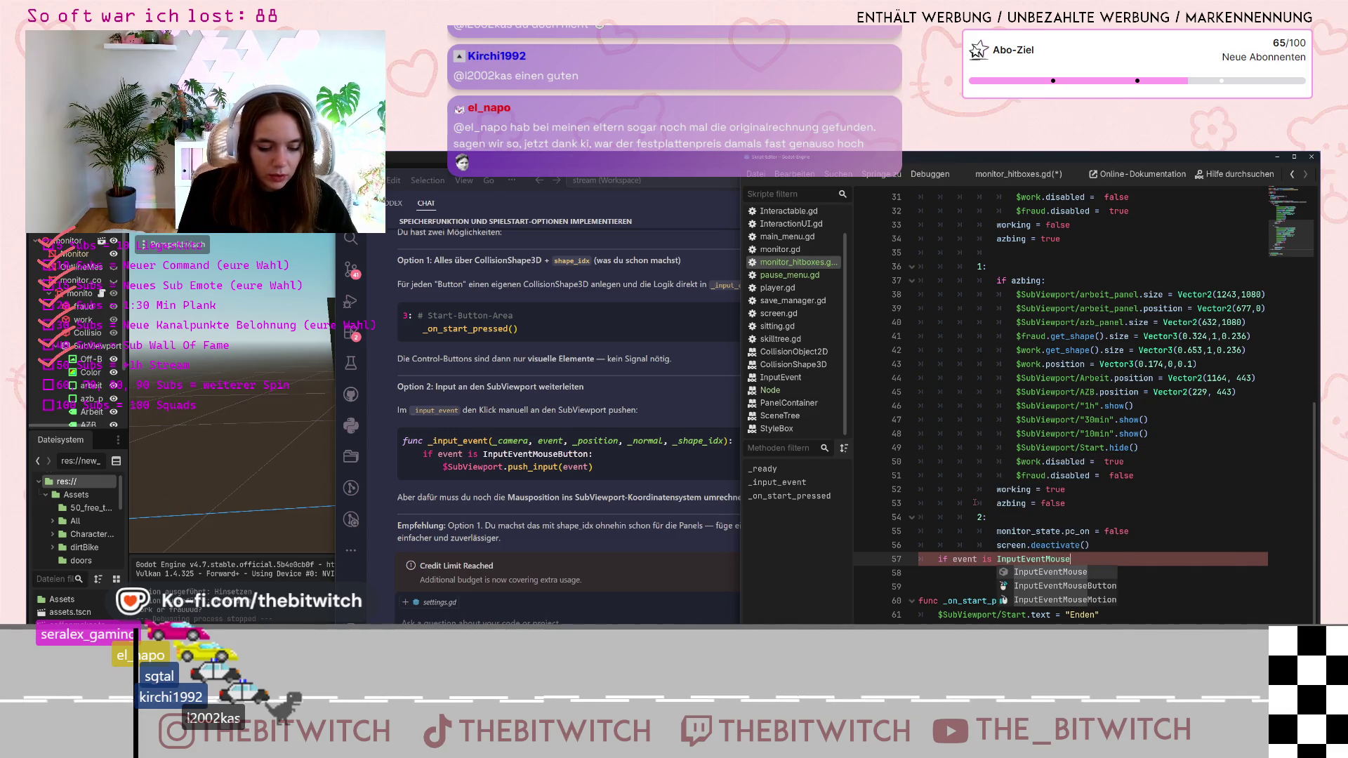
pyautogui.write('Button:')
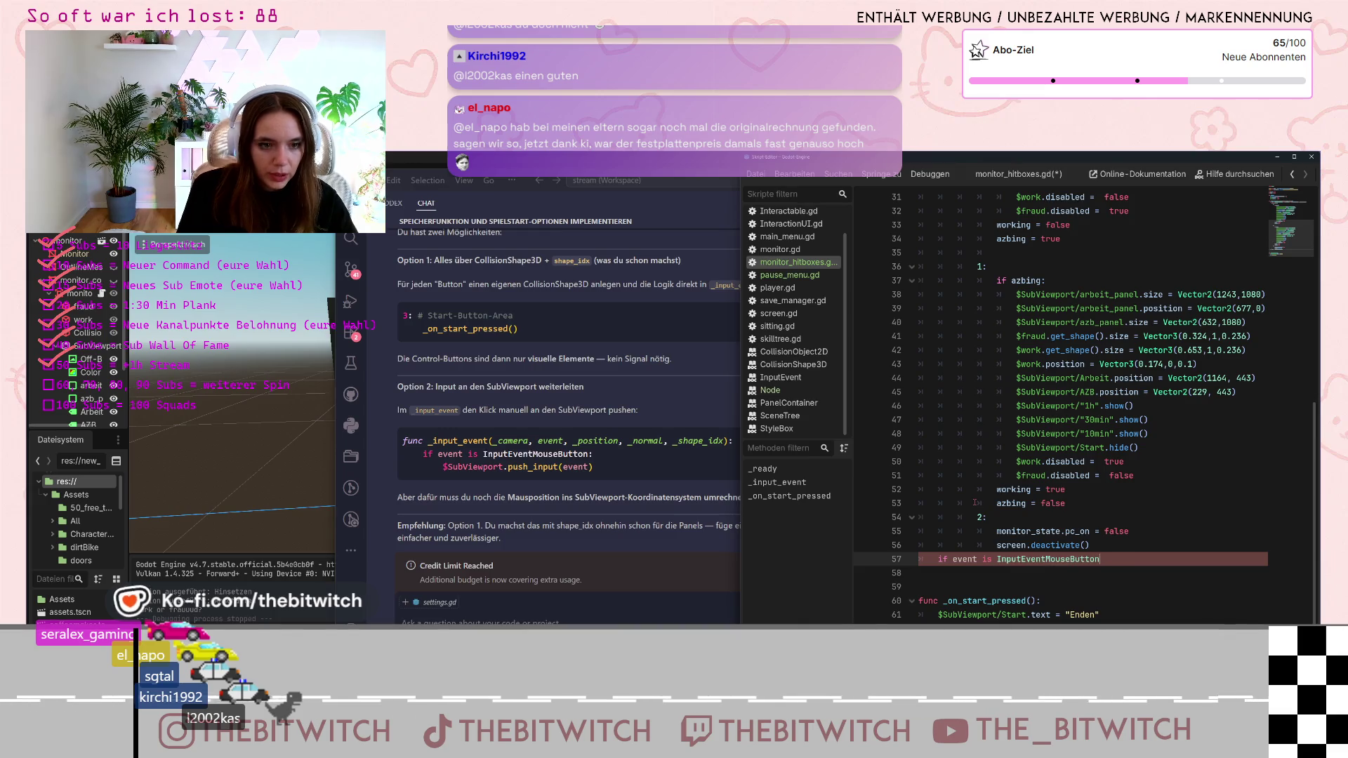
pyautogui.press('Return')
pyautogui.press('BackSpace')
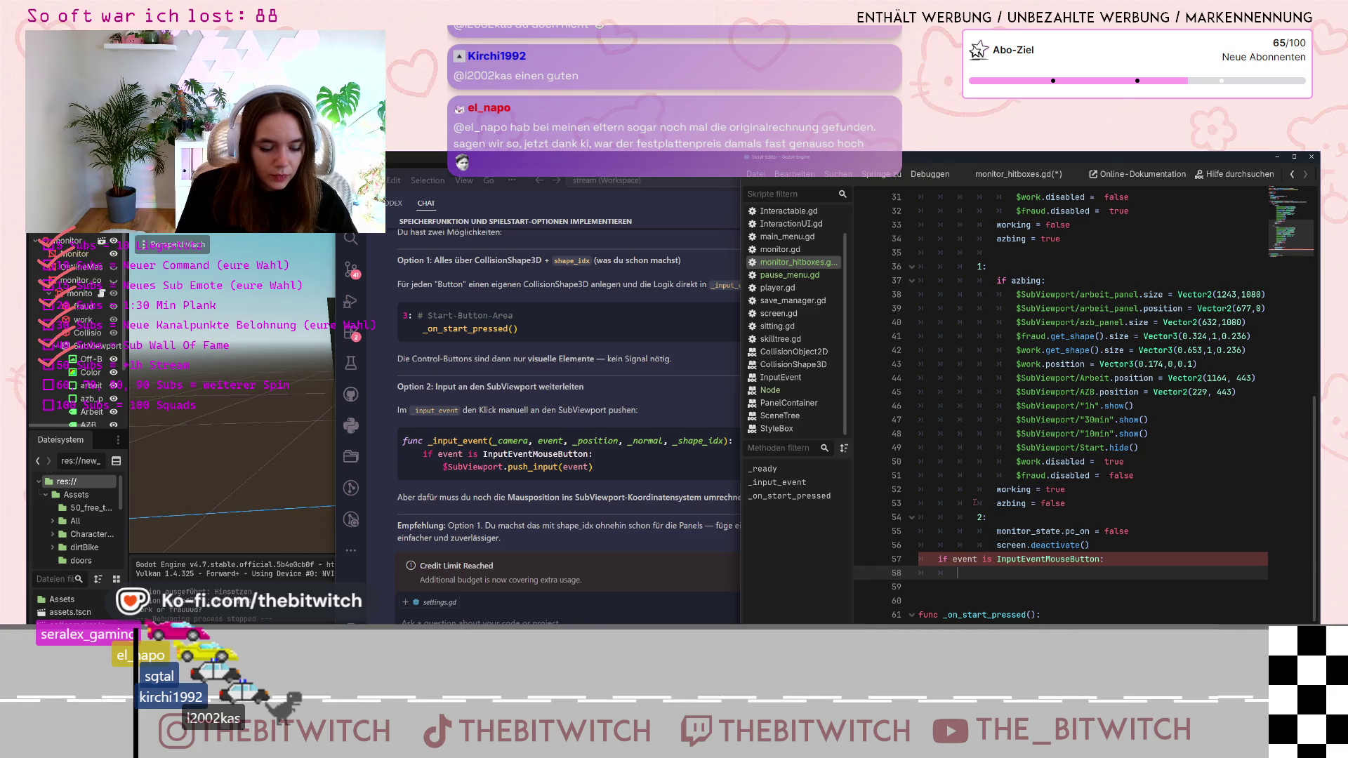
# Add '$SubViewport.push_input(event)' inside that check and save the script
pyautogui.write('$Sub')
pyautogui.press('Return')
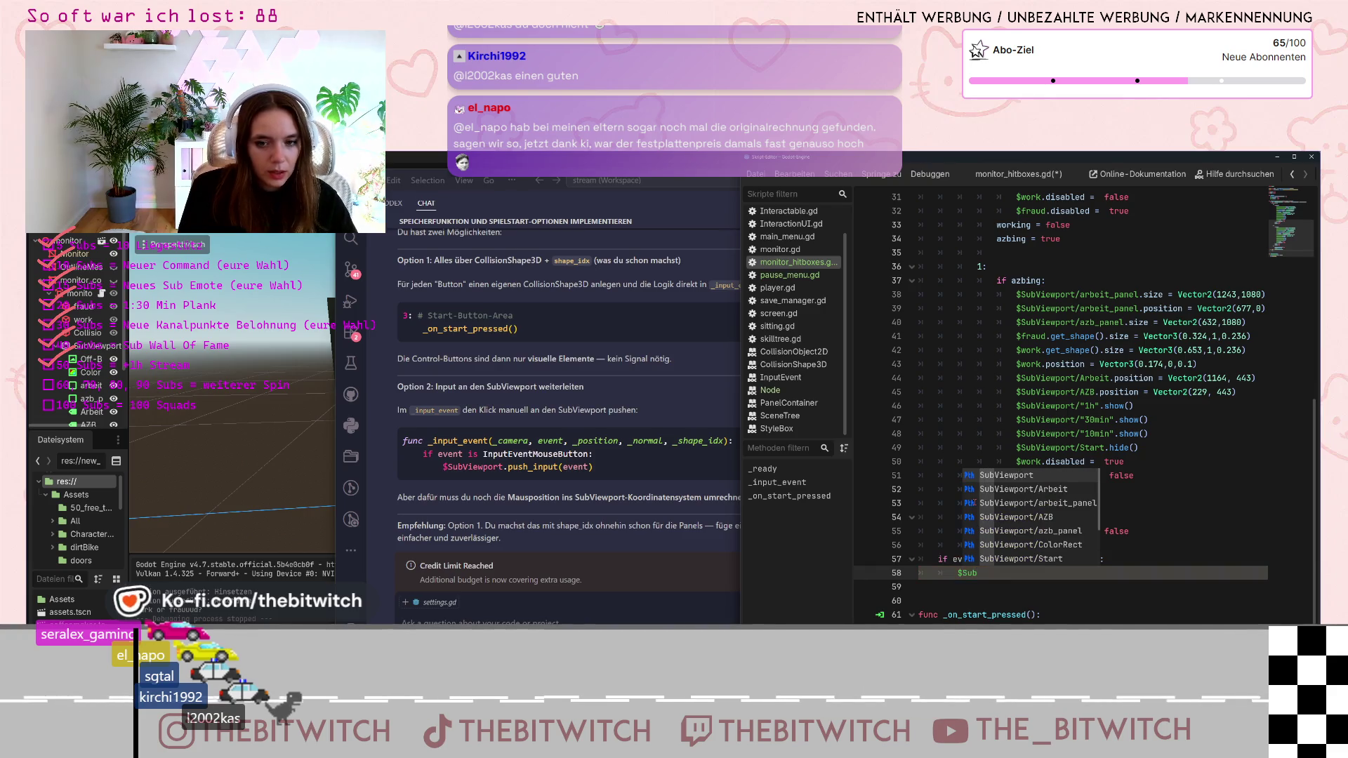
pyautogui.write('.')
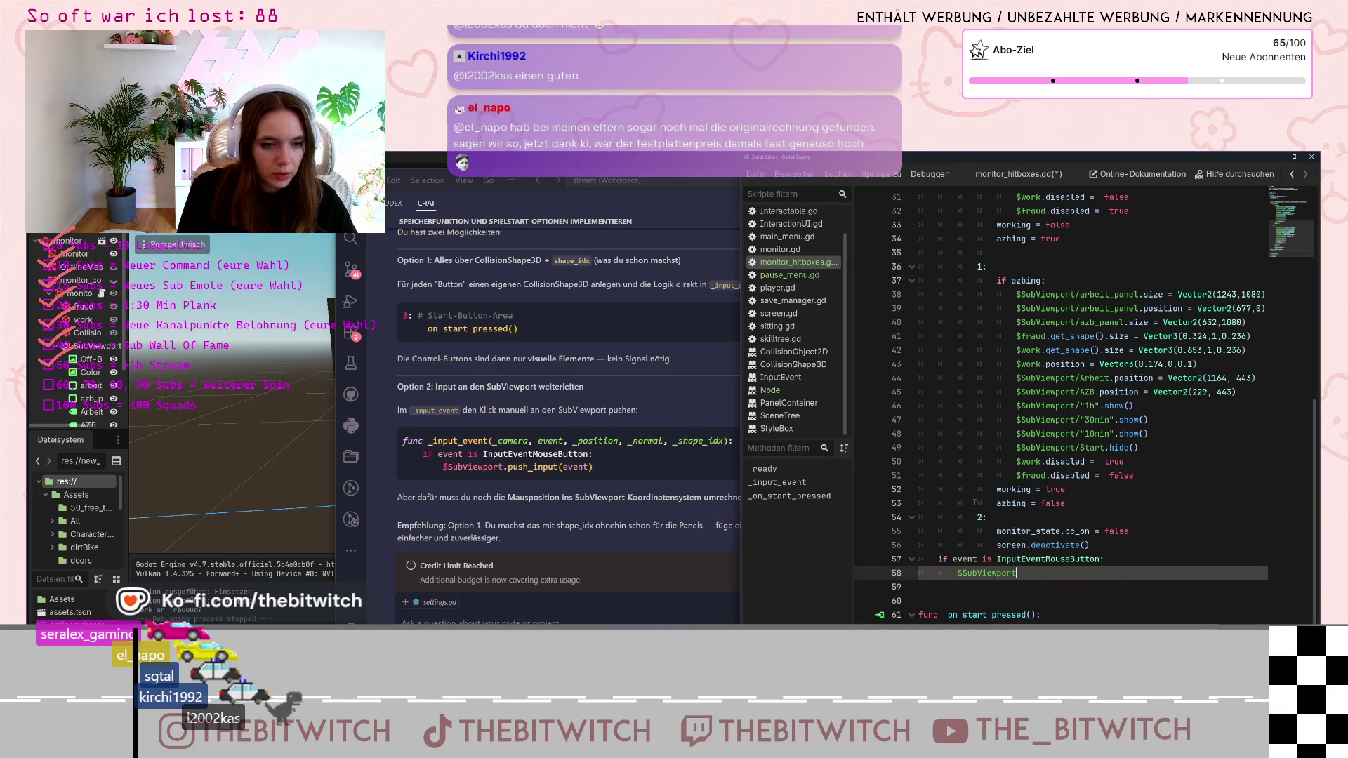
pyautogui.write('push')
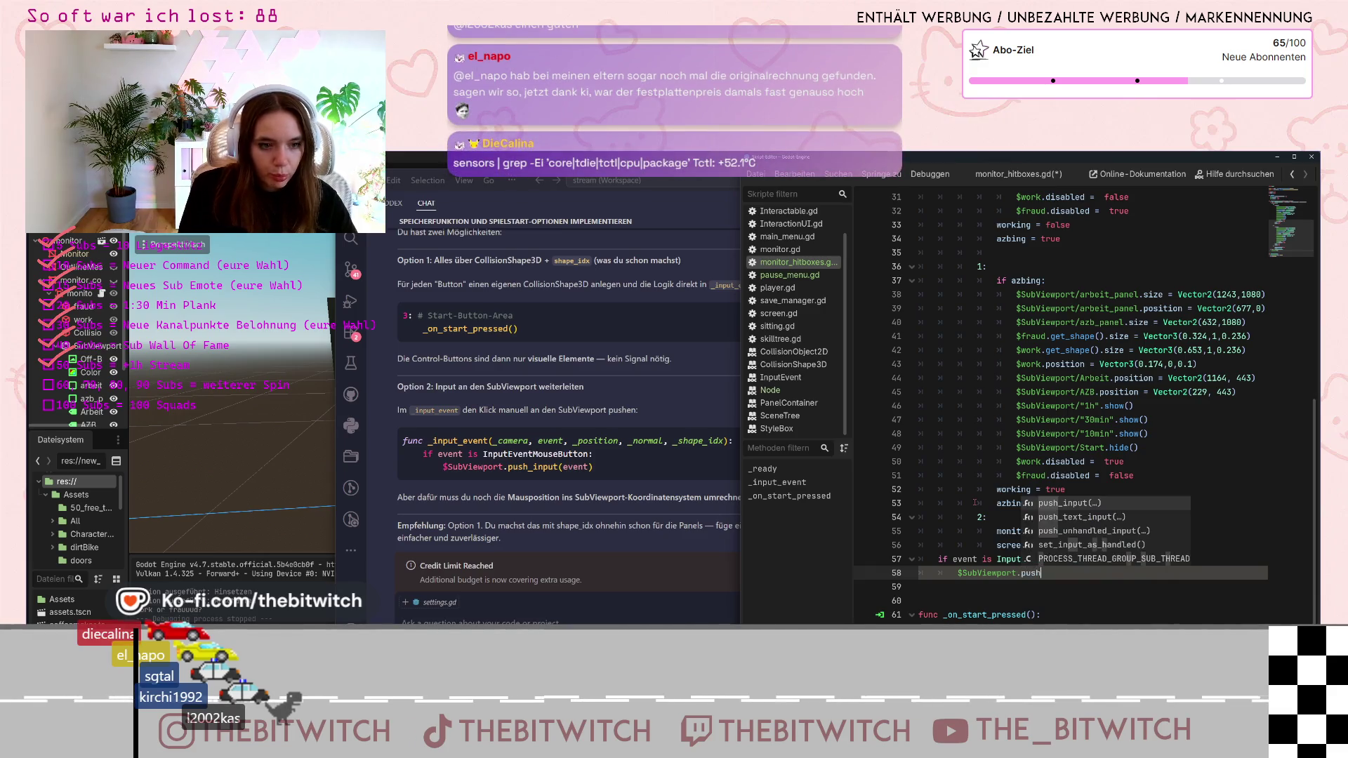
pyautogui.write('_input')
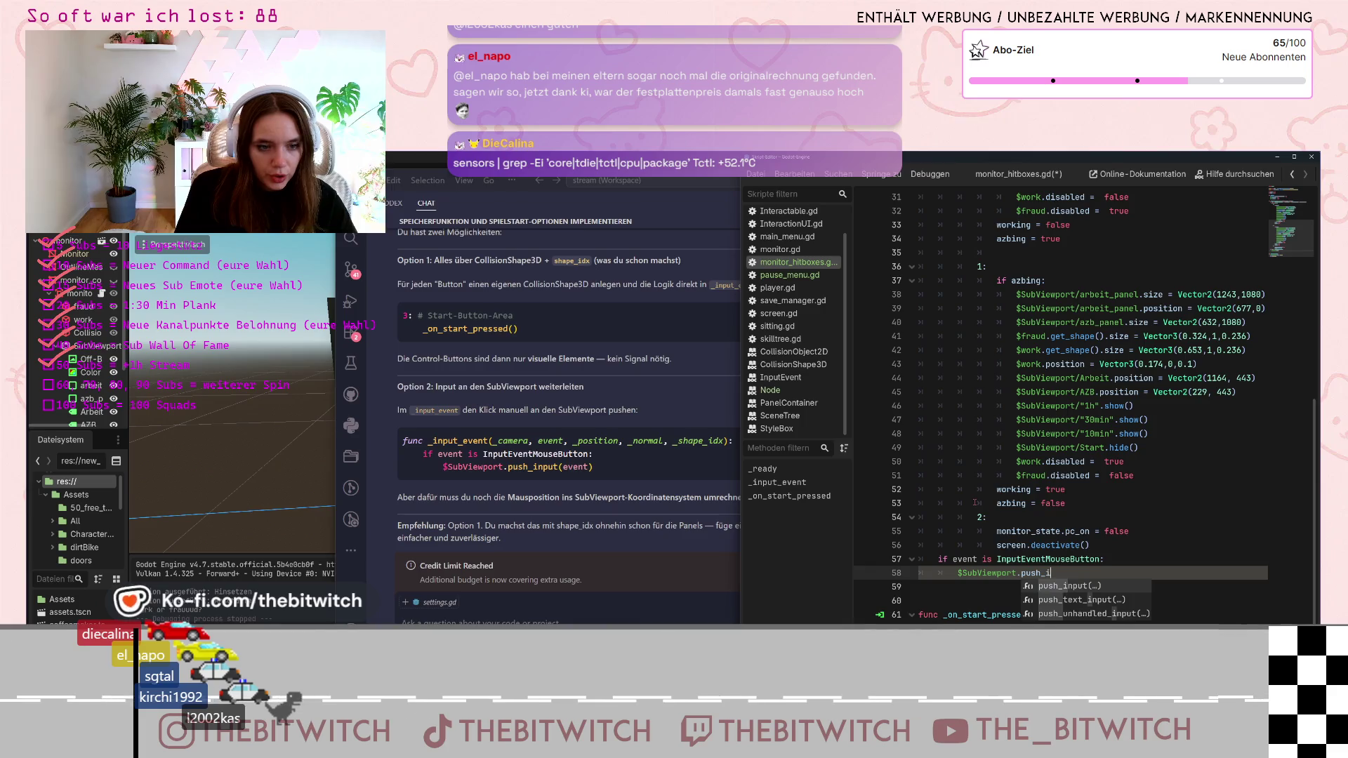
pyautogui.press('Return')
pyautogui.write('event')
pyautogui.click(1137, 587)
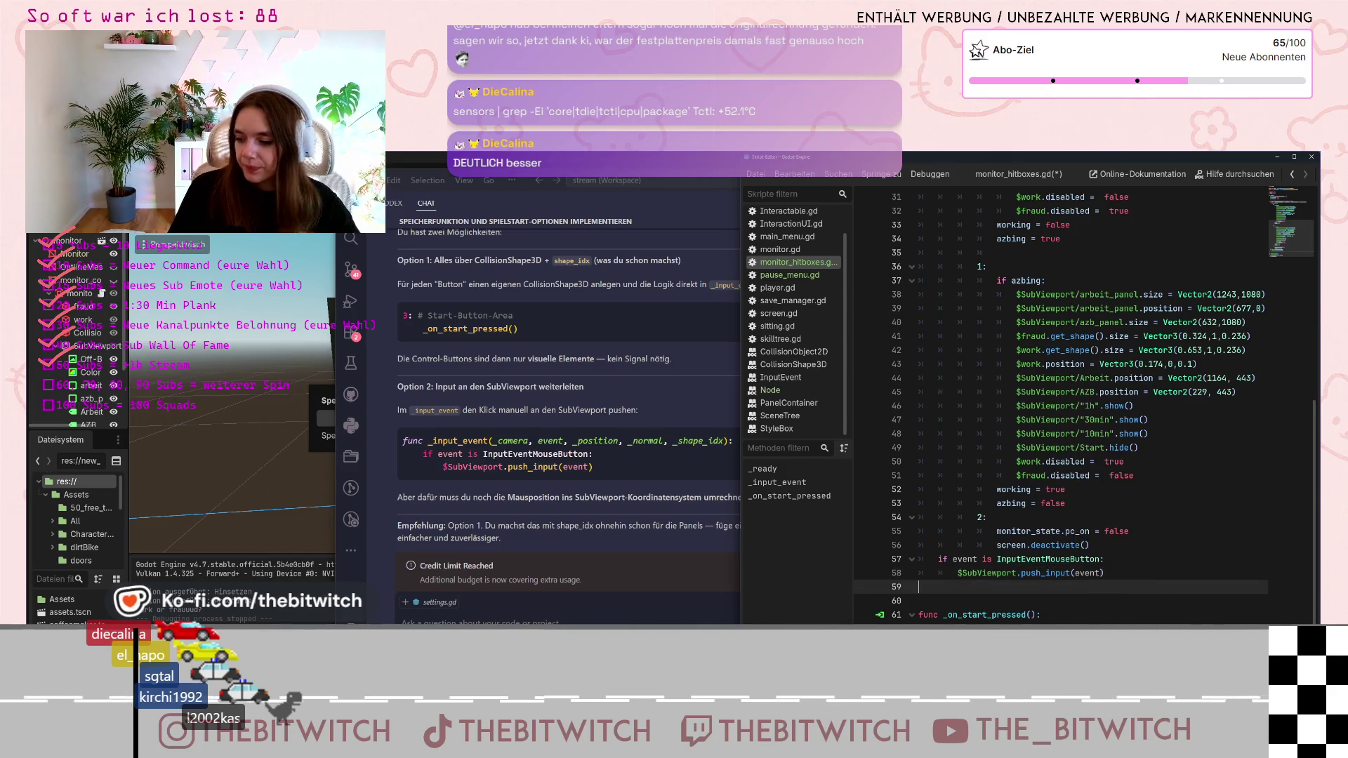
pyautogui.hotkey('ctrl', 's')
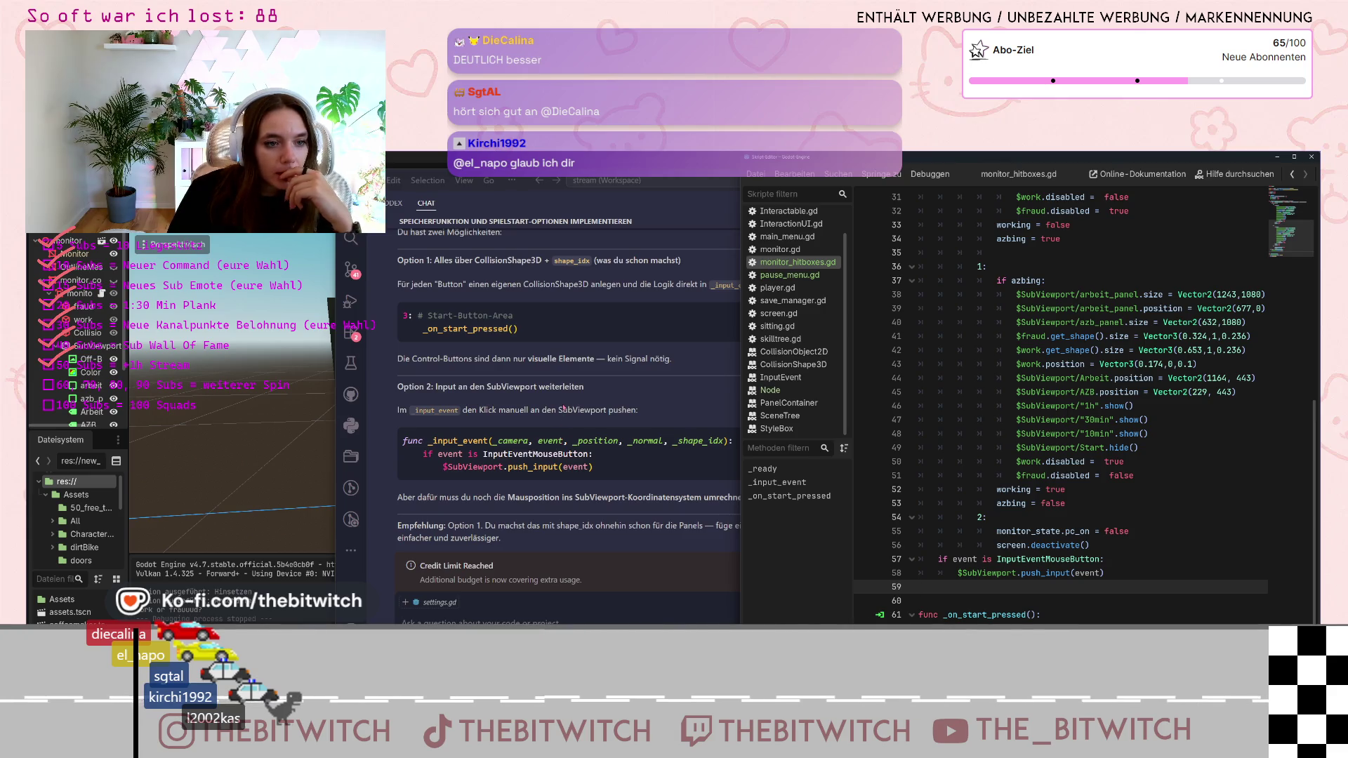
# Bring the VS Code AI chat forward and highlight a phrase in its explanation
pyautogui.click(629, 495)
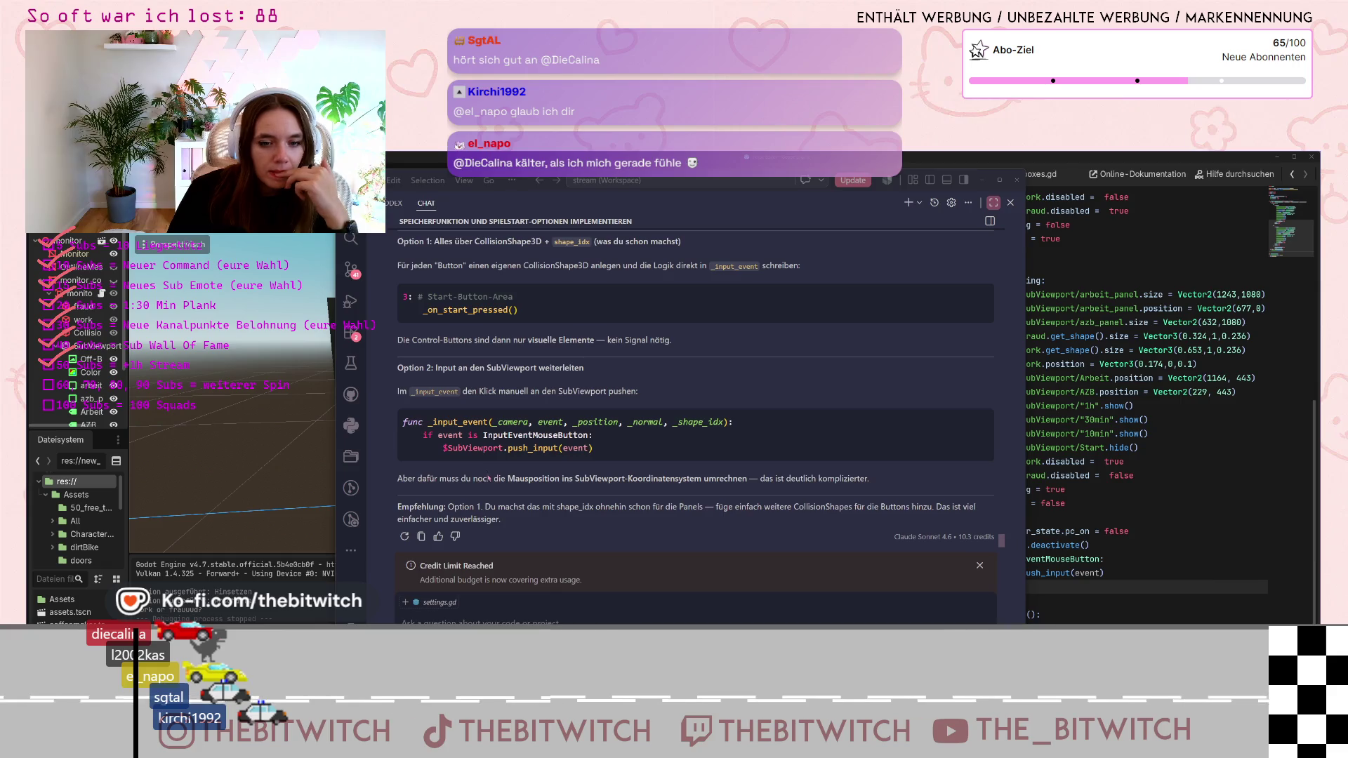
pyautogui.moveTo(462, 480); pyautogui.dragTo(526, 479)
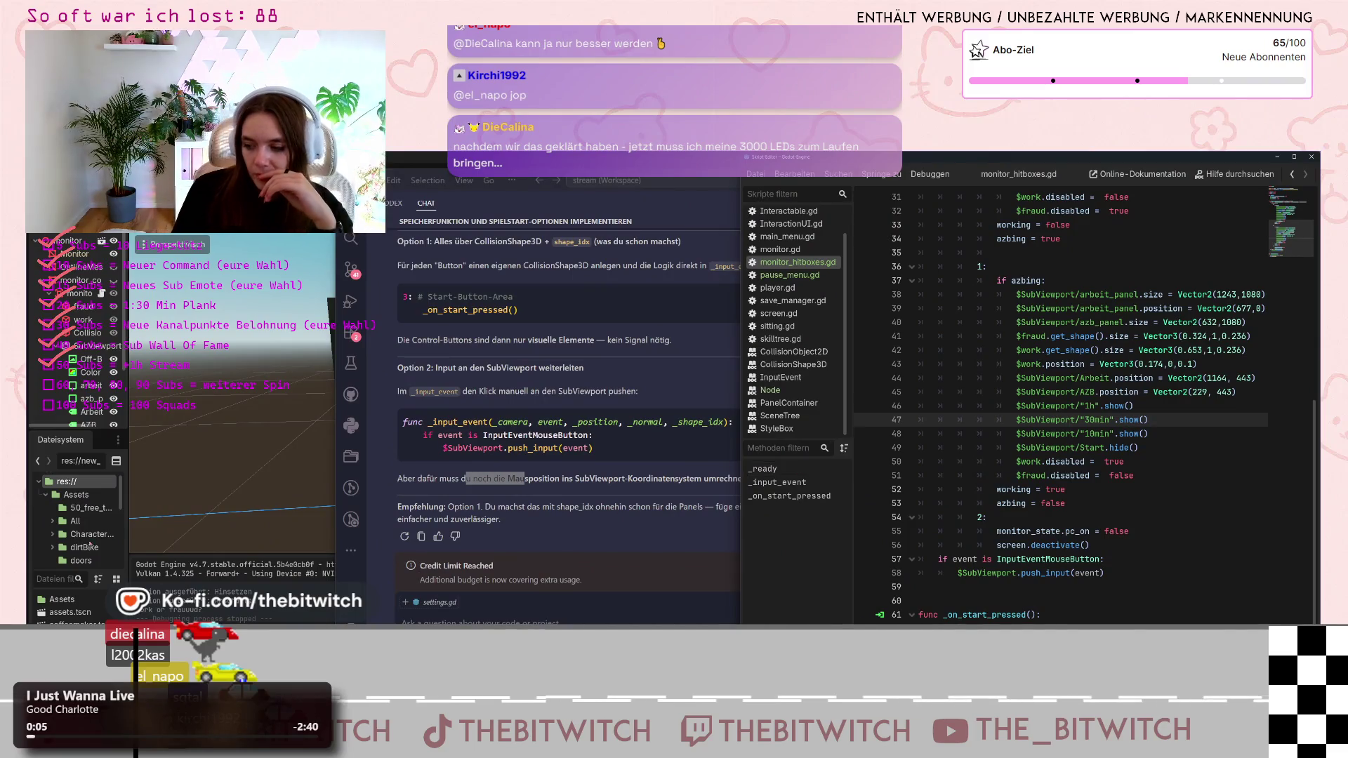
pyautogui.click(474, 435)
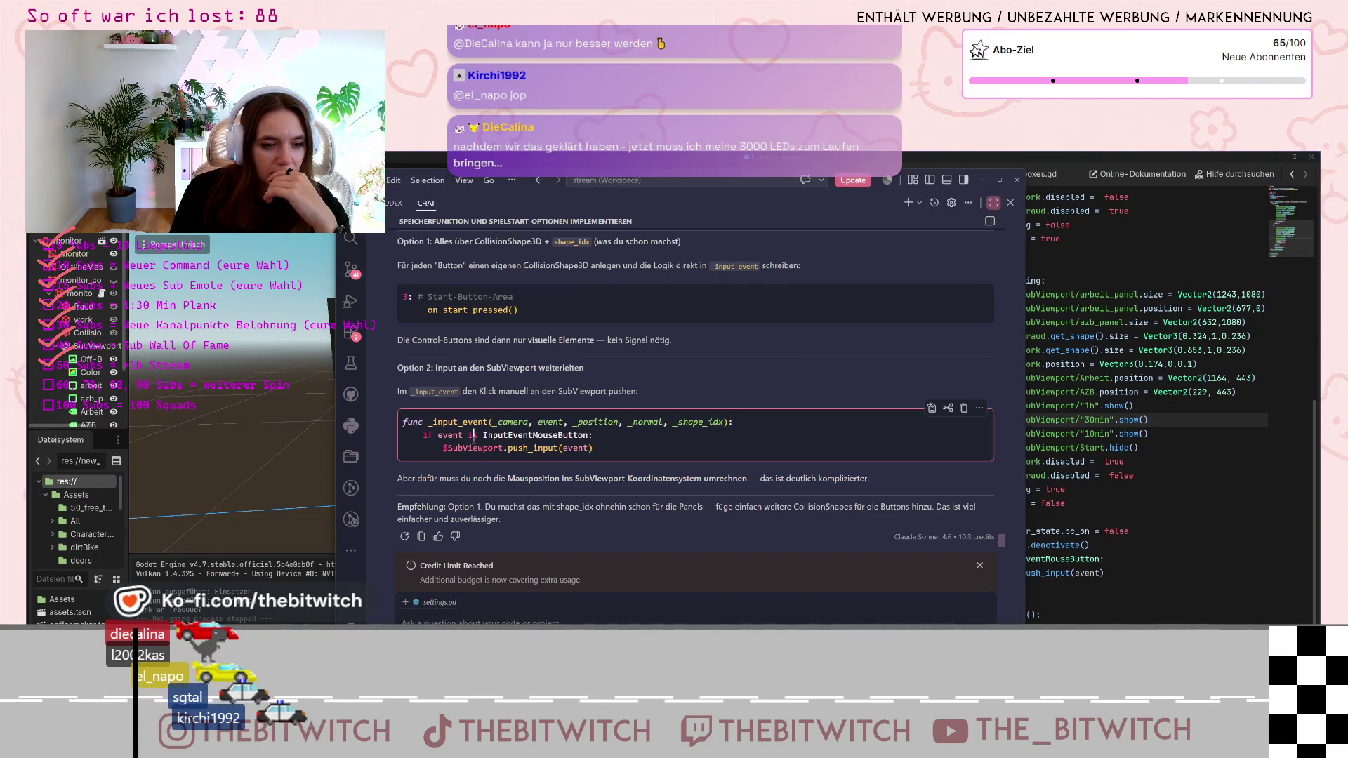
# Delete the mouse-button forwarding lines from monitor_hitboxes.gd, then return to the AI chat answer
pyautogui.click(1169, 378)
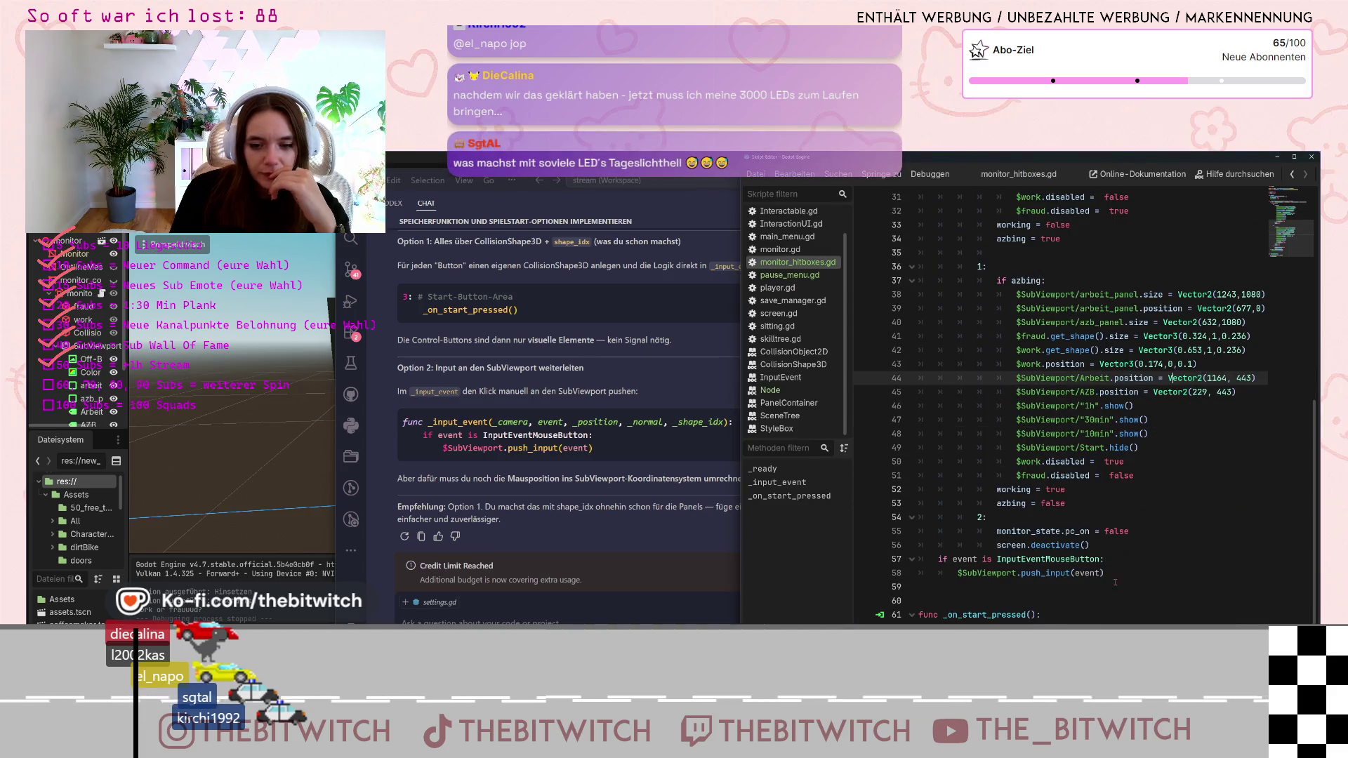
pyautogui.click(1066, 573)
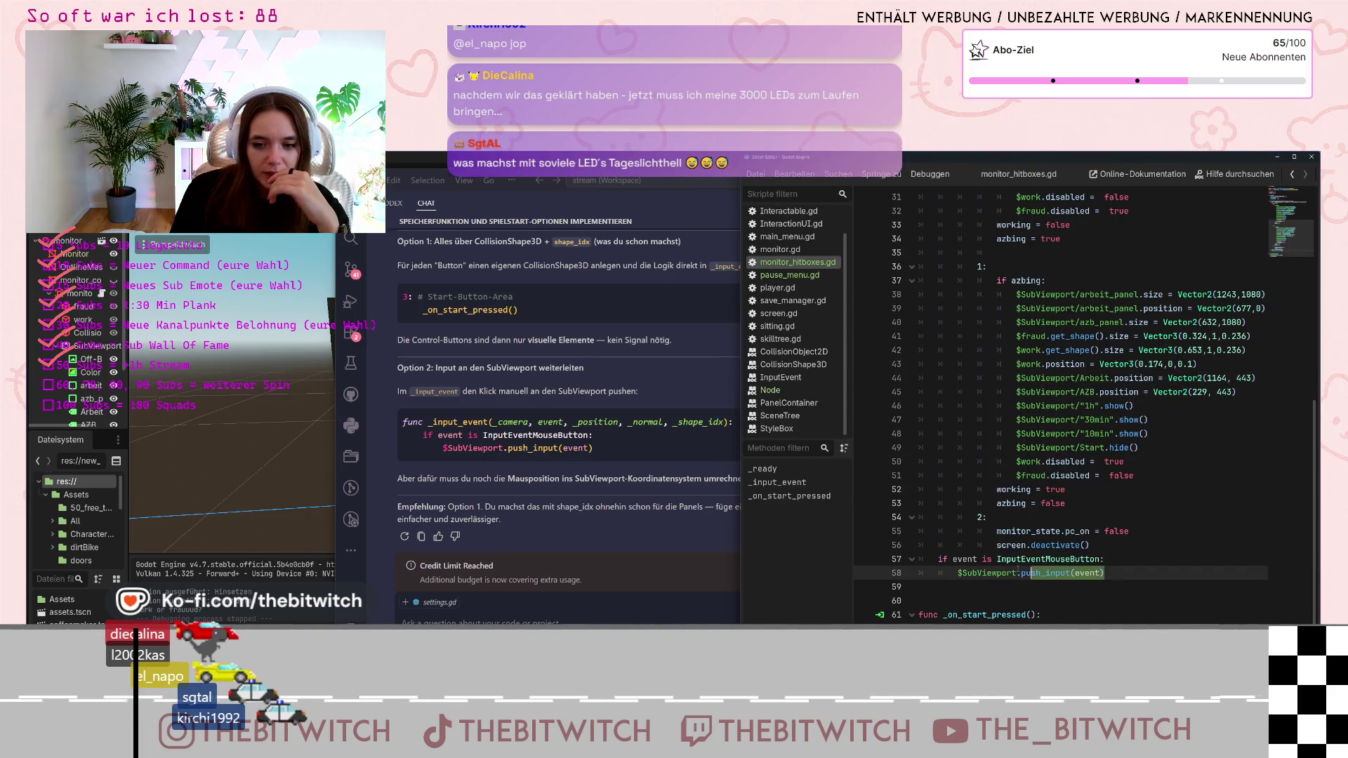
pyautogui.moveTo(1104, 574); pyautogui.dragTo(893, 560)
pyautogui.press('BackSpace')
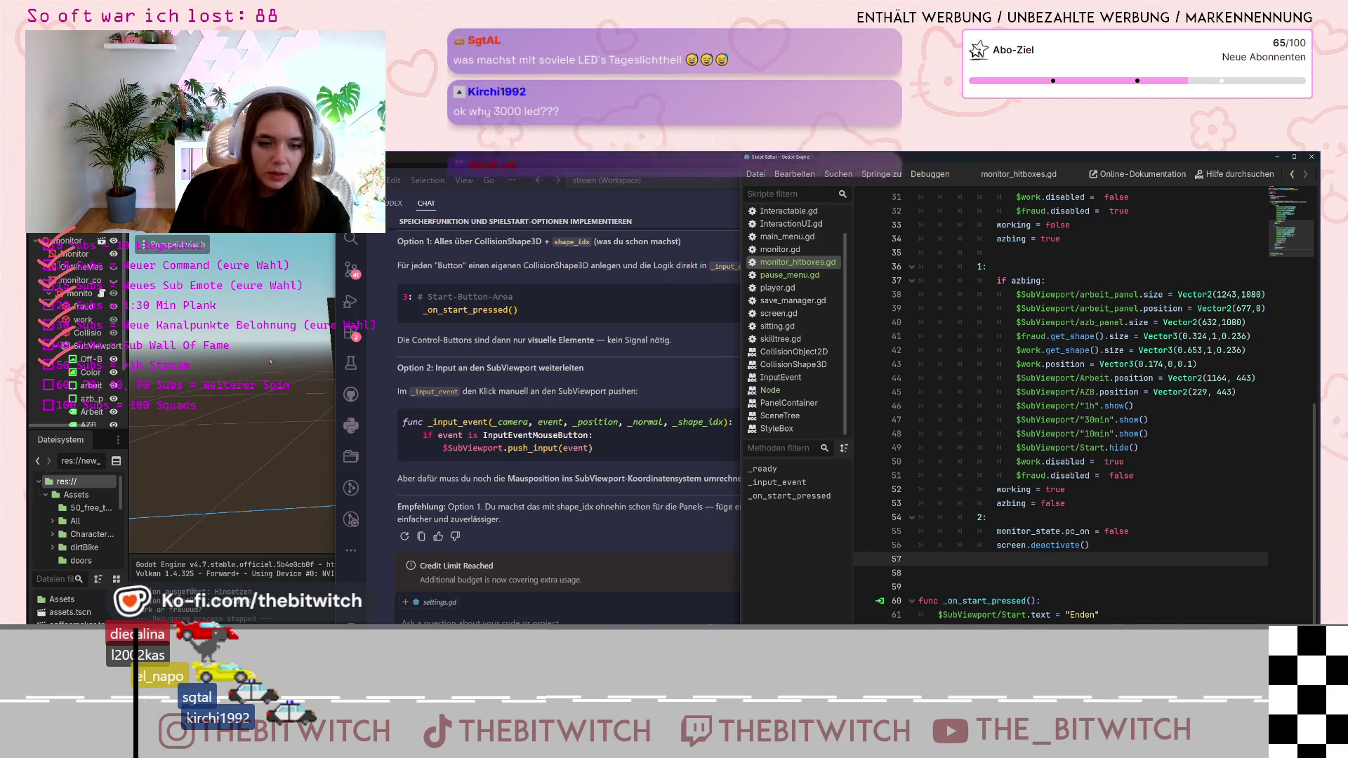
pyautogui.click(552, 346)
pyautogui.scroll(1, 553, 348)
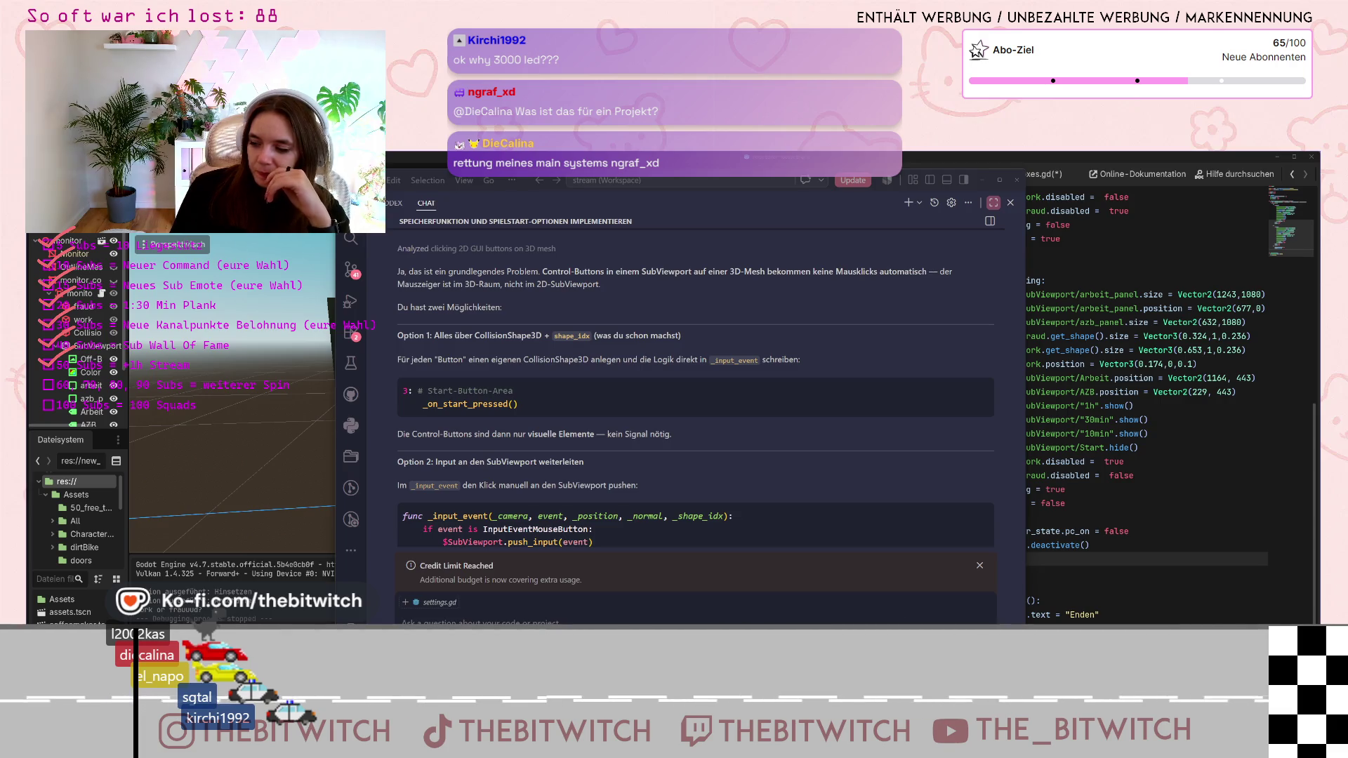
# Minimize the VS Code Copilot chat window to bring Godot's scene back into view
pyautogui.click(981, 182)
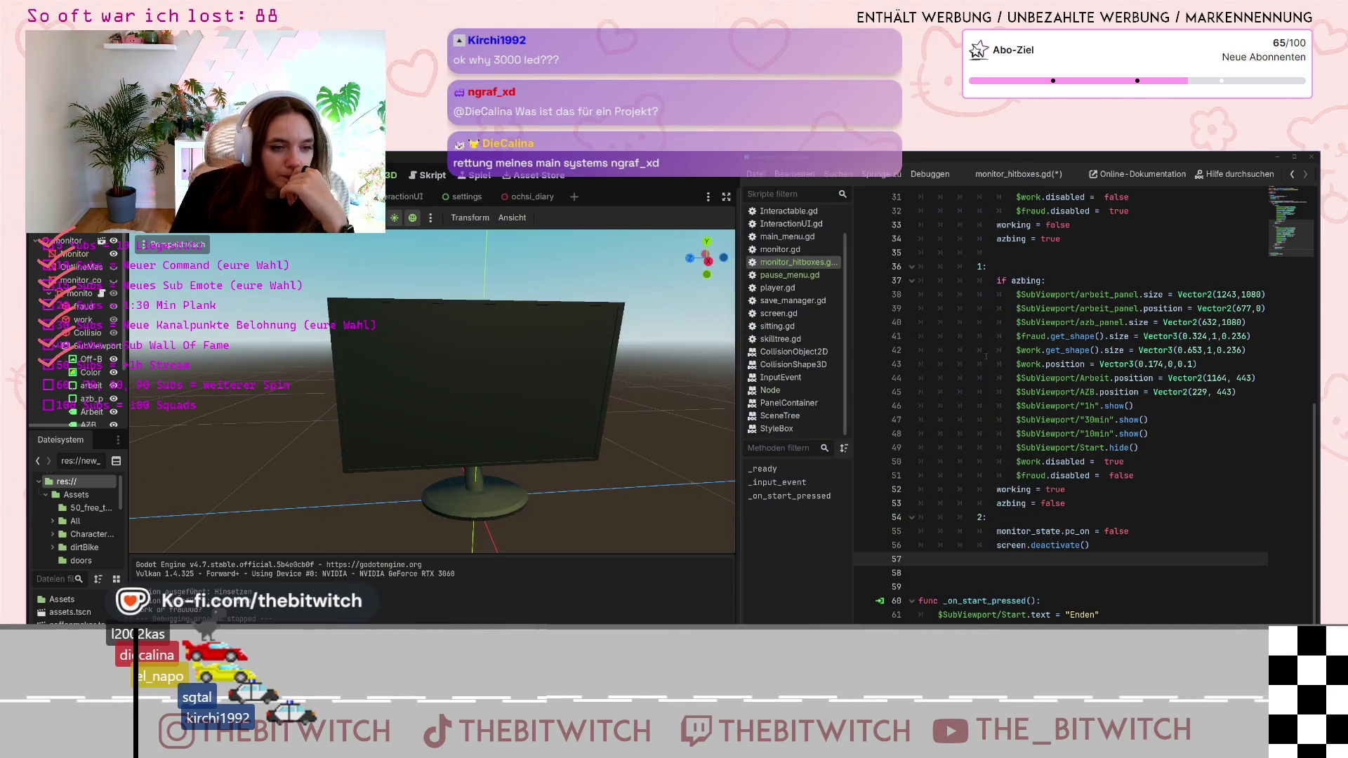
# Make the monitor's screen panels visible again and select the work and fraud nodes
pyautogui.click(87, 333)
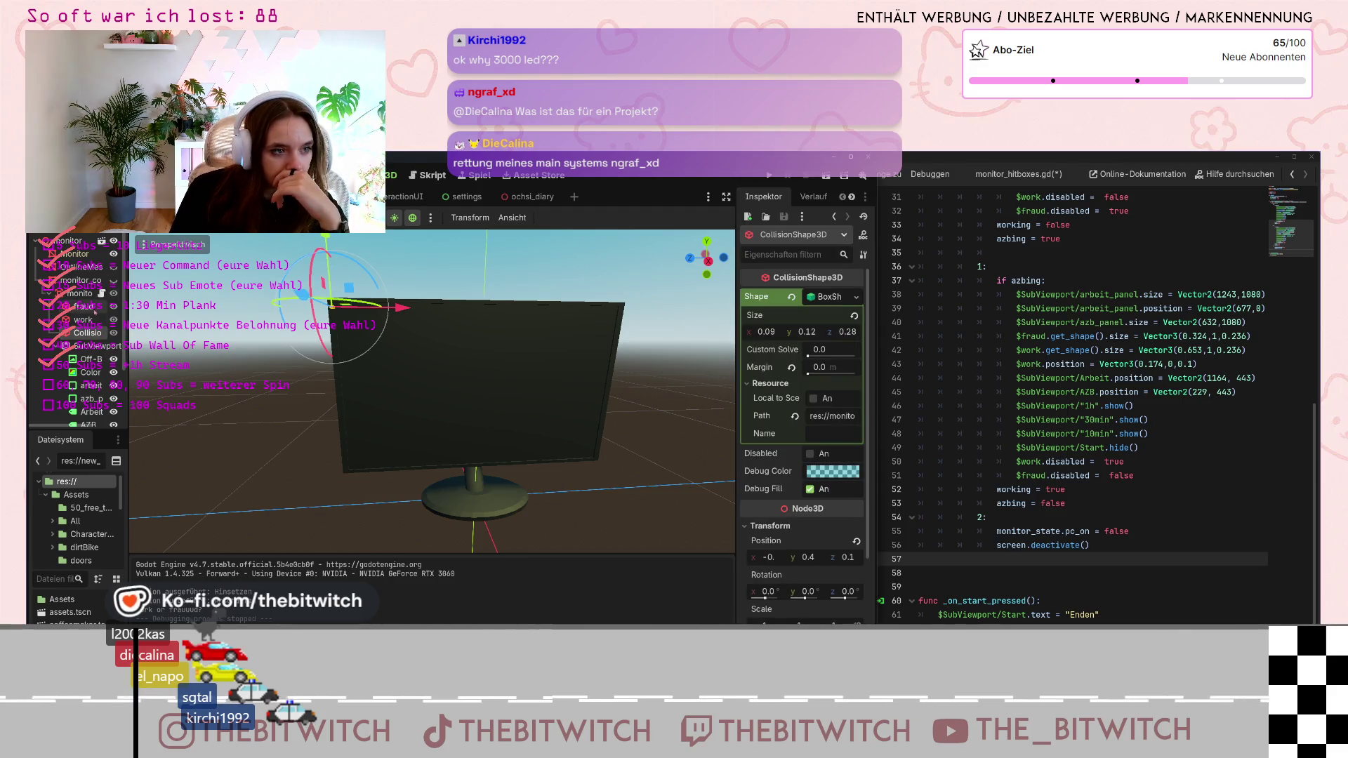
pyautogui.click(113, 294)
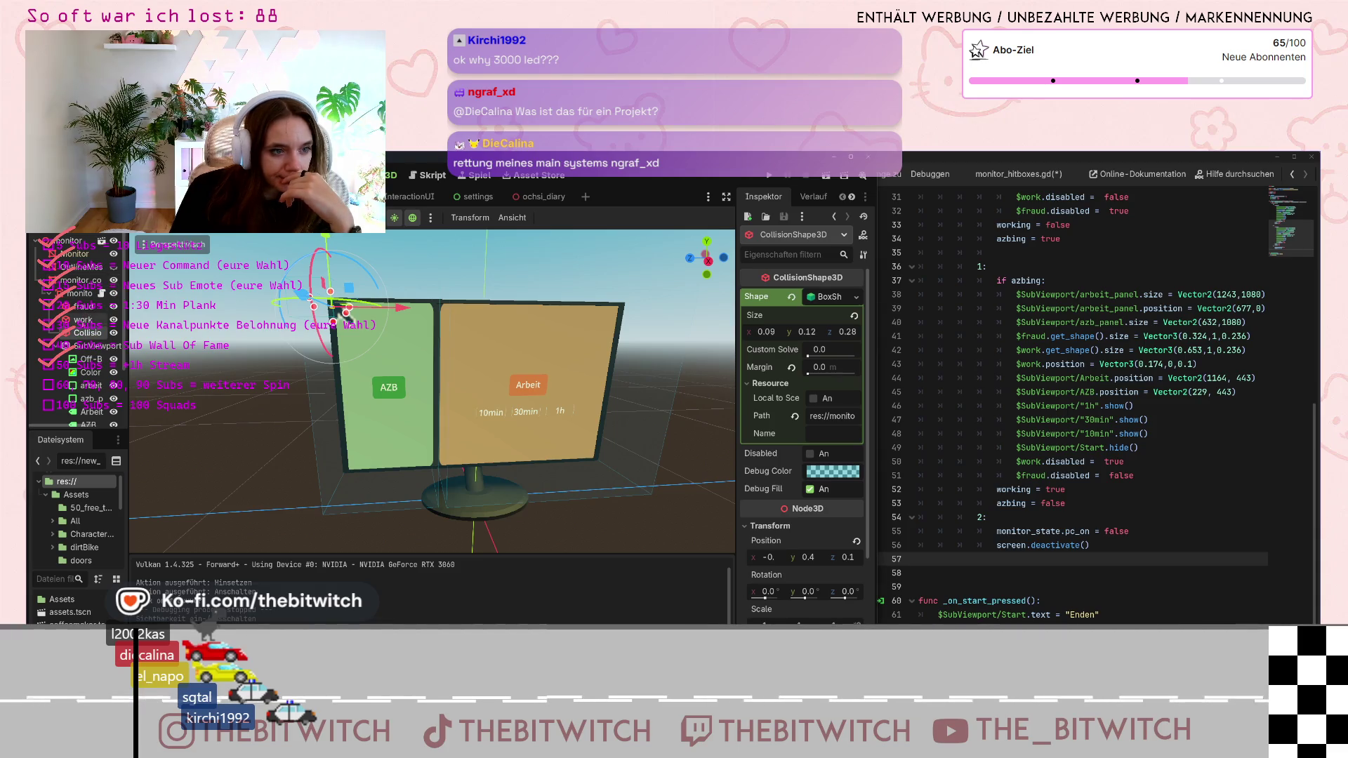
pyautogui.click(344, 311)
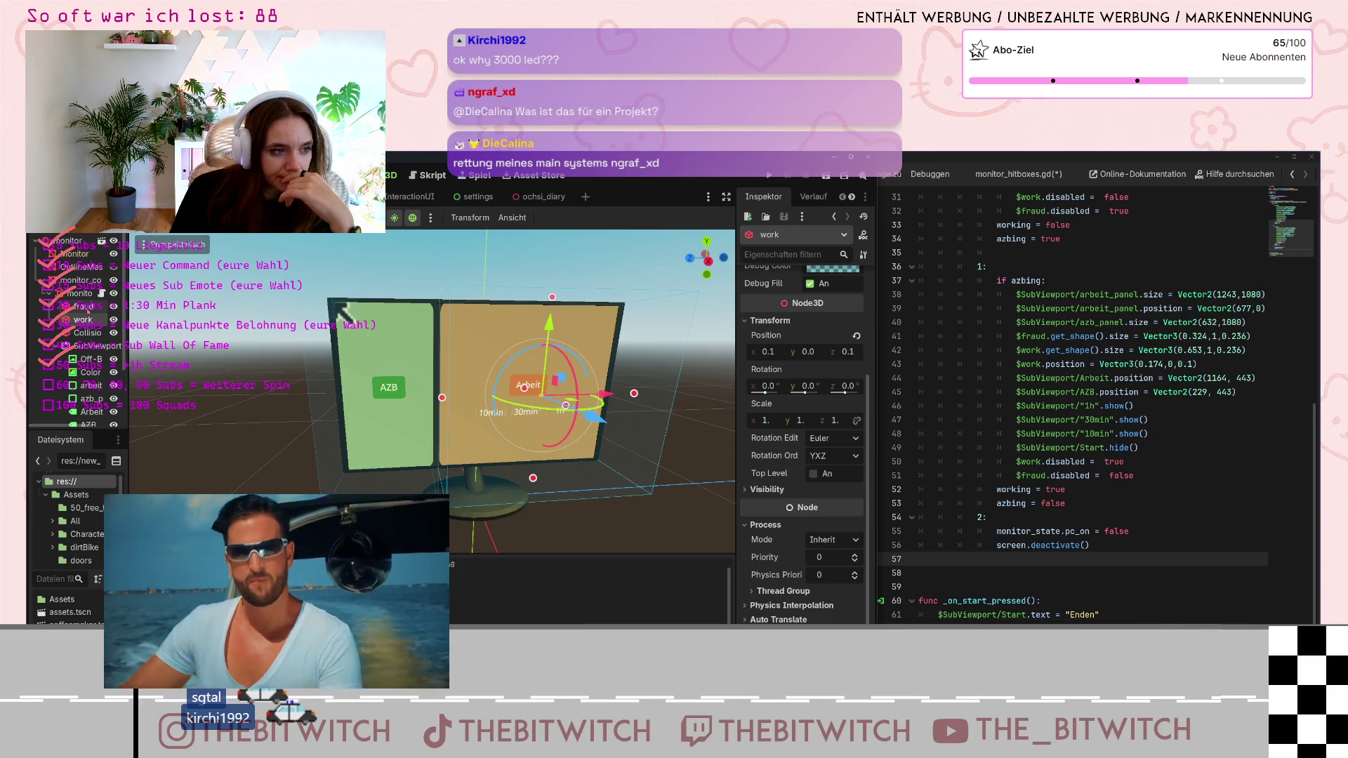
pyautogui.click(339, 306)
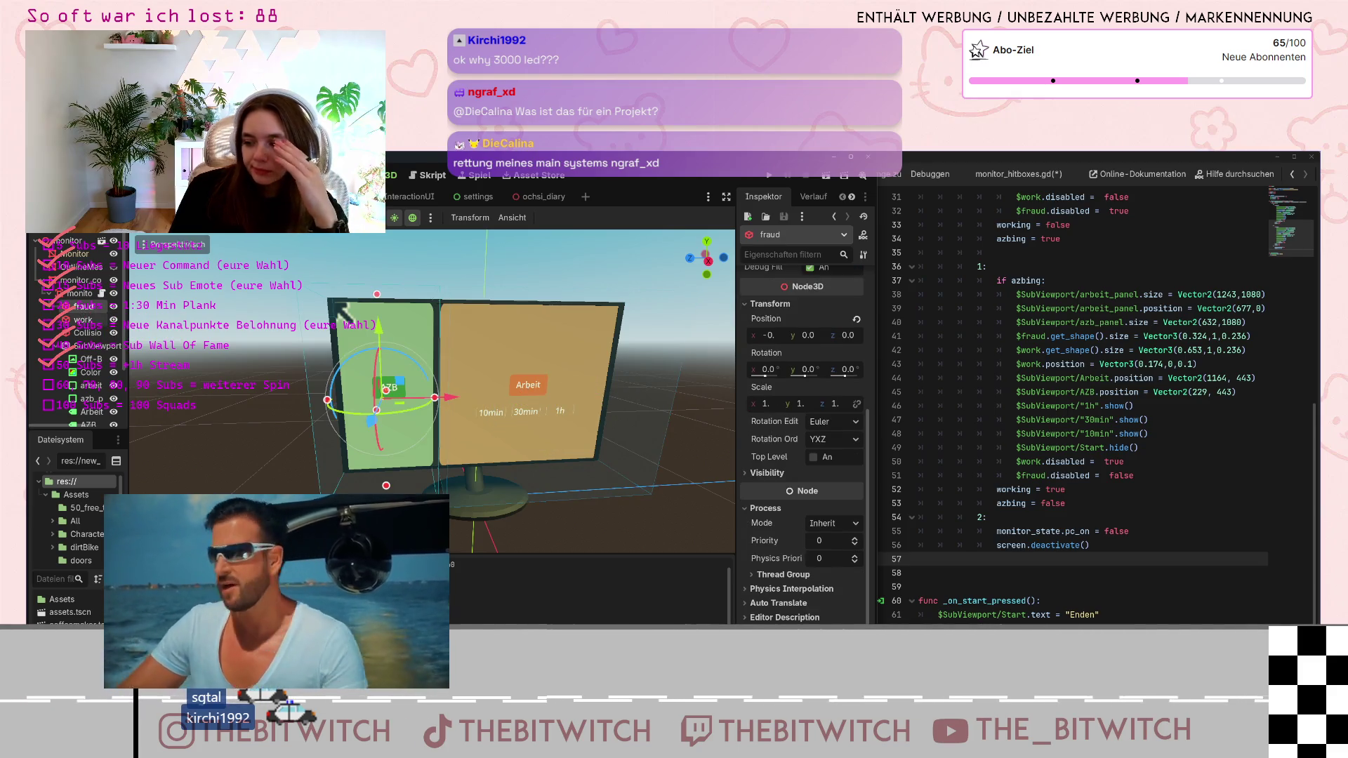
pyautogui.rightClick(71, 292)
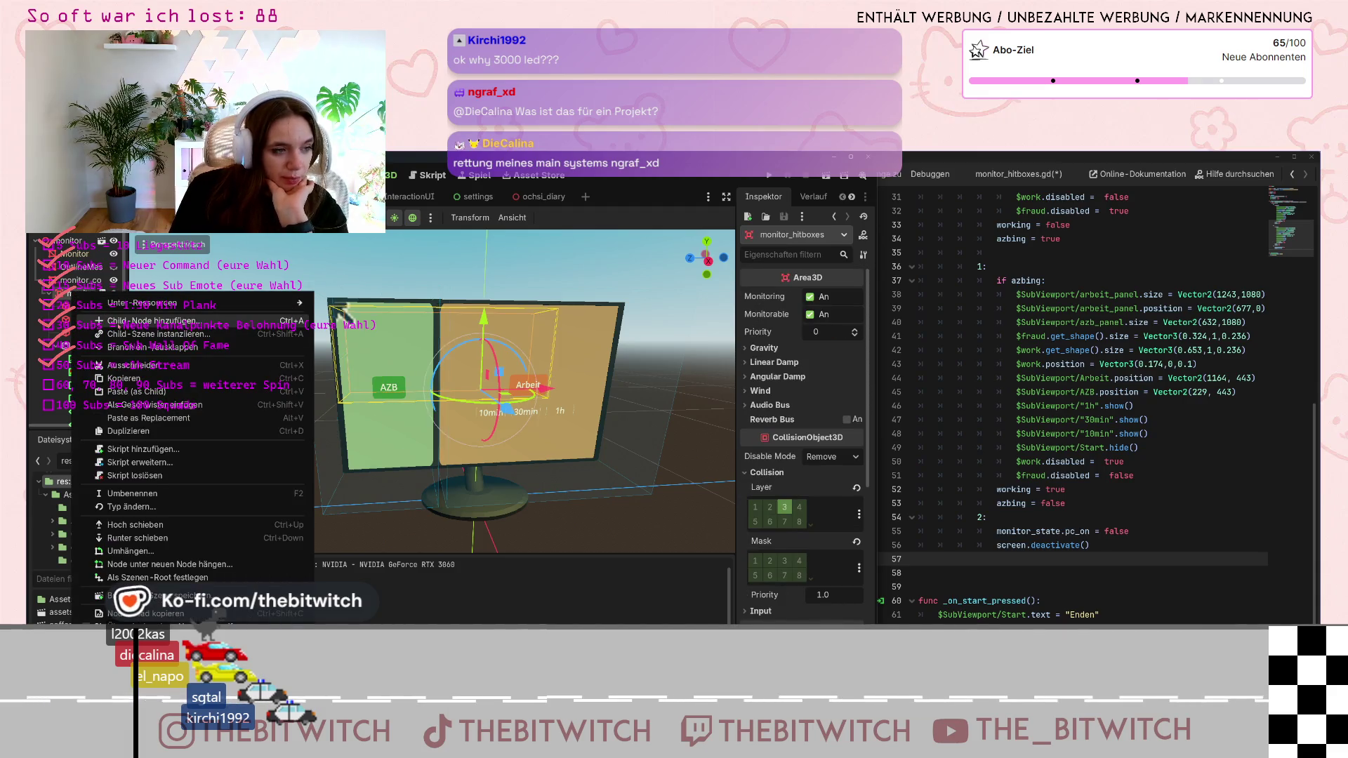
# Add a CollisionShape3D child node (CollisionShape3D2) under monitor_hitboxes
pyautogui.click(151, 320)
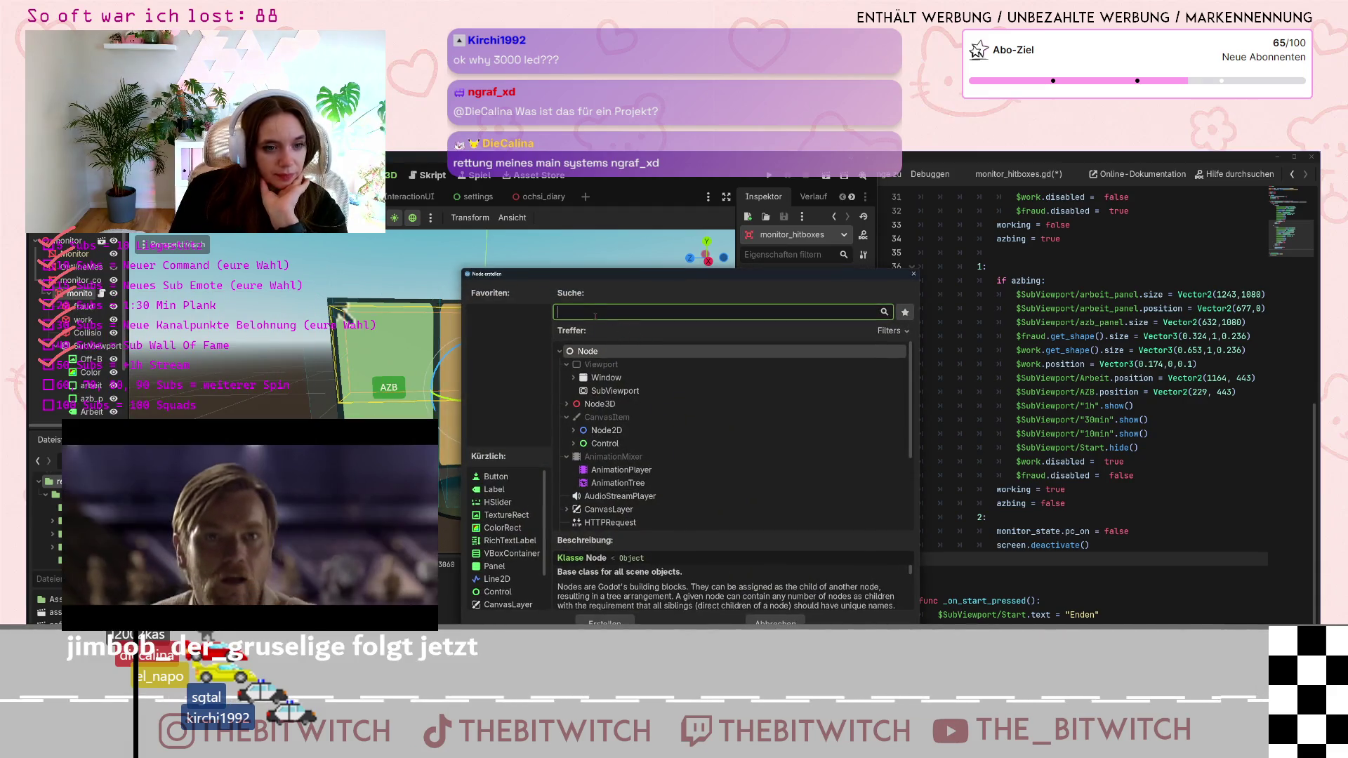
pyautogui.write('col')
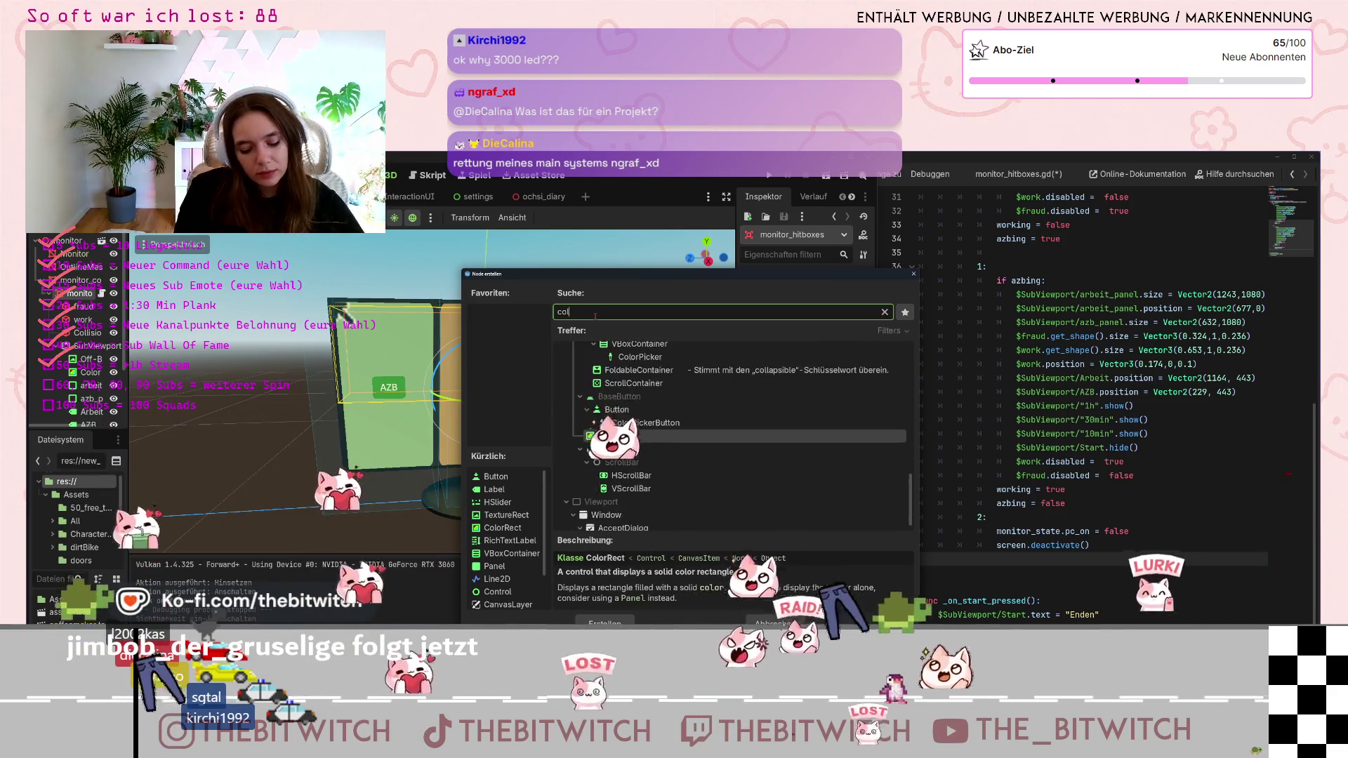
pyautogui.write('l')
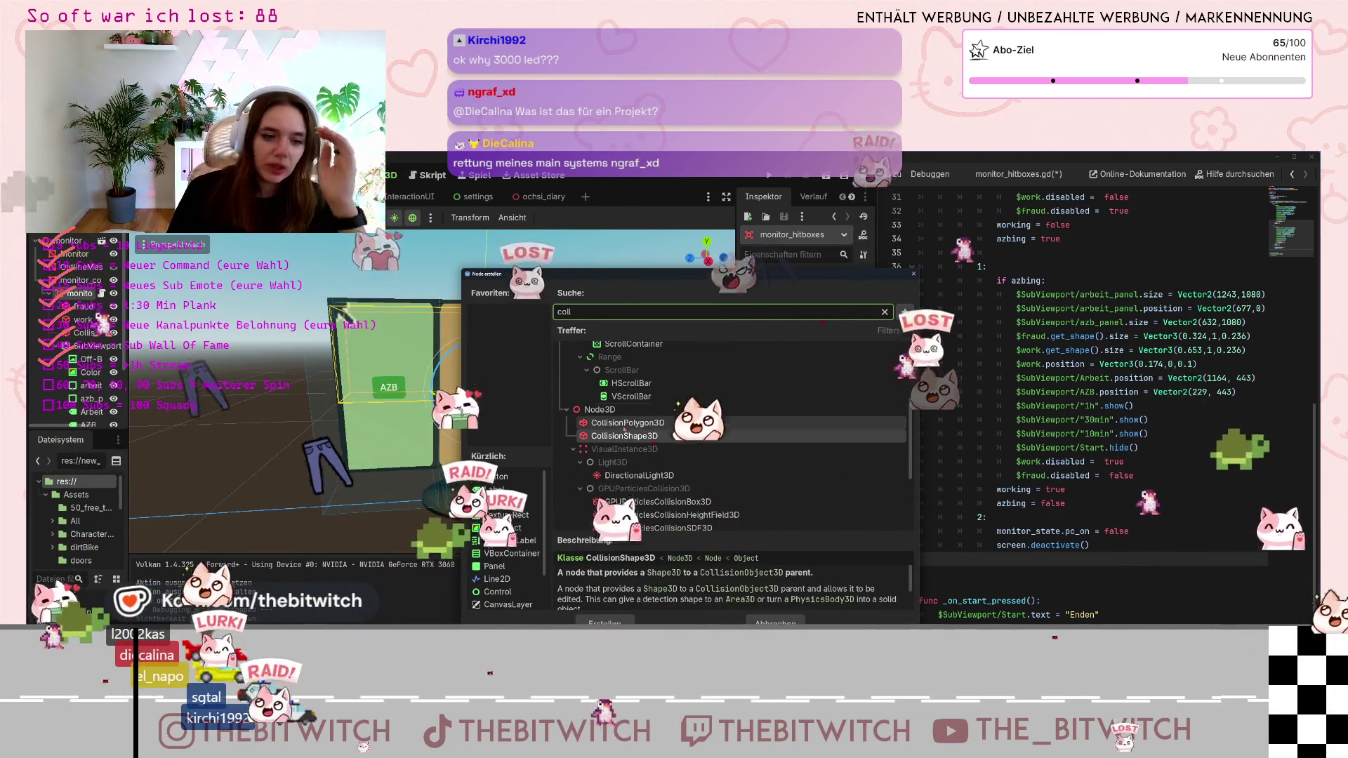
pyautogui.doubleClick(625, 436)
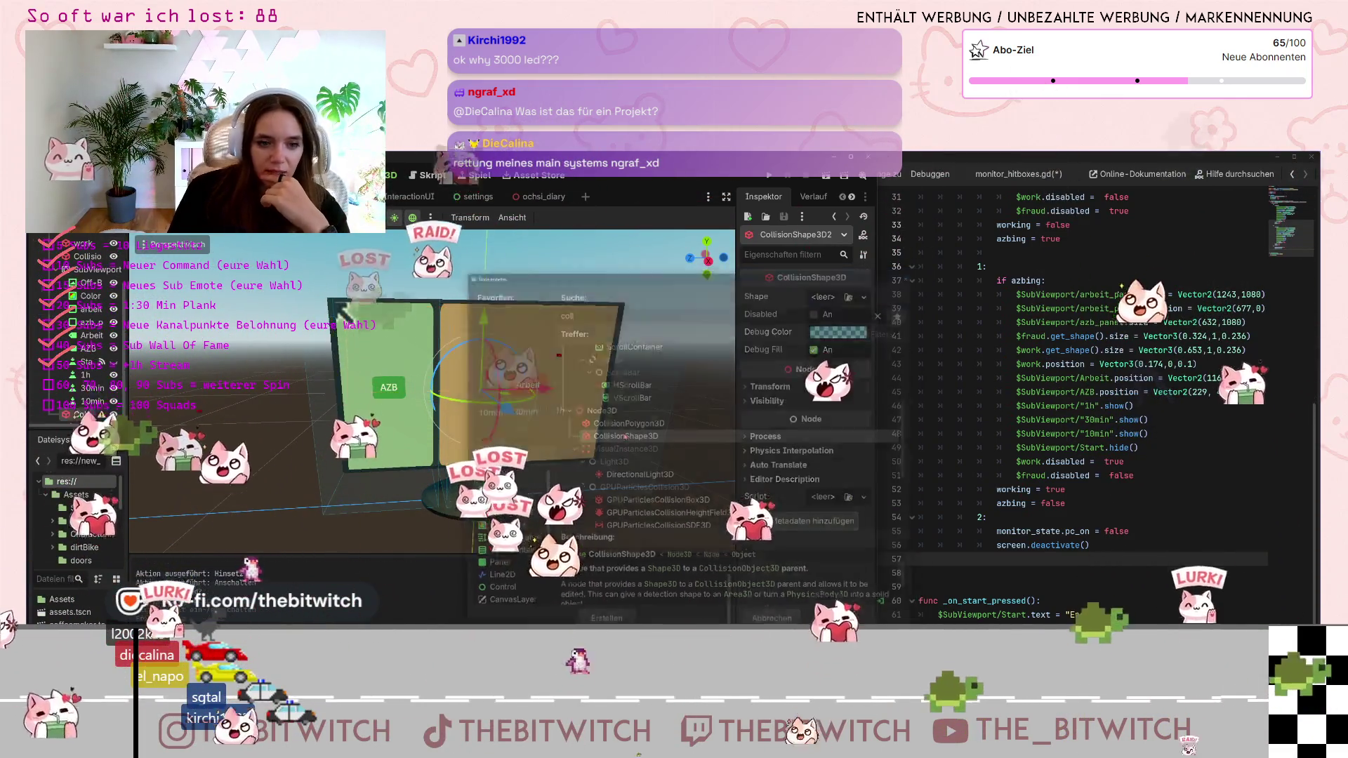
pyautogui.moveTo(632, 450); pyautogui.dragTo(536, 467)
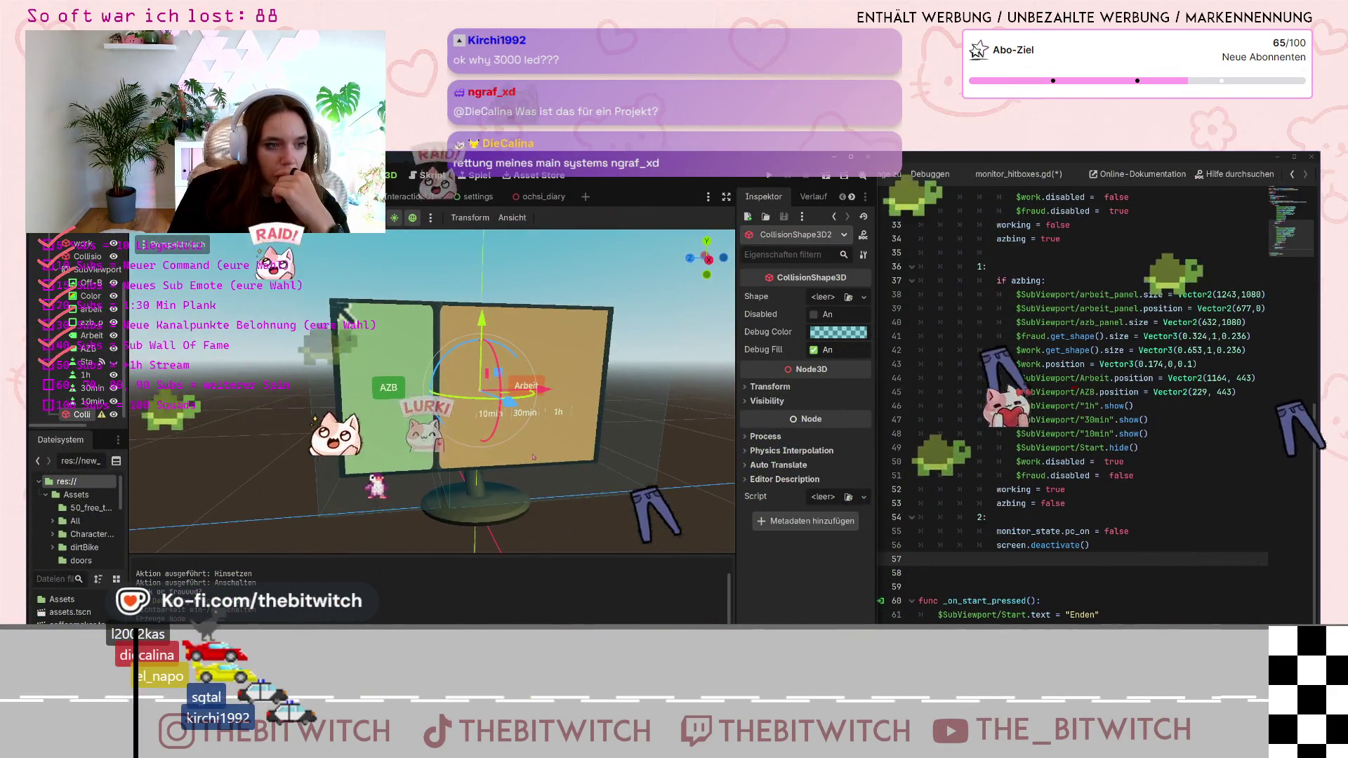
# Move CollisionShape3D2 beside the existing collision shape and assign it a new BoxShape3D
pyautogui.moveTo(82, 414); pyautogui.dragTo(82, 263)
pyautogui.scroll(3, 83, 266)
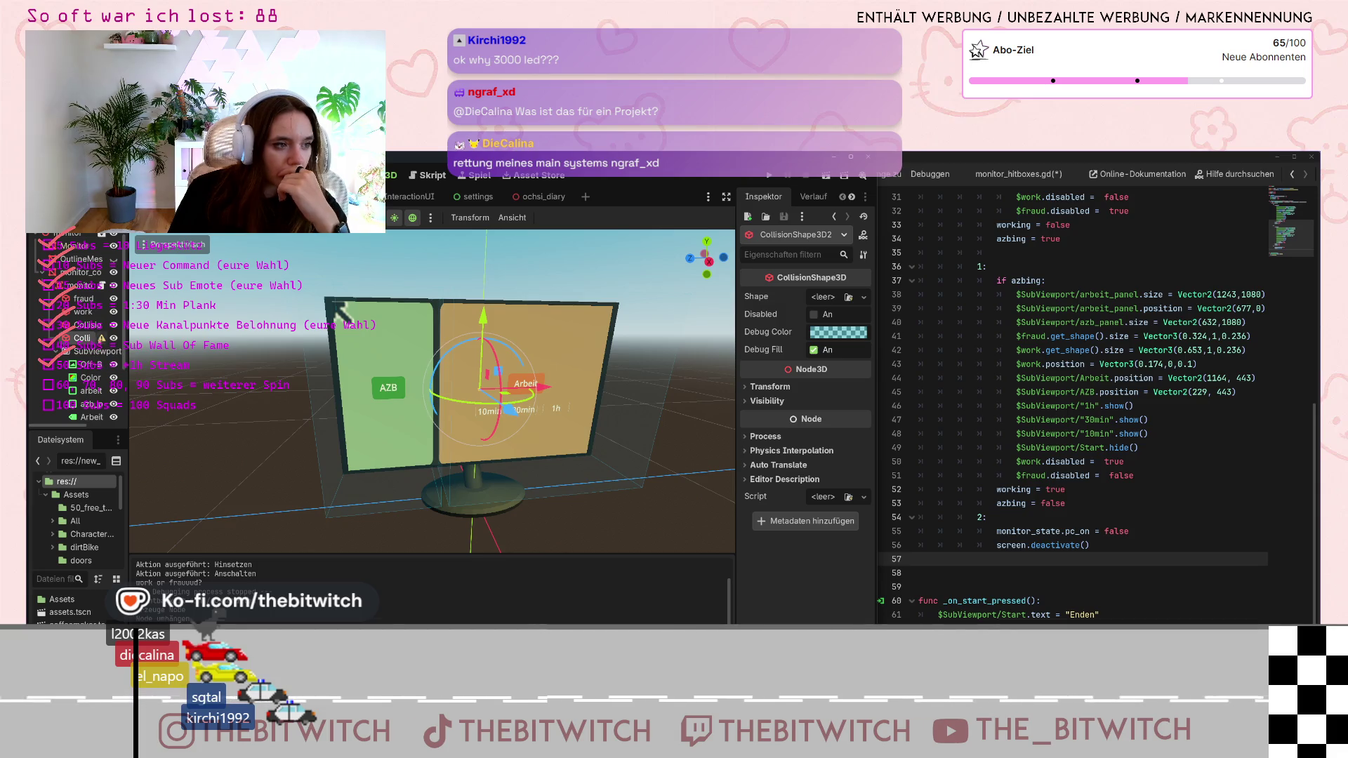
pyautogui.moveTo(102, 338)
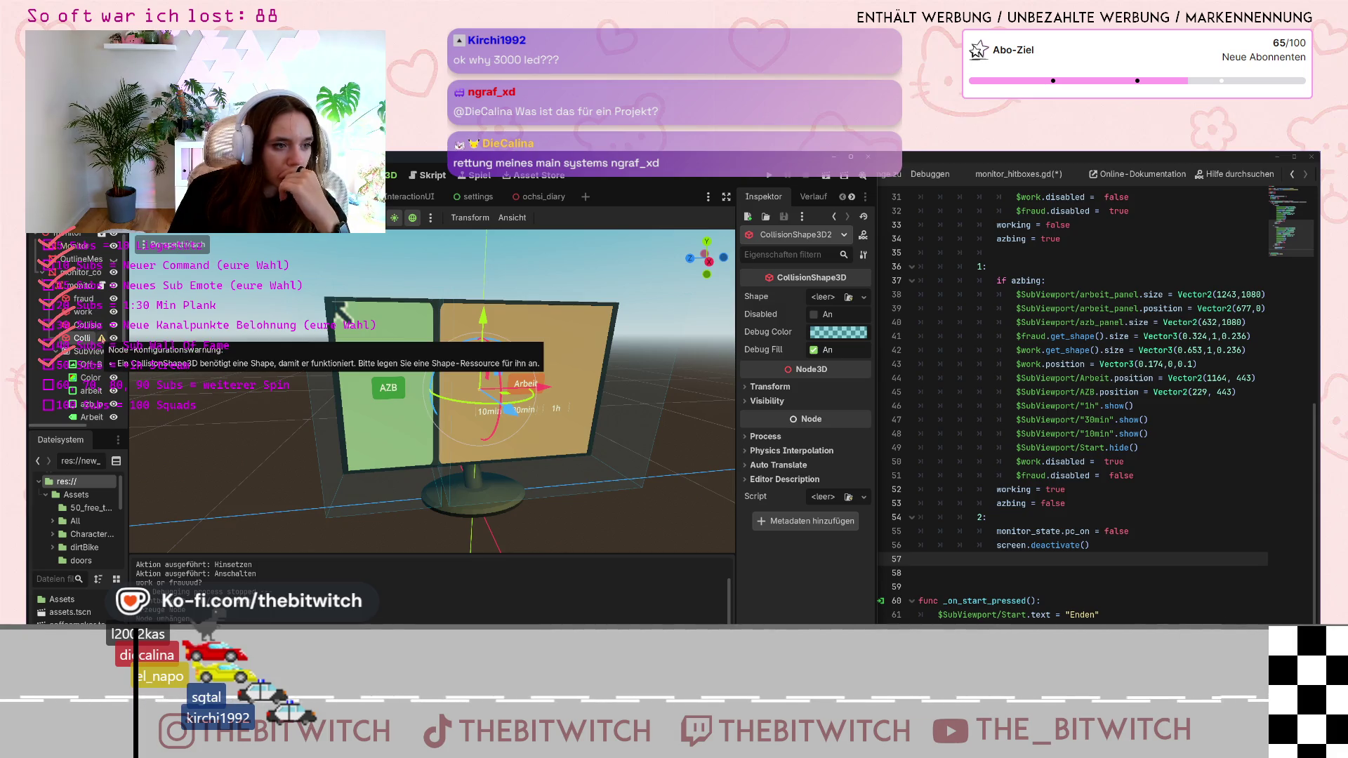
pyautogui.click(863, 297)
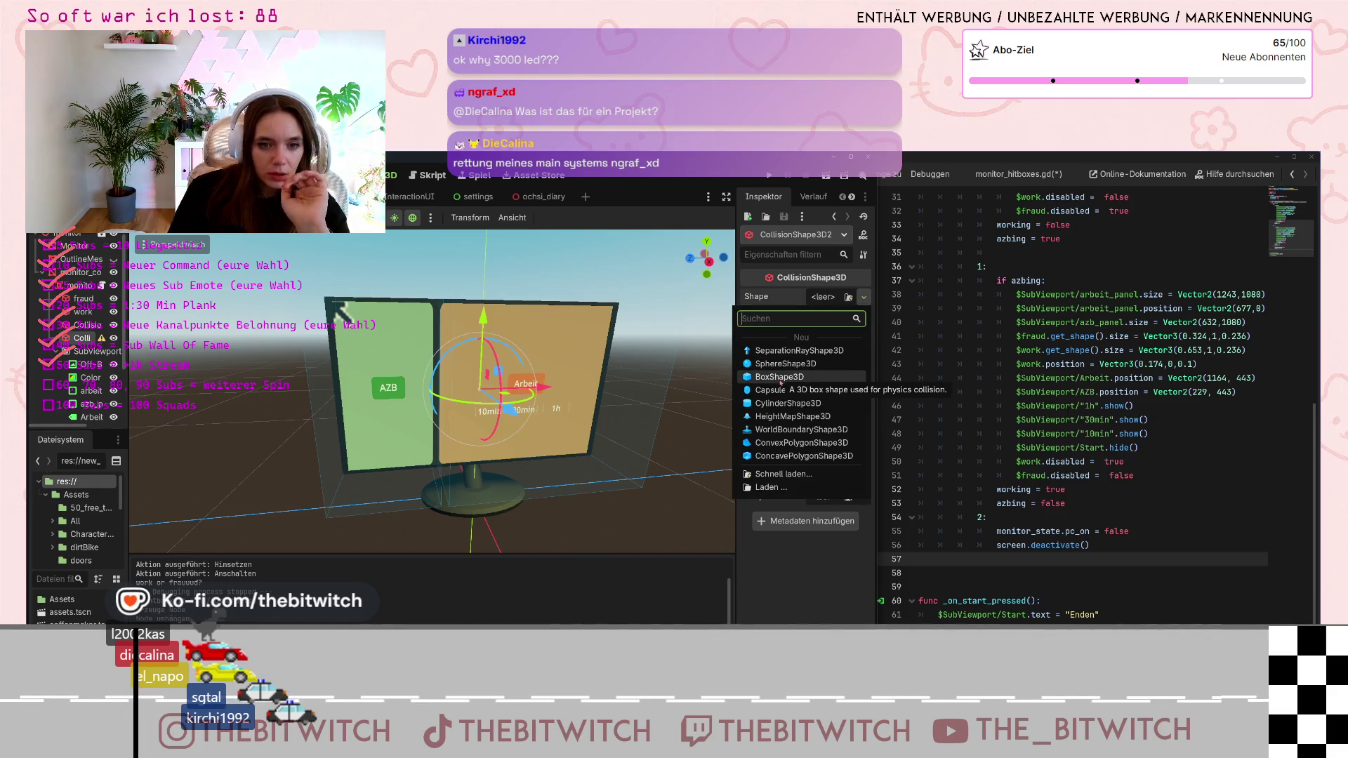
pyautogui.click(779, 377)
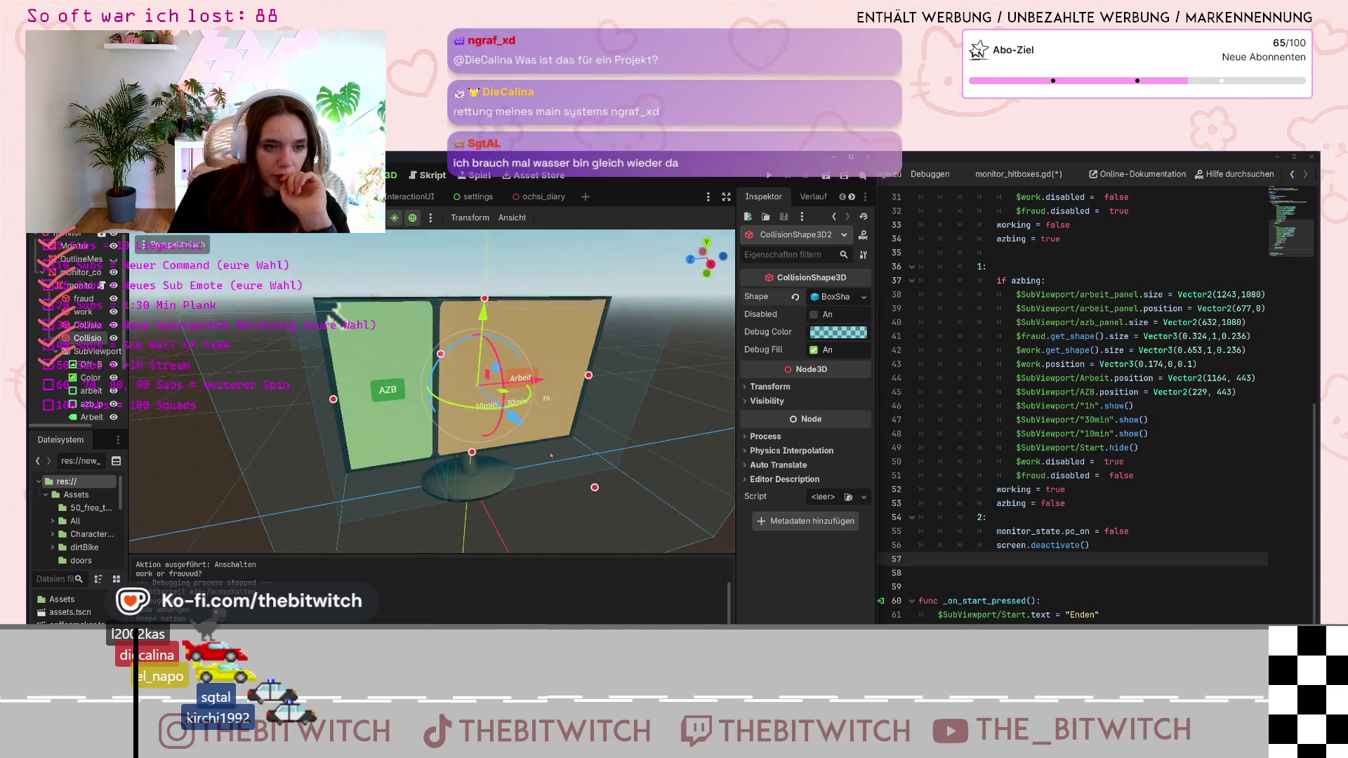
pyautogui.moveTo(546, 475)
pyautogui.mouseDown()
pyautogui.moveTo(512, 425)
pyautogui.moveTo(375, 348)
pyautogui.mouseUp()
# Shrink the collision box's depth so it lies flat against the monitor screen
pyautogui.scroll(-3, 512, 425)
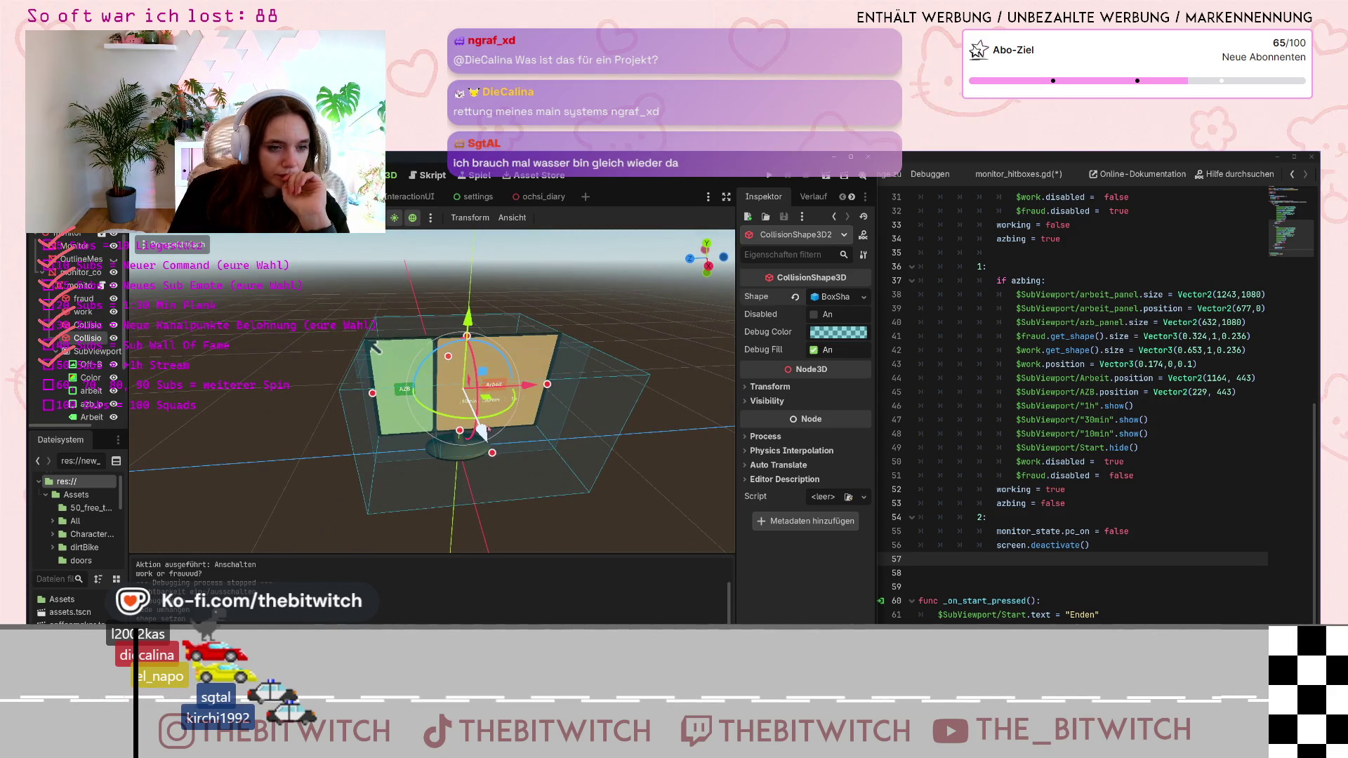
pyautogui.moveTo(492, 453); pyautogui.dragTo(485, 438)
pyautogui.moveTo(485, 438); pyautogui.dragTo(501, 435)
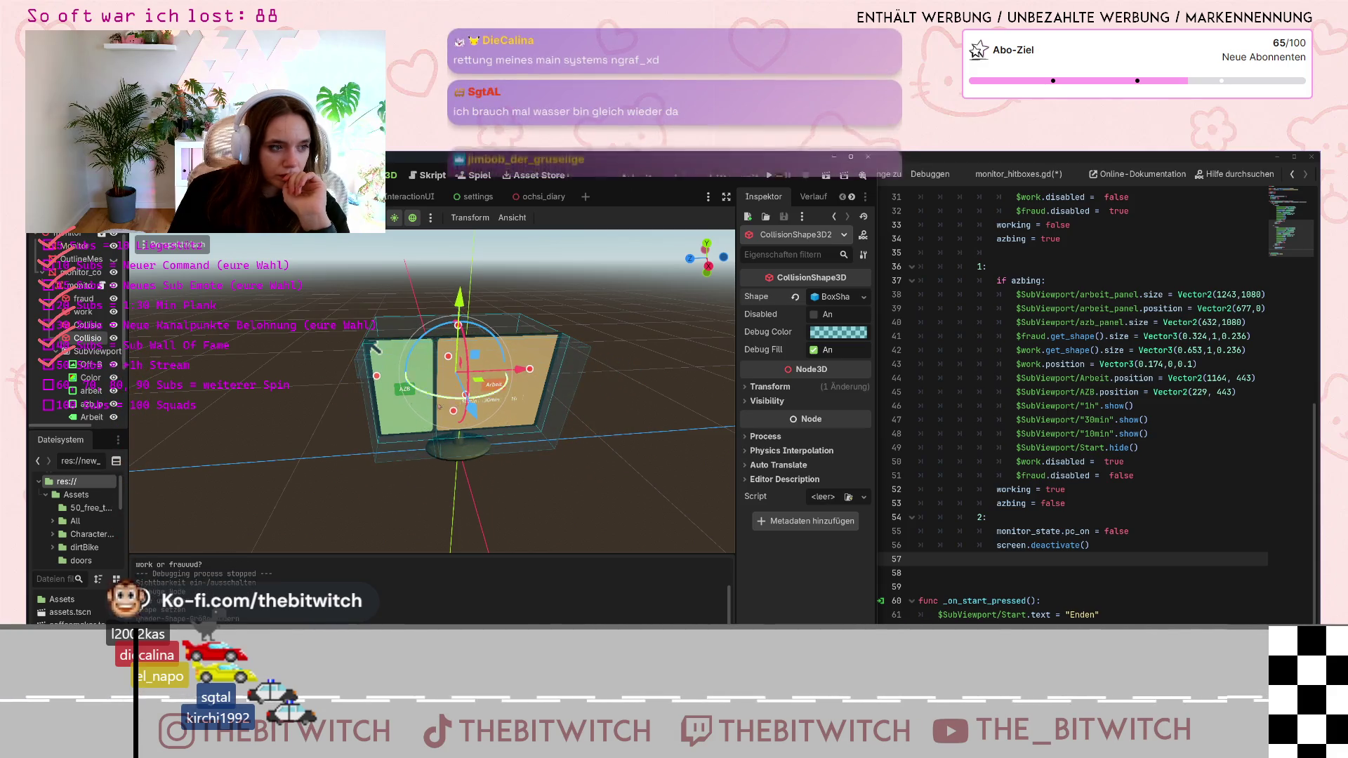
pyautogui.scroll(-2, 85, 330)
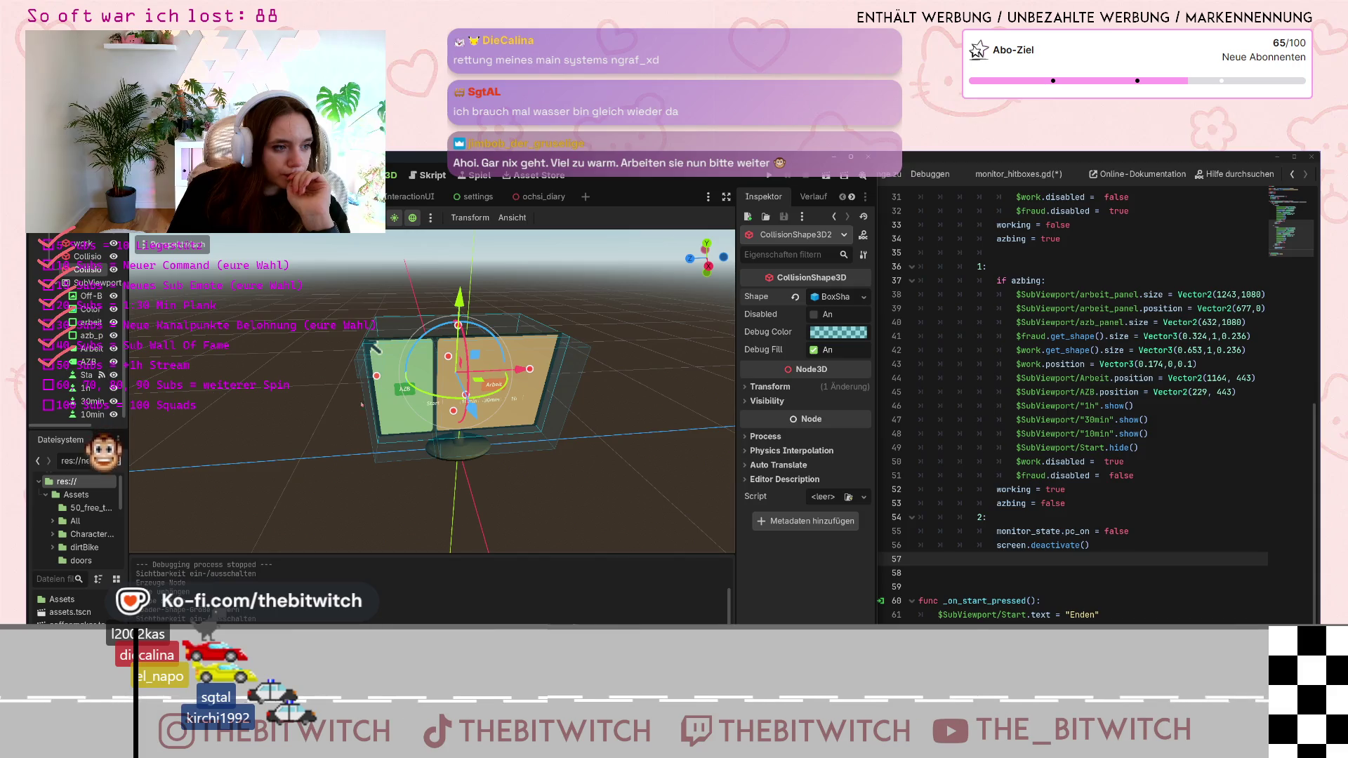
pyautogui.scroll(5, 430, 407)
pyautogui.scroll(-3, 430, 407)
pyautogui.moveTo(430, 407)
pyautogui.mouseDown()
pyautogui.moveTo(506, 490)
pyautogui.moveTo(480, 373)
pyautogui.moveTo(460, 387)
pyautogui.mouseUp()
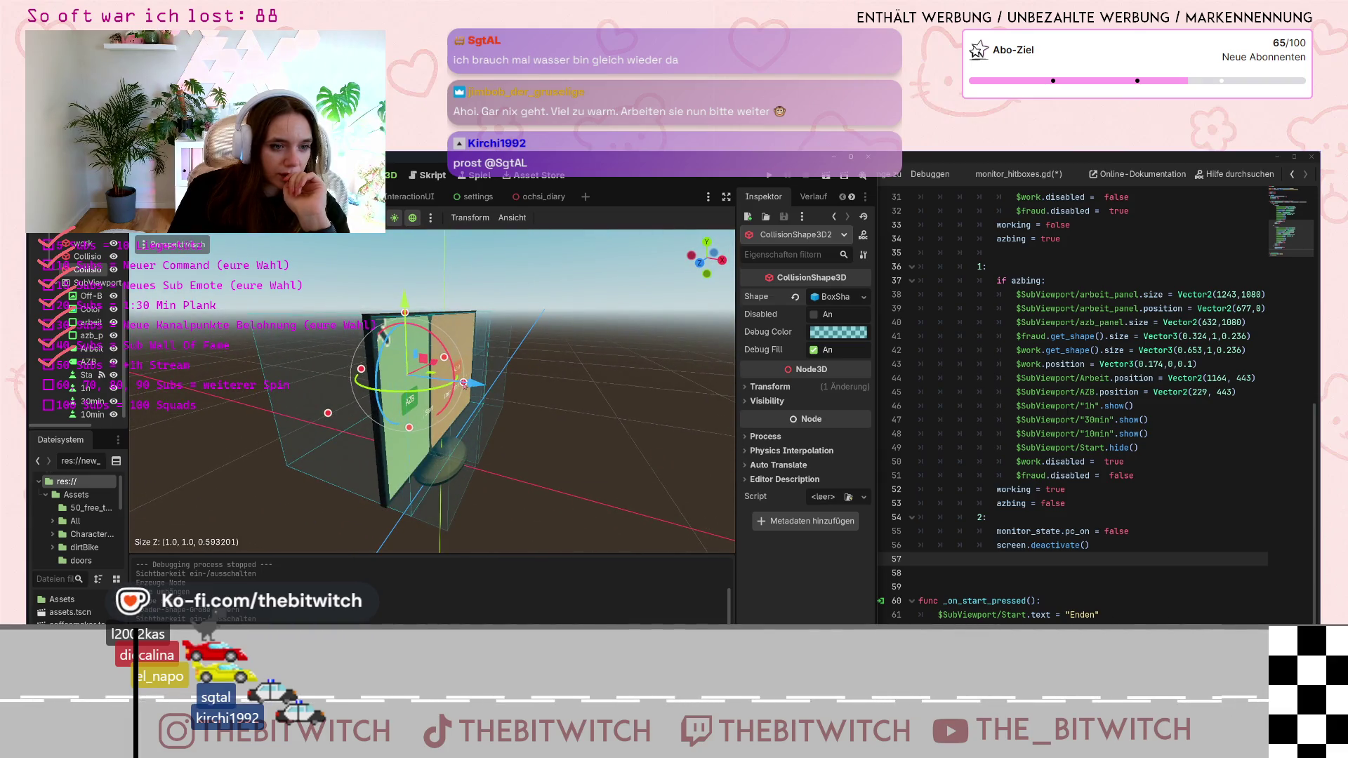
pyautogui.moveTo(469, 383); pyautogui.dragTo(467, 383)
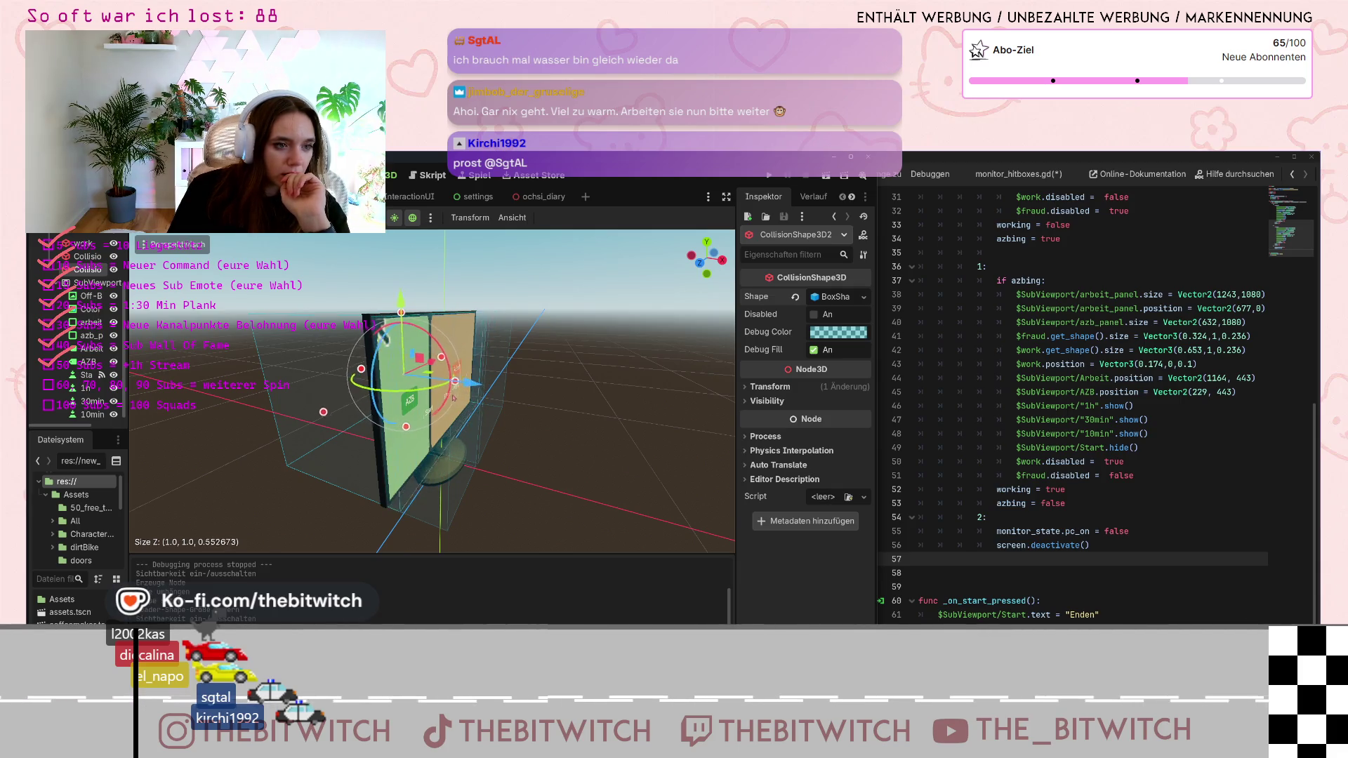
pyautogui.moveTo(458, 398); pyautogui.dragTo(513, 516)
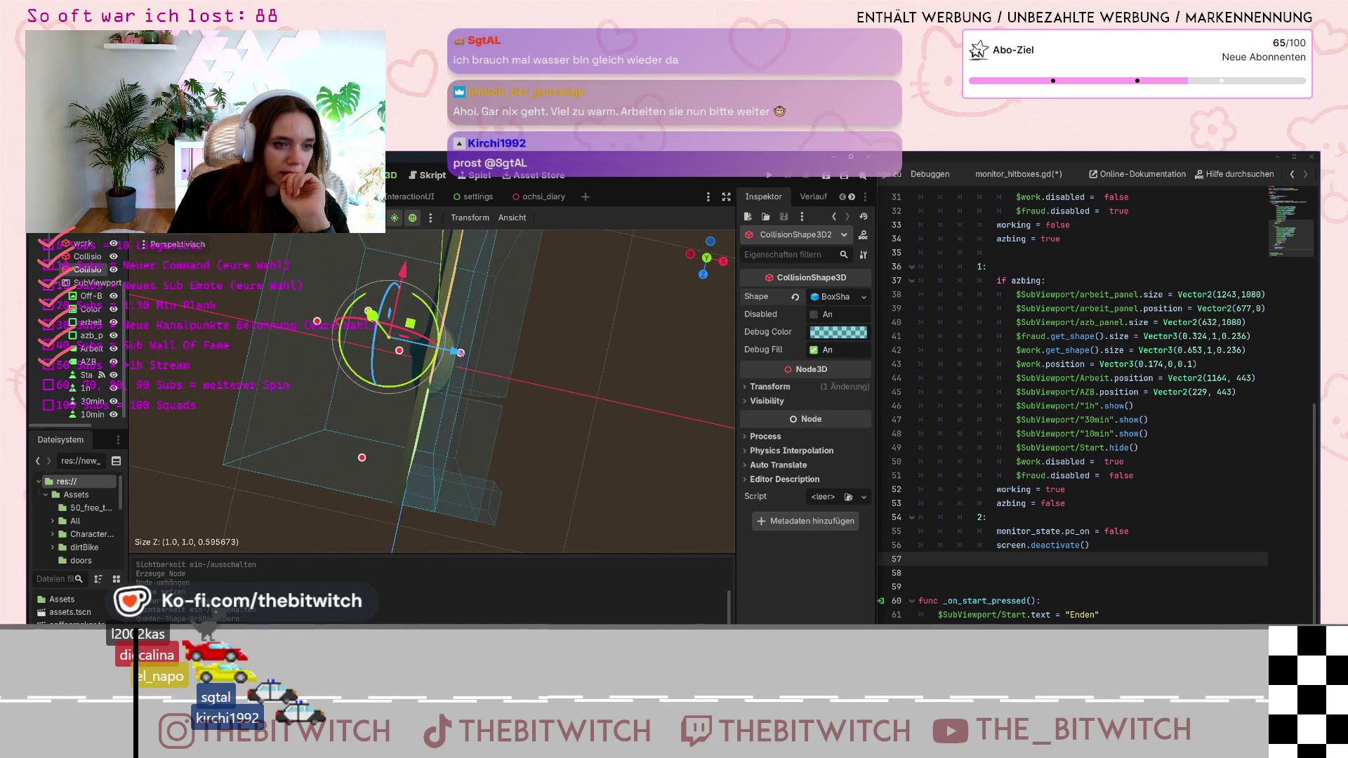
pyautogui.moveTo(456, 351); pyautogui.dragTo(469, 354)
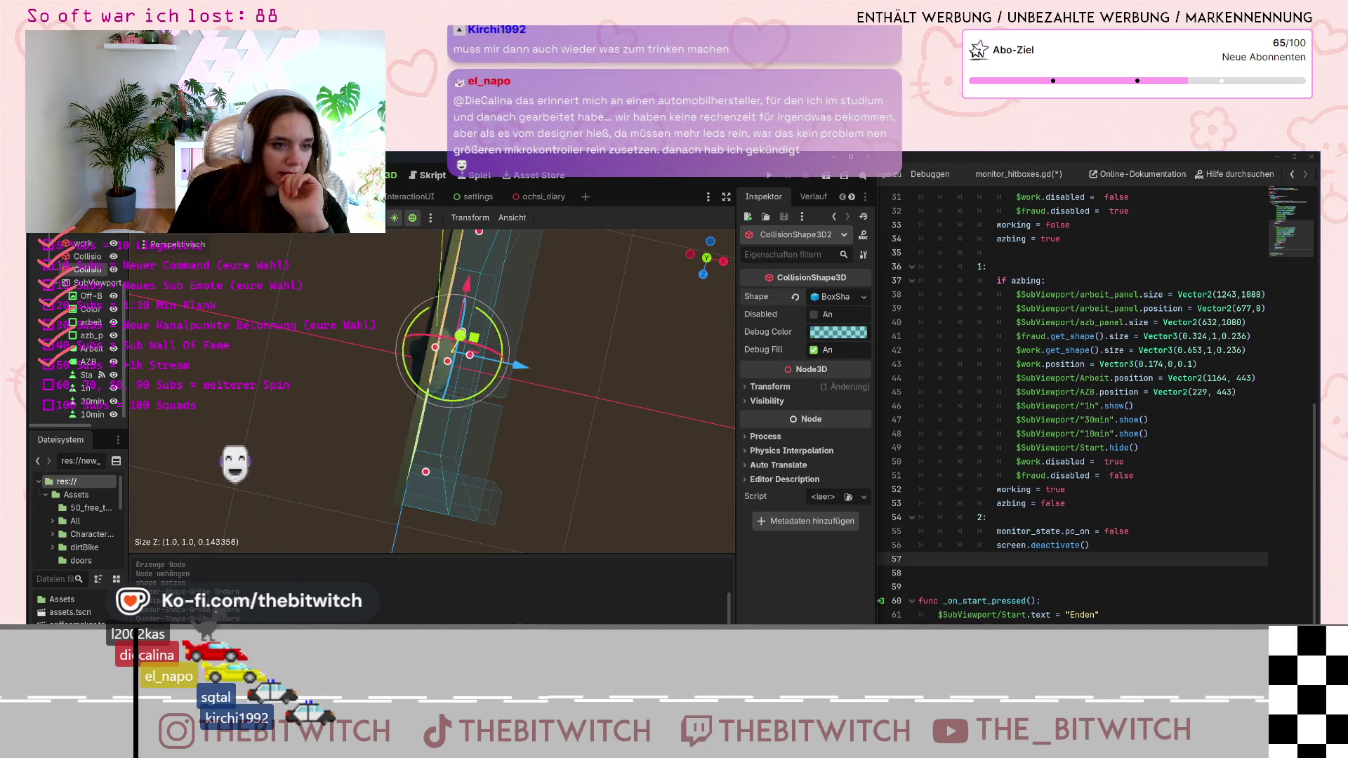
pyautogui.moveTo(624, 370)
pyautogui.mouseDown()
pyautogui.moveTo(510, 270)
pyautogui.moveTo(400, 361)
pyautogui.mouseUp()
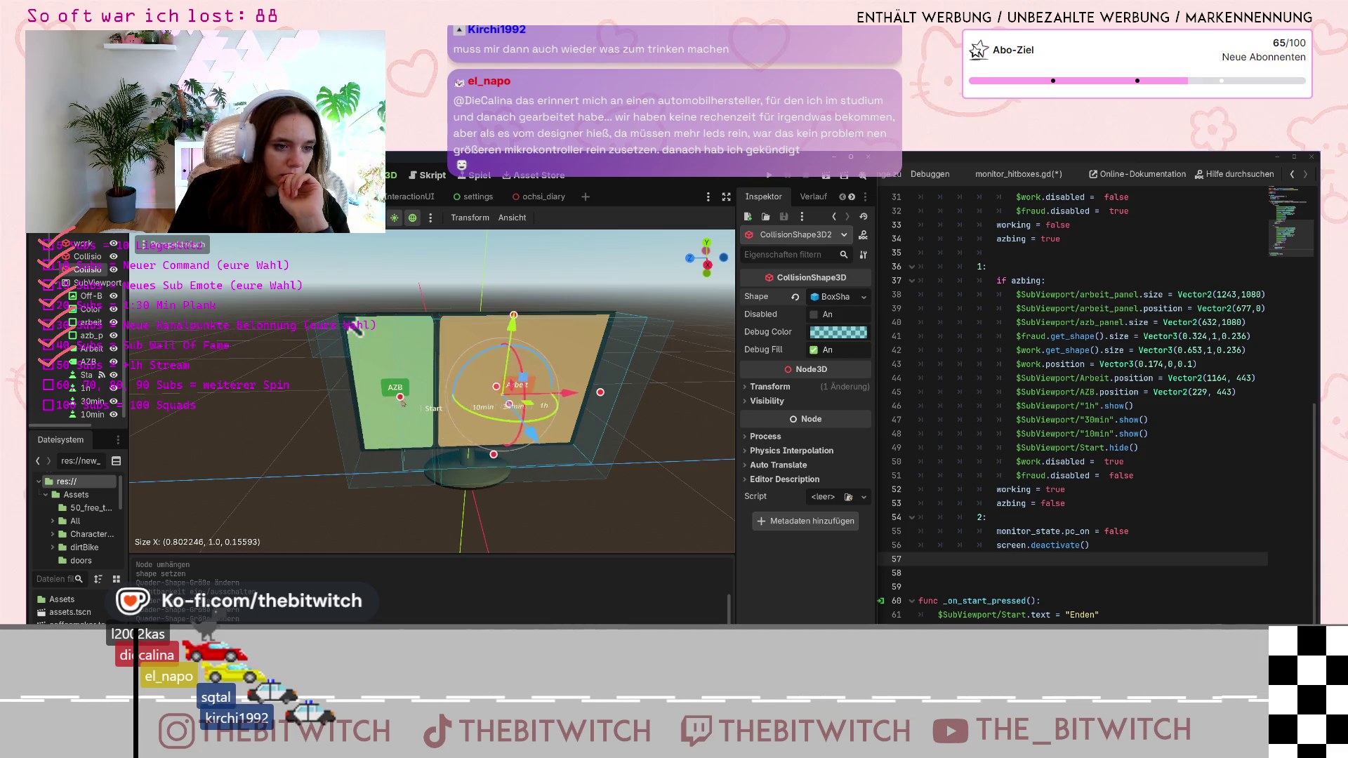
# Narrow the box to the Start label area, lowering its top edge and adjusting its bottom
pyautogui.moveTo(355, 330); pyautogui.dragTo(363, 329)
pyautogui.moveTo(611, 396); pyautogui.dragTo(434, 404)
pyautogui.moveTo(433, 313); pyautogui.dragTo(435, 320)
pyautogui.moveTo(442, 397); pyautogui.dragTo(434, 408)
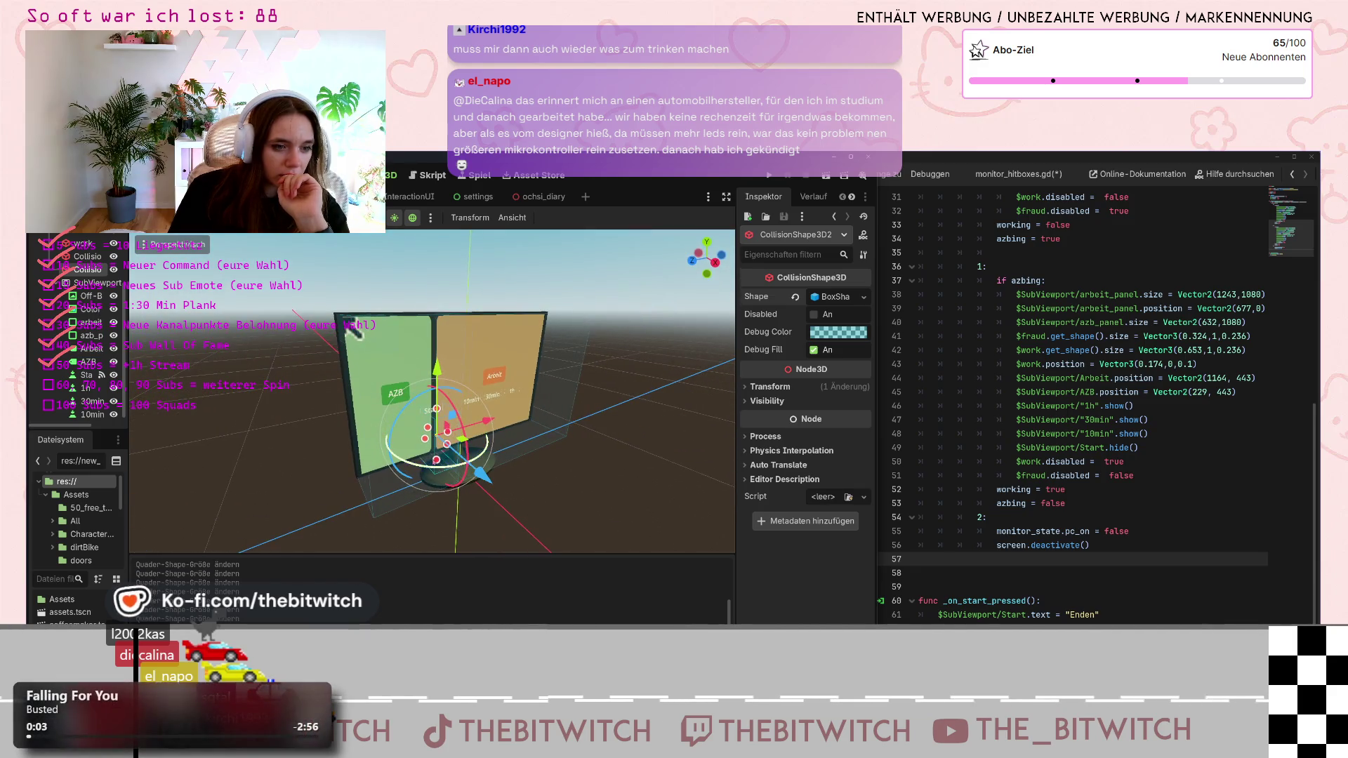
pyautogui.moveTo(434, 469); pyautogui.dragTo(448, 439)
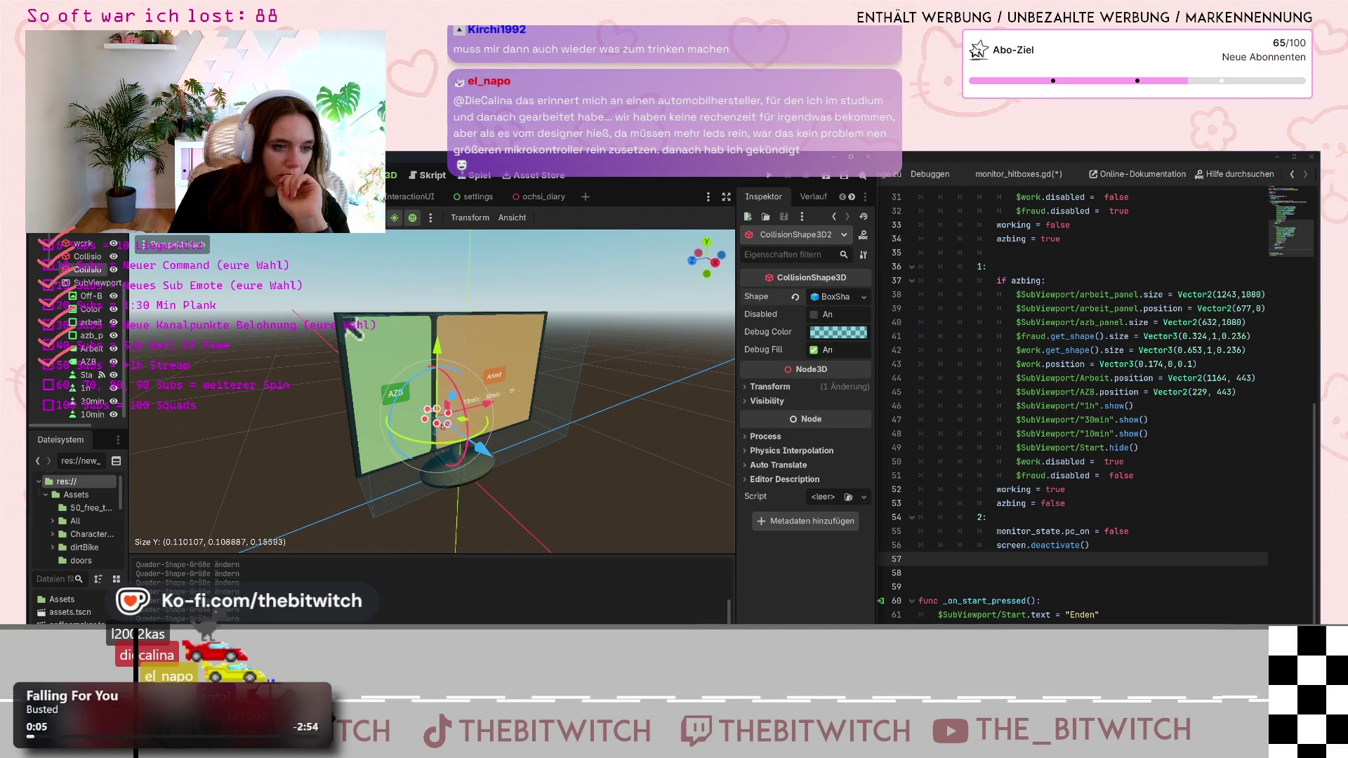
pyautogui.scroll(2, 446, 414)
pyautogui.press('KP_1')
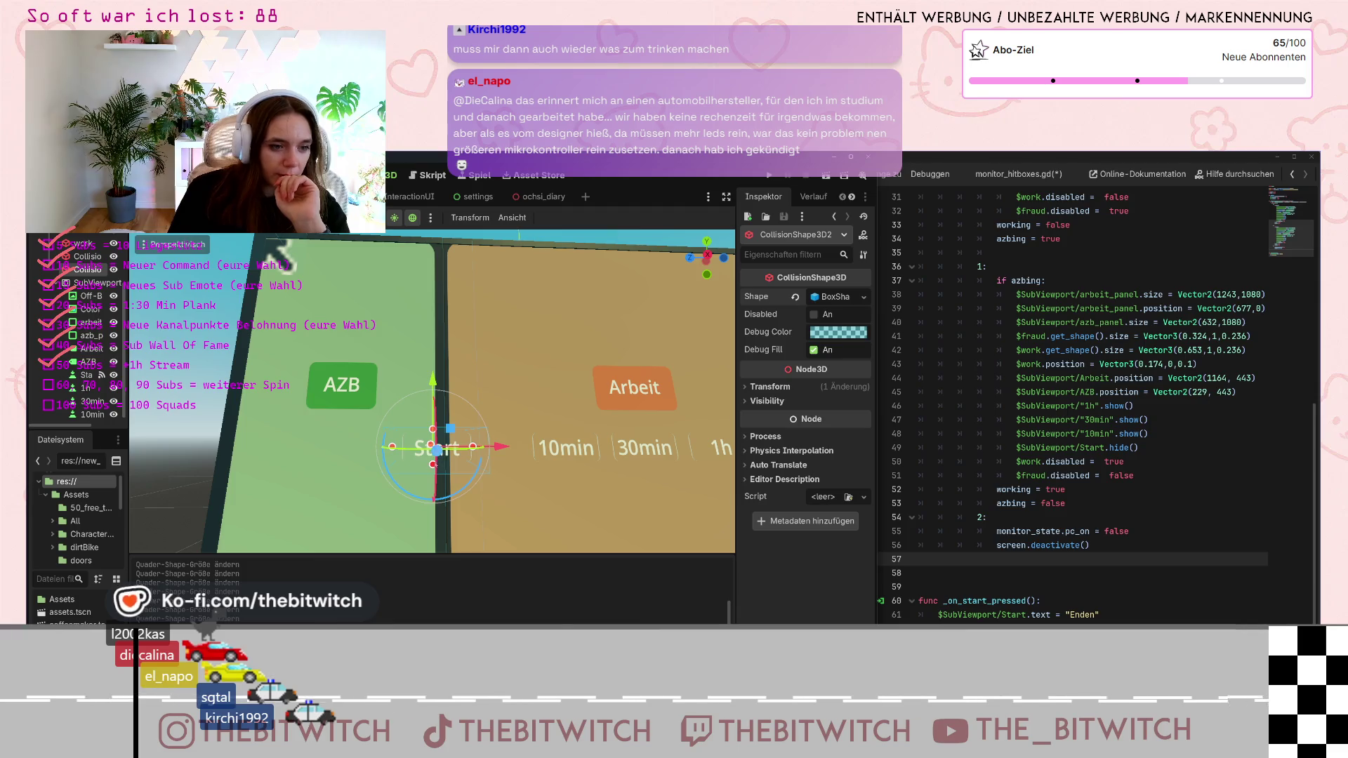
pyautogui.moveTo(433, 465); pyautogui.dragTo(474, 449)
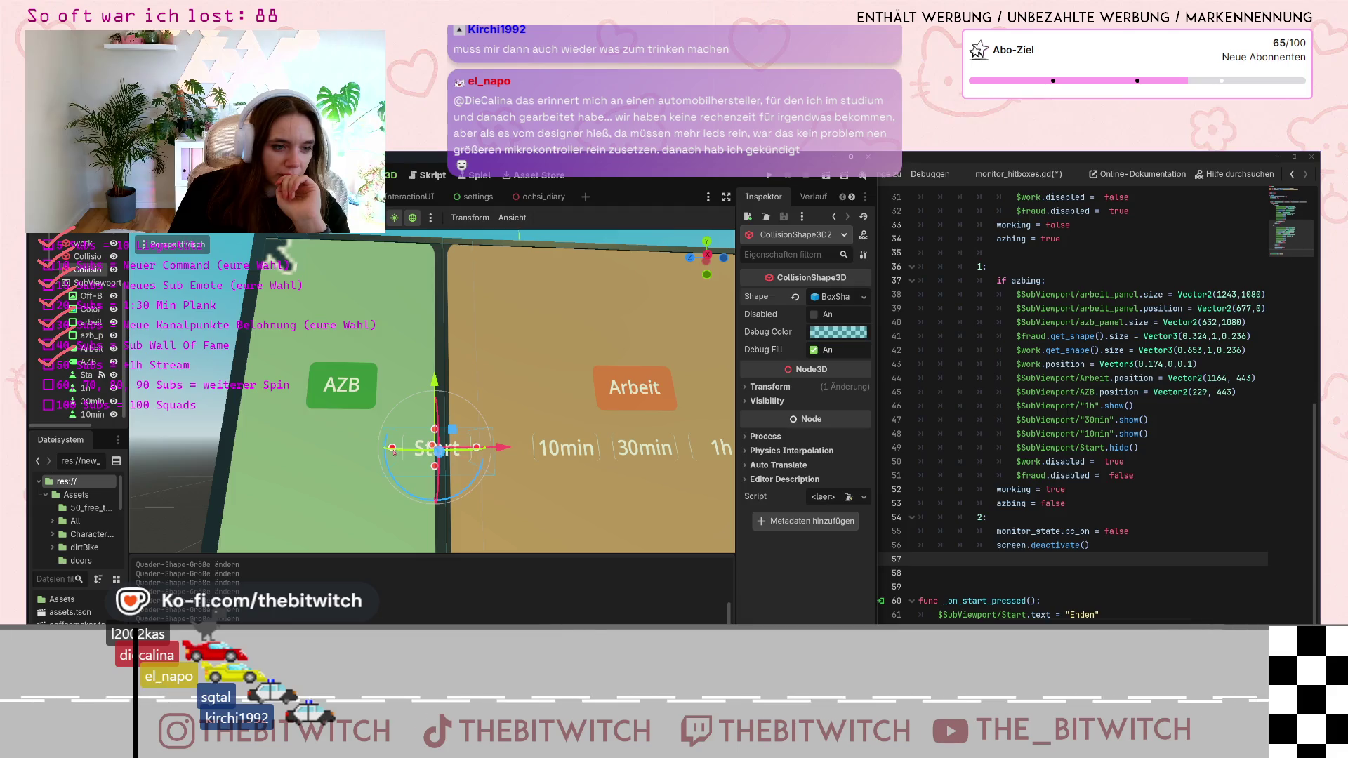
pyautogui.moveTo(392, 448)
pyautogui.mouseDown()
pyautogui.moveTo(440, 466)
pyautogui.moveTo(430, 454)
pyautogui.mouseUp()
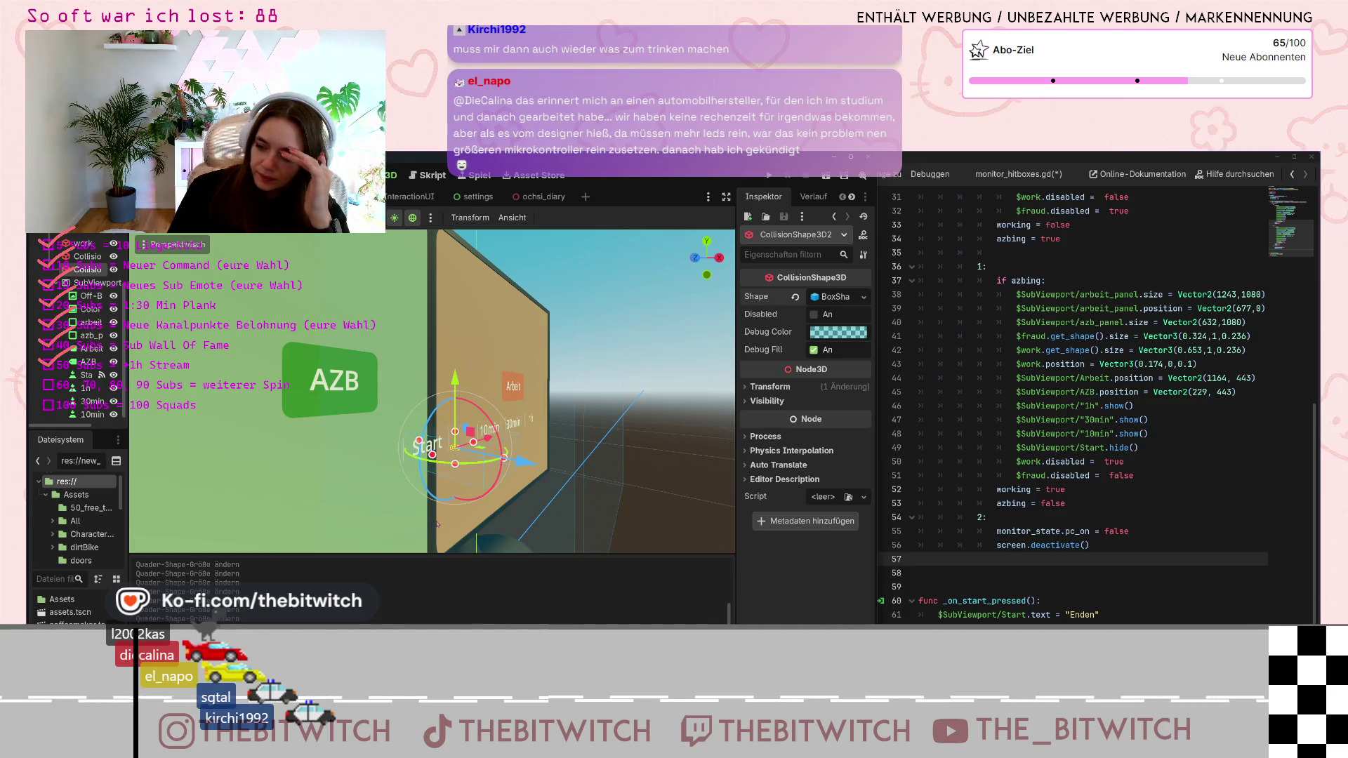
pyautogui.scroll(-5, 561, 553)
pyautogui.moveTo(561, 552)
pyautogui.mouseDown()
pyautogui.moveTo(483, 520)
pyautogui.moveTo(494, 311)
pyautogui.moveTo(441, 394)
pyautogui.mouseUp()
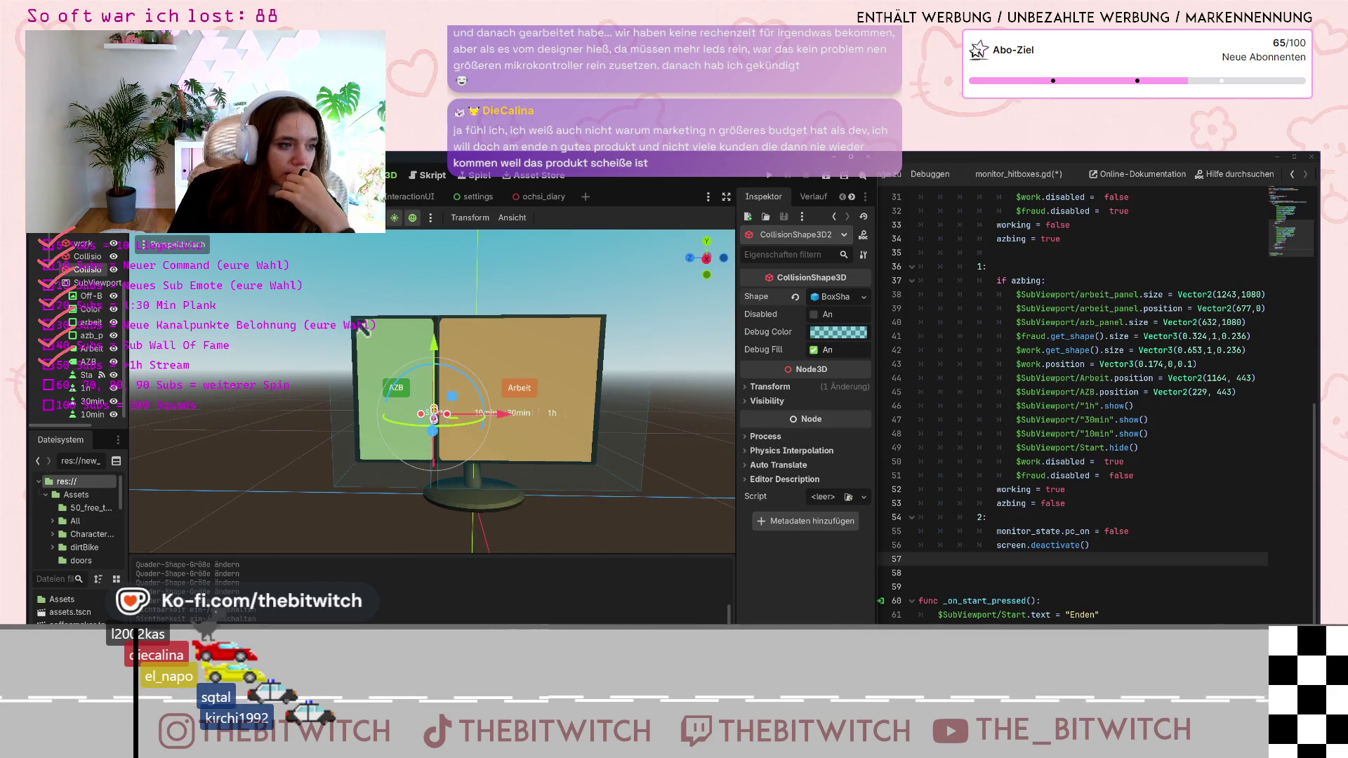
pyautogui.scroll(5, 363, 328)
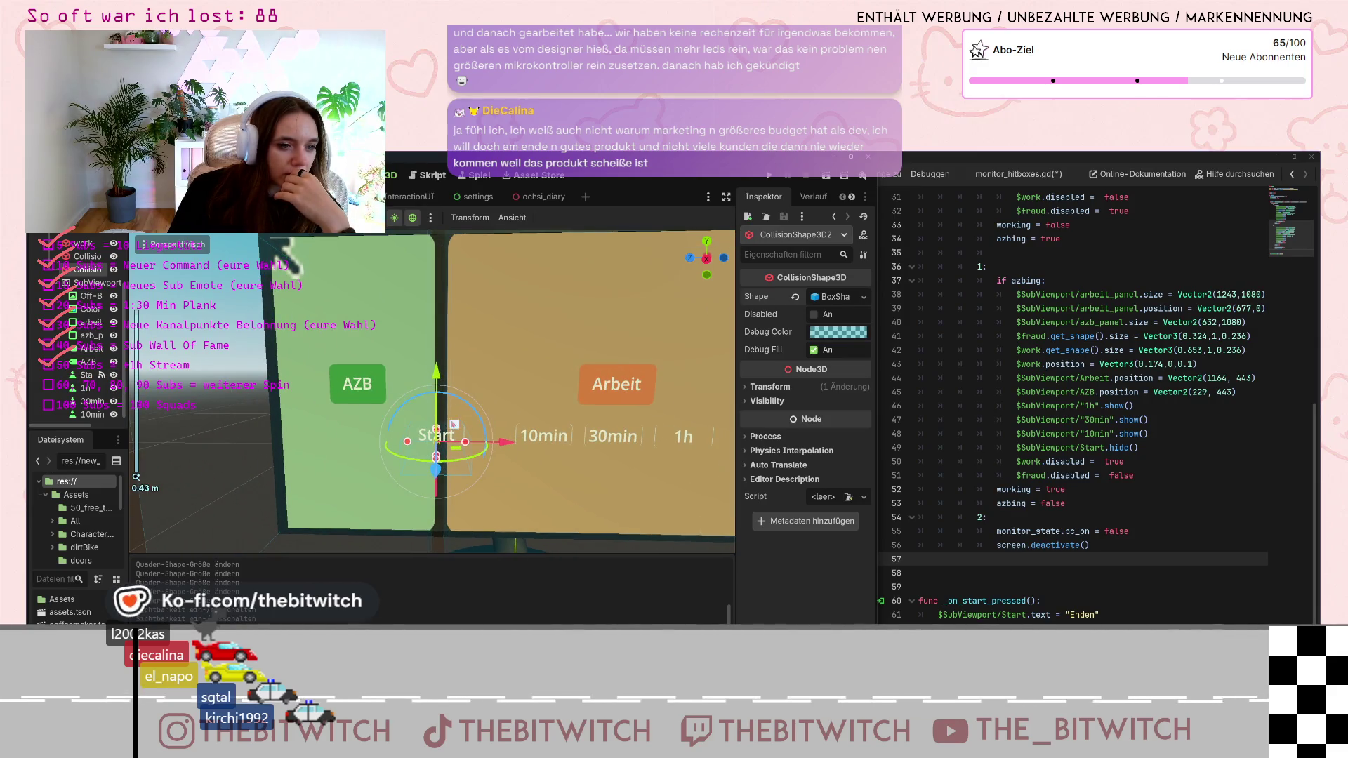
pyautogui.scroll(-3, 466, 459)
pyautogui.moveTo(465, 458); pyautogui.dragTo(469, 492)
pyautogui.click(531, 437)
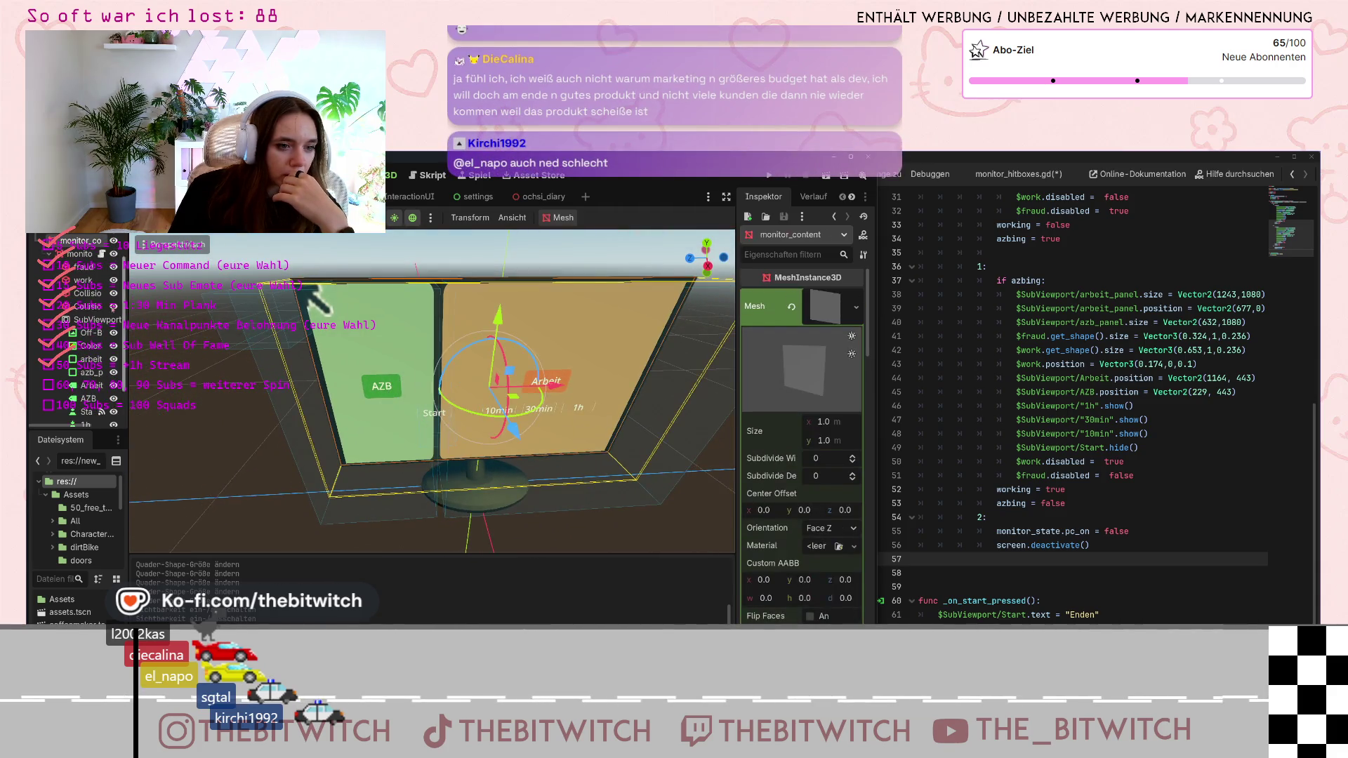
# Hide the Start label on the monitor
pyautogui.click(461, 421)
pyautogui.moveTo(461, 422)
pyautogui.mouseDown()
pyautogui.moveTo(482, 384)
pyautogui.moveTo(434, 401)
pyautogui.moveTo(446, 412)
pyautogui.mouseUp()
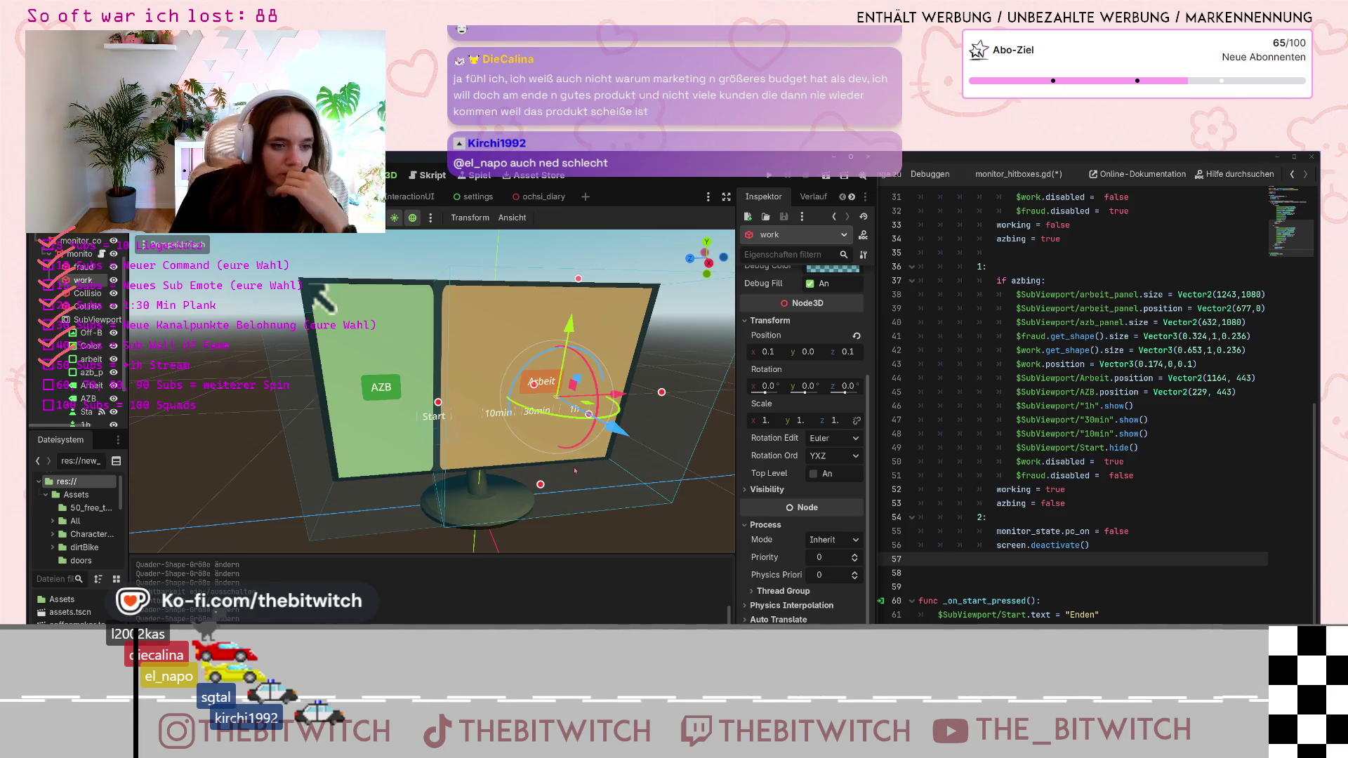
pyautogui.click(113, 412)
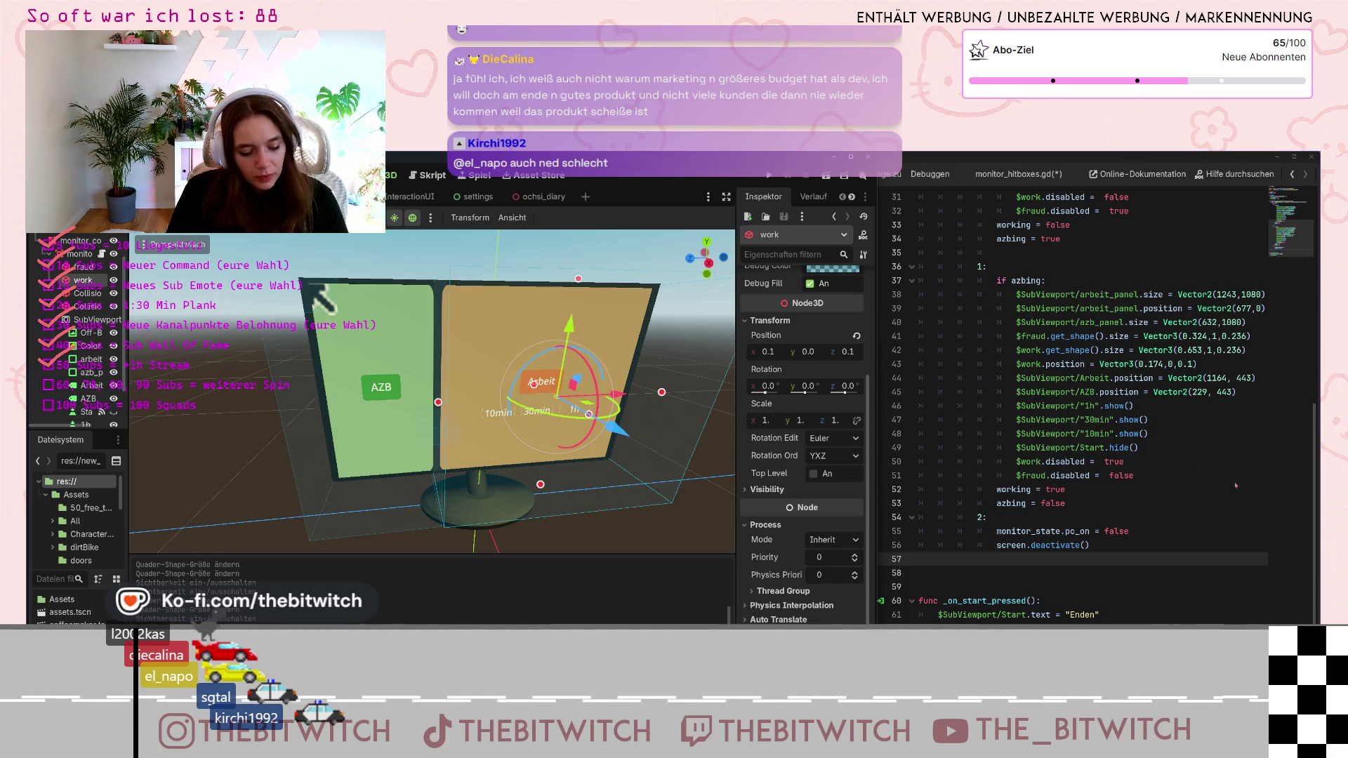
# Move the collision node to its new parent in the Scene tree and select CollisionShape3D2
pyautogui.click(983, 562)
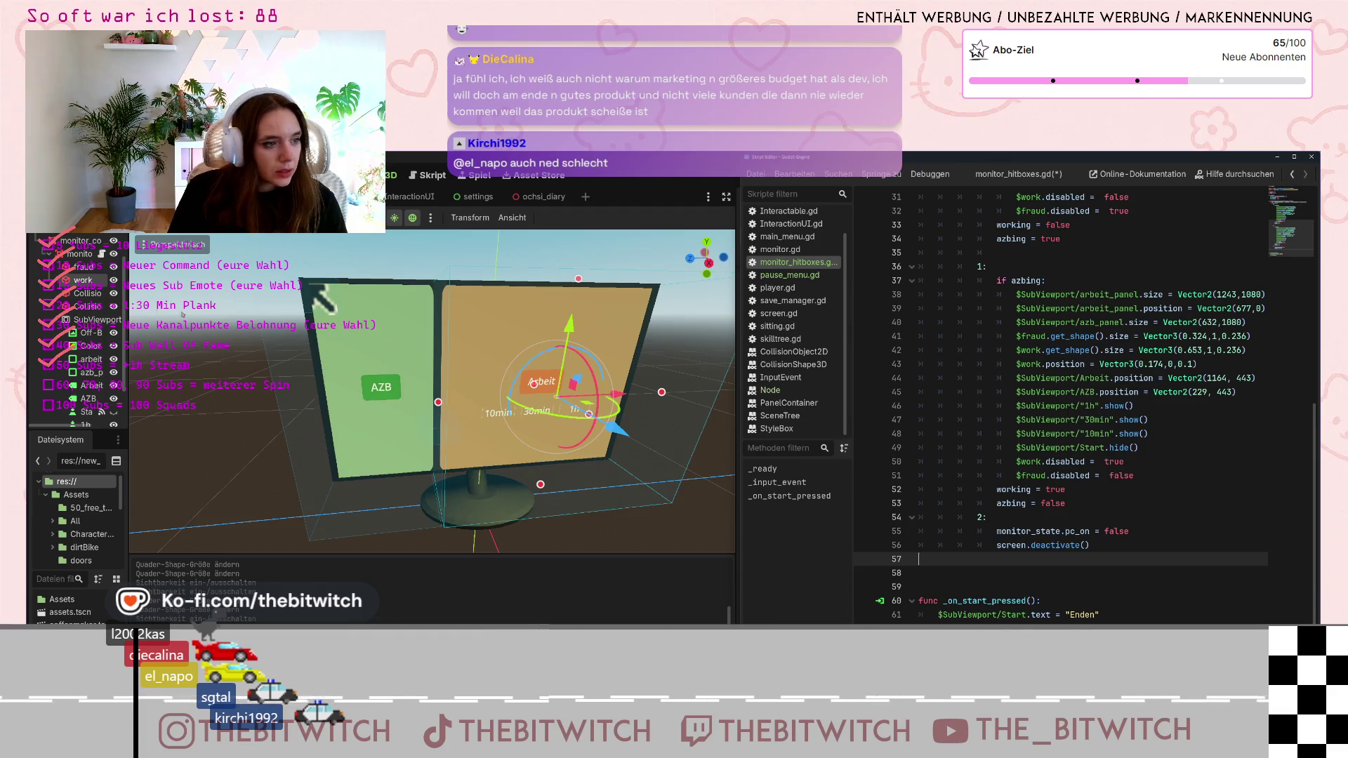
pyautogui.click(316, 290)
pyautogui.click(320, 292)
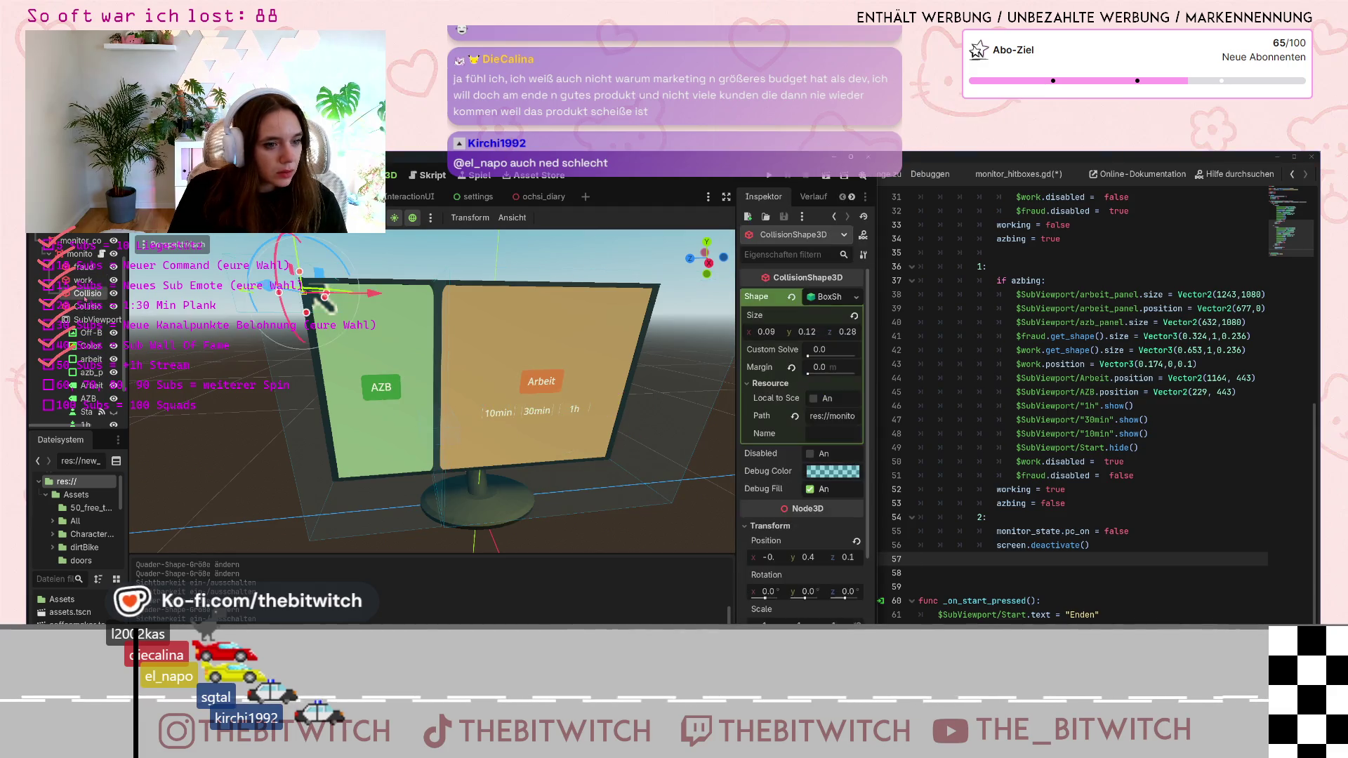
pyautogui.moveTo(66, 299); pyautogui.dragTo(79, 294)
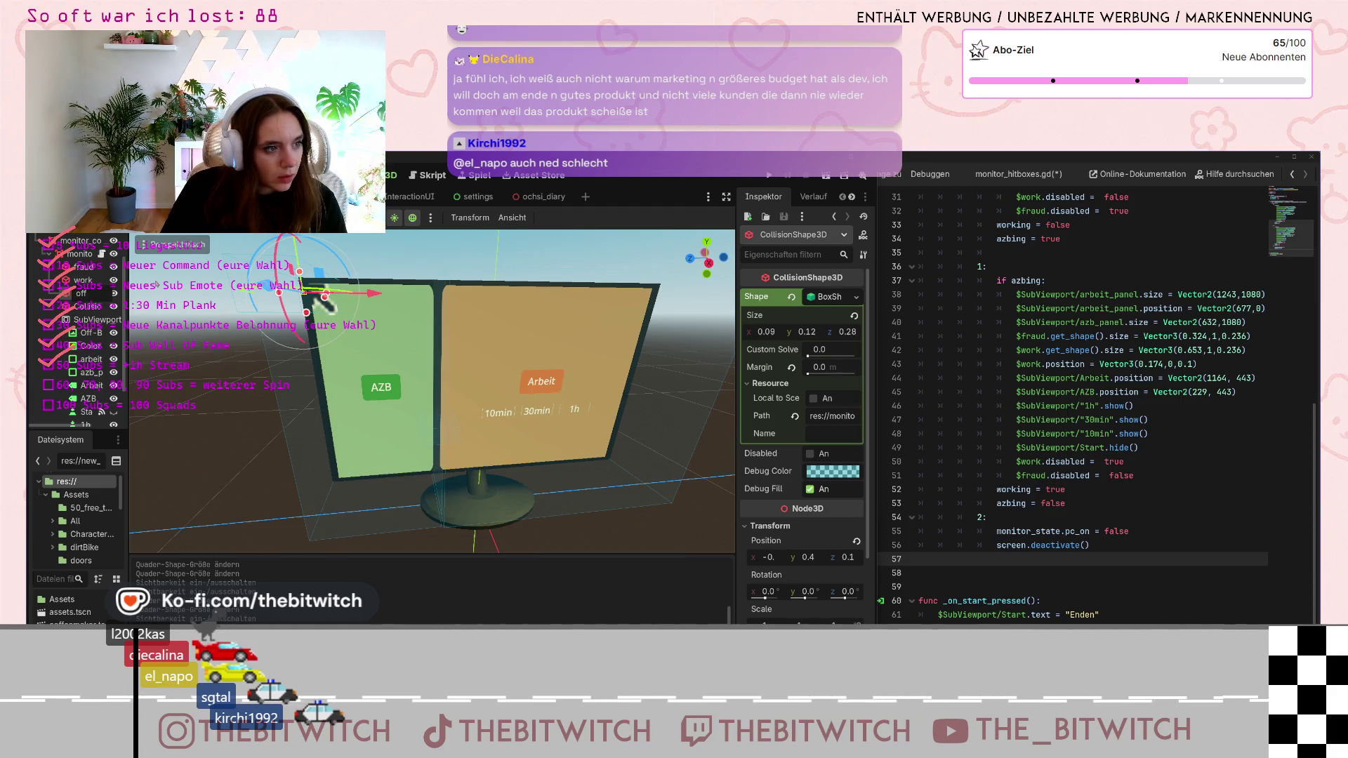
pyautogui.click(324, 299)
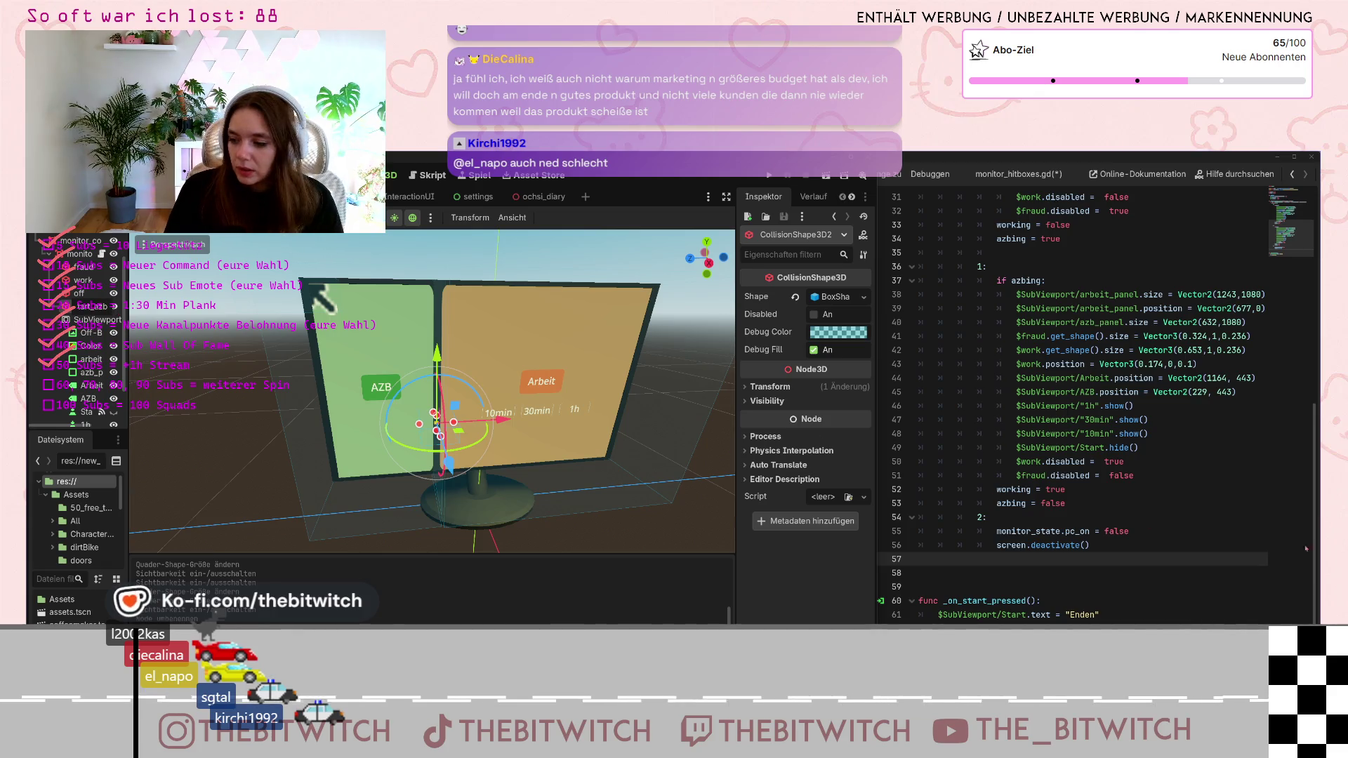
# Select start_azb, then place the caret after screen.deactivate() on line 56 of monitor_hitboxes.gd
pyautogui.click(311, 284)
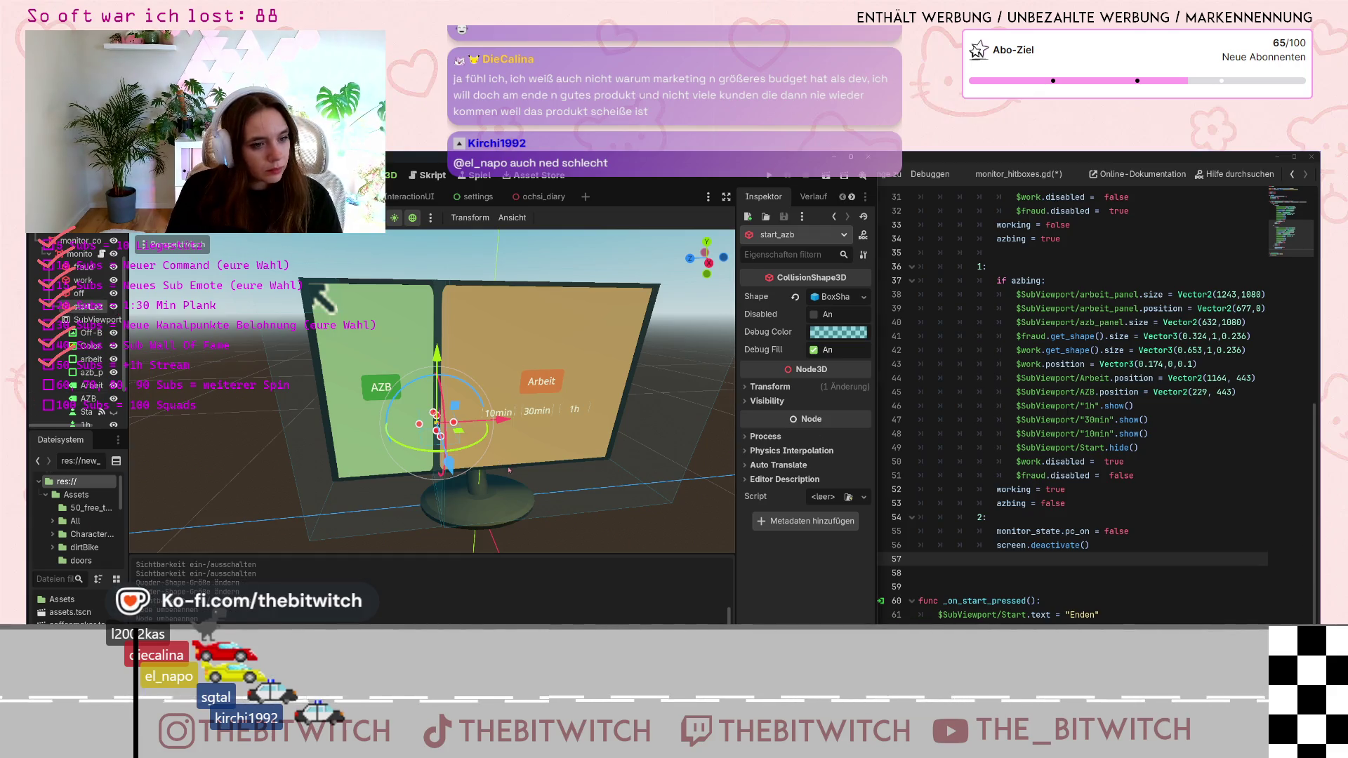
pyautogui.scroll(2, 1026, 461)
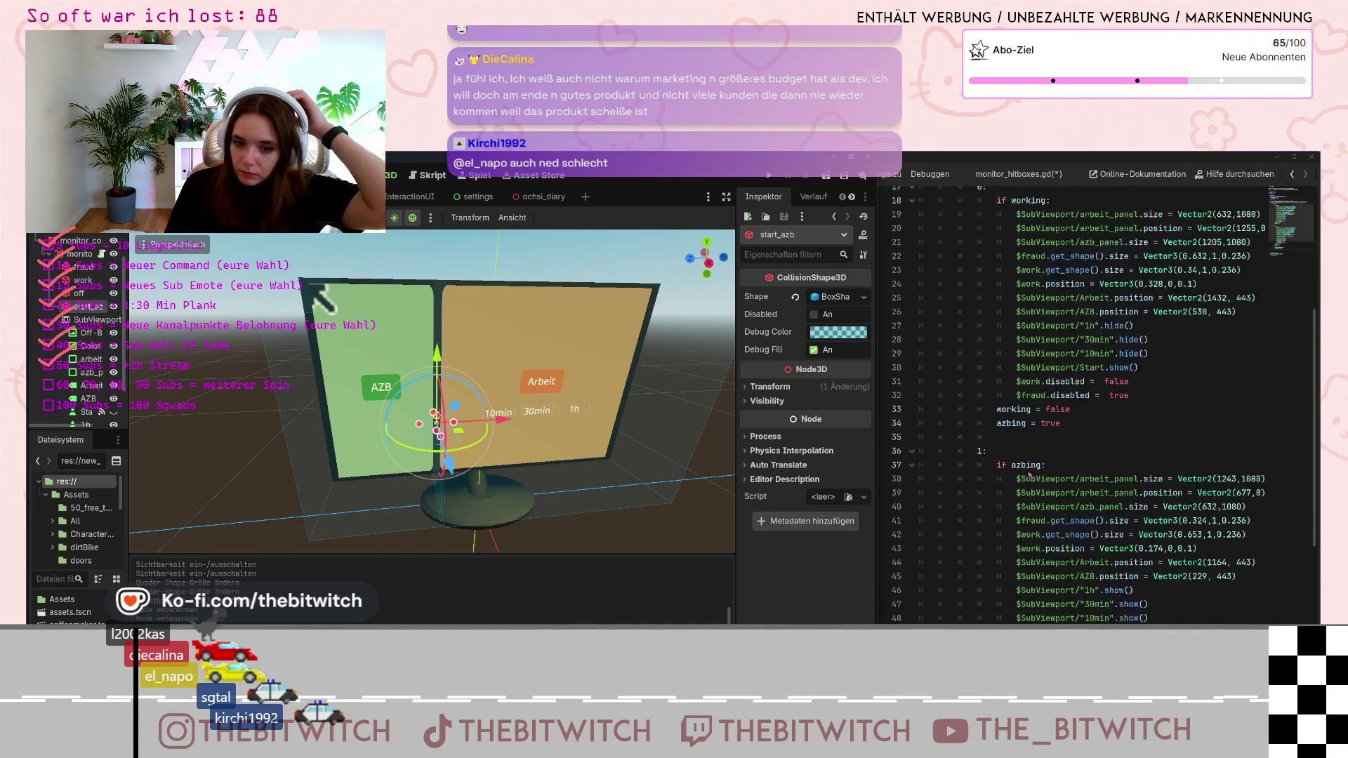
pyautogui.scroll(-2, 1047, 509)
pyautogui.click(1031, 559)
pyautogui.click(1115, 537)
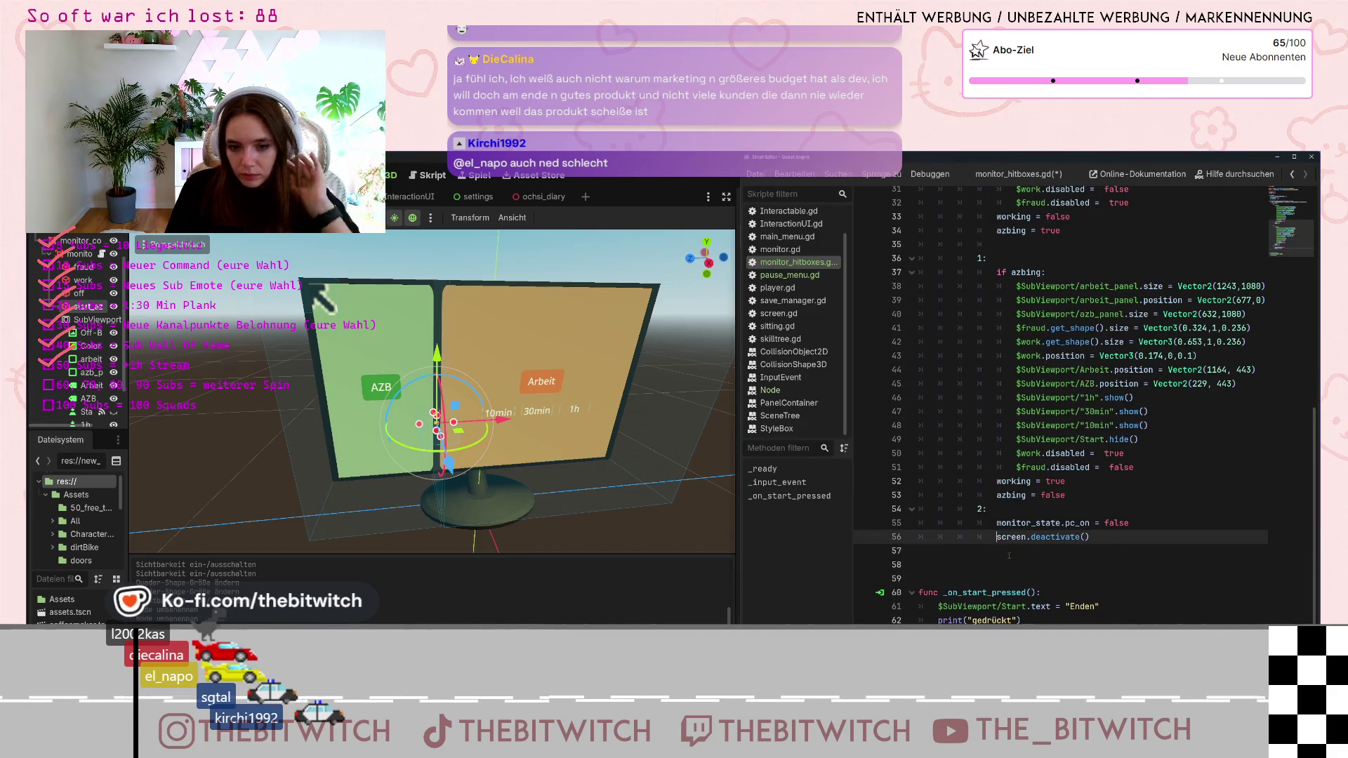
# Add a case 3 branch calling _on_start_pressed() after screen.deactivate(), and save
pyautogui.press('Return')
pyautogui.write('3')
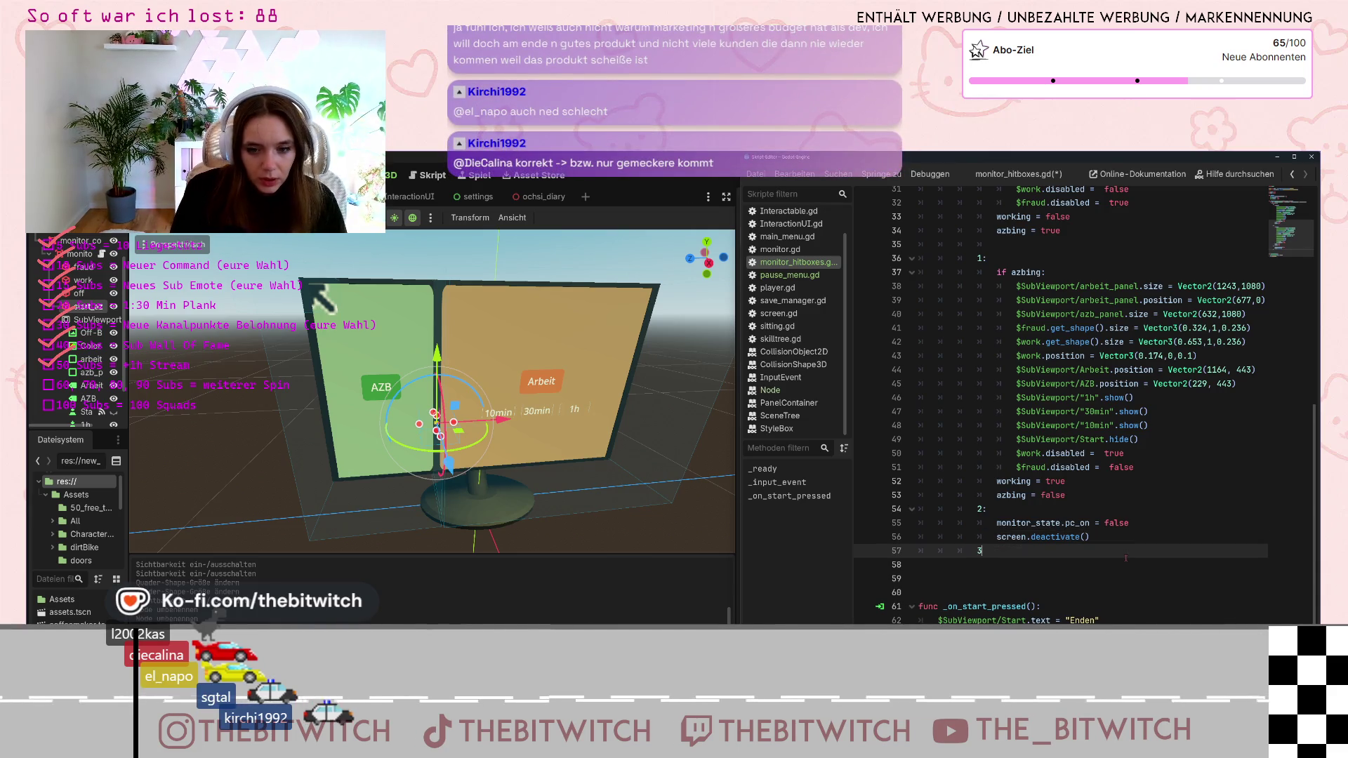
pyautogui.write(':')
pyautogui.press('Return')
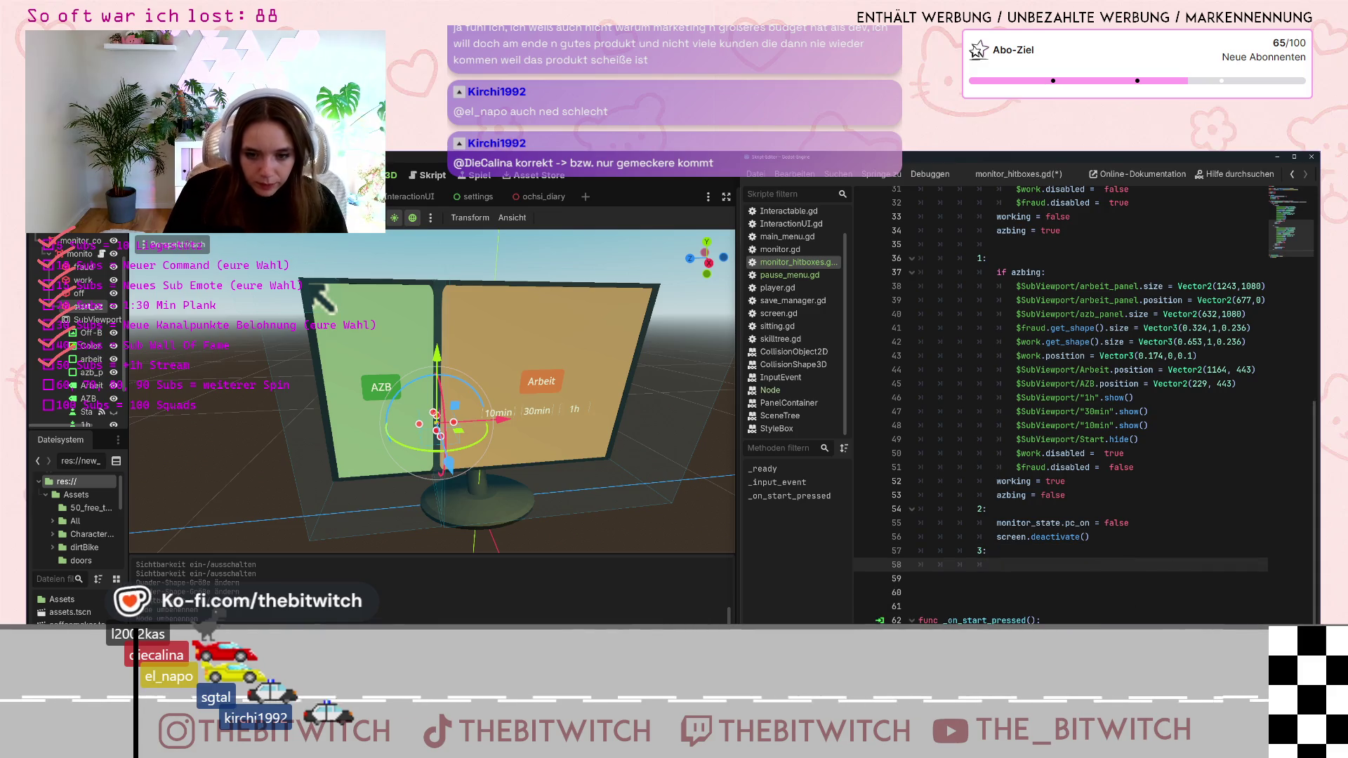
pyautogui.click(956, 615)
pyautogui.press('Return')
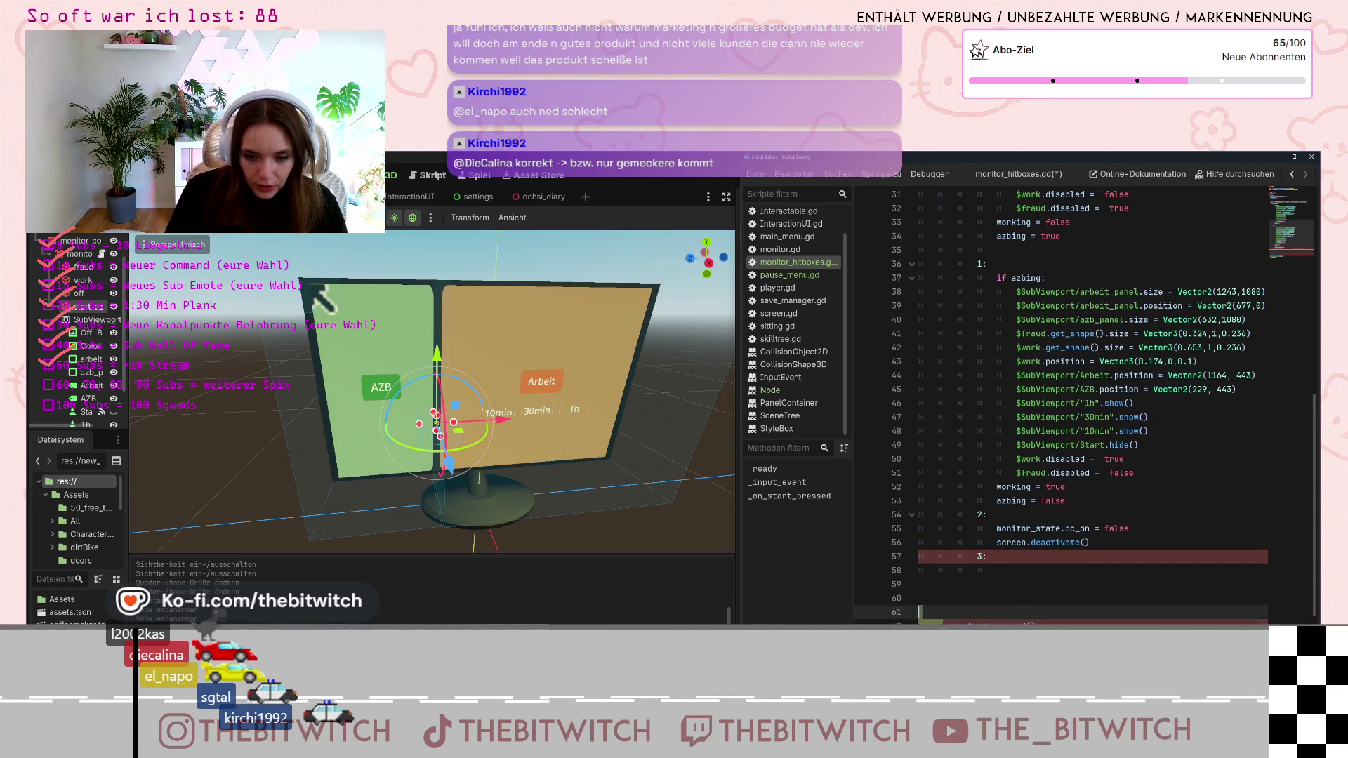
pyautogui.click(991, 570)
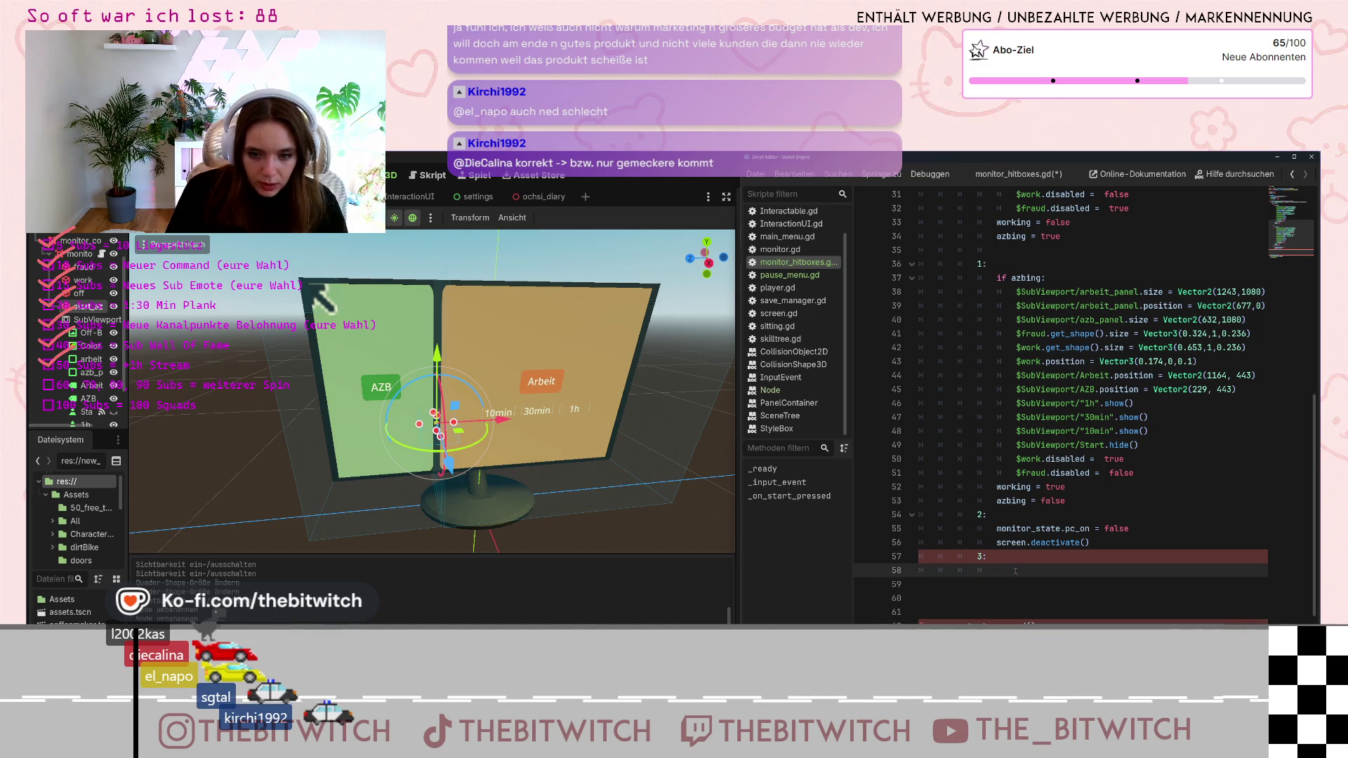
pyautogui.write('_on_start_pressed():')
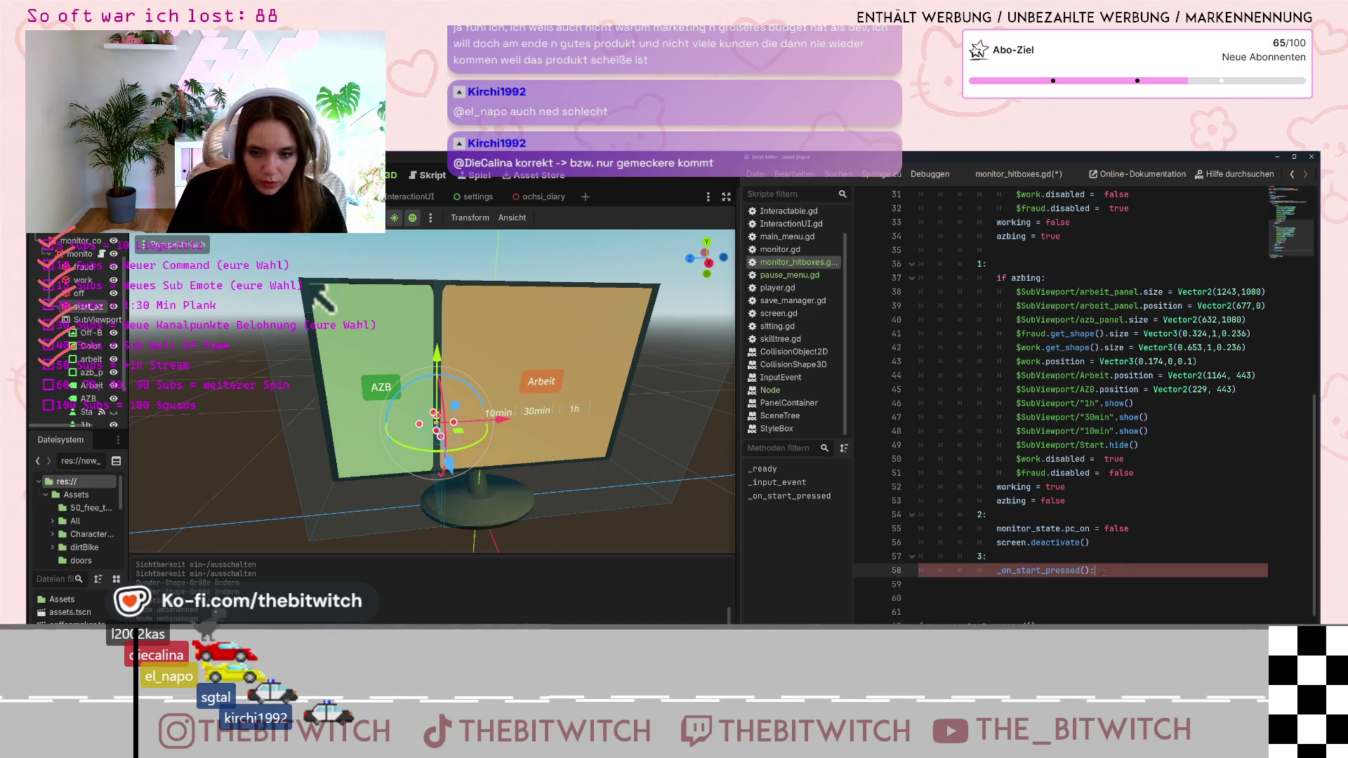
pyautogui.press('BackSpace')
pyautogui.click(1082, 603)
pyautogui.hotkey('ctrl', 's')
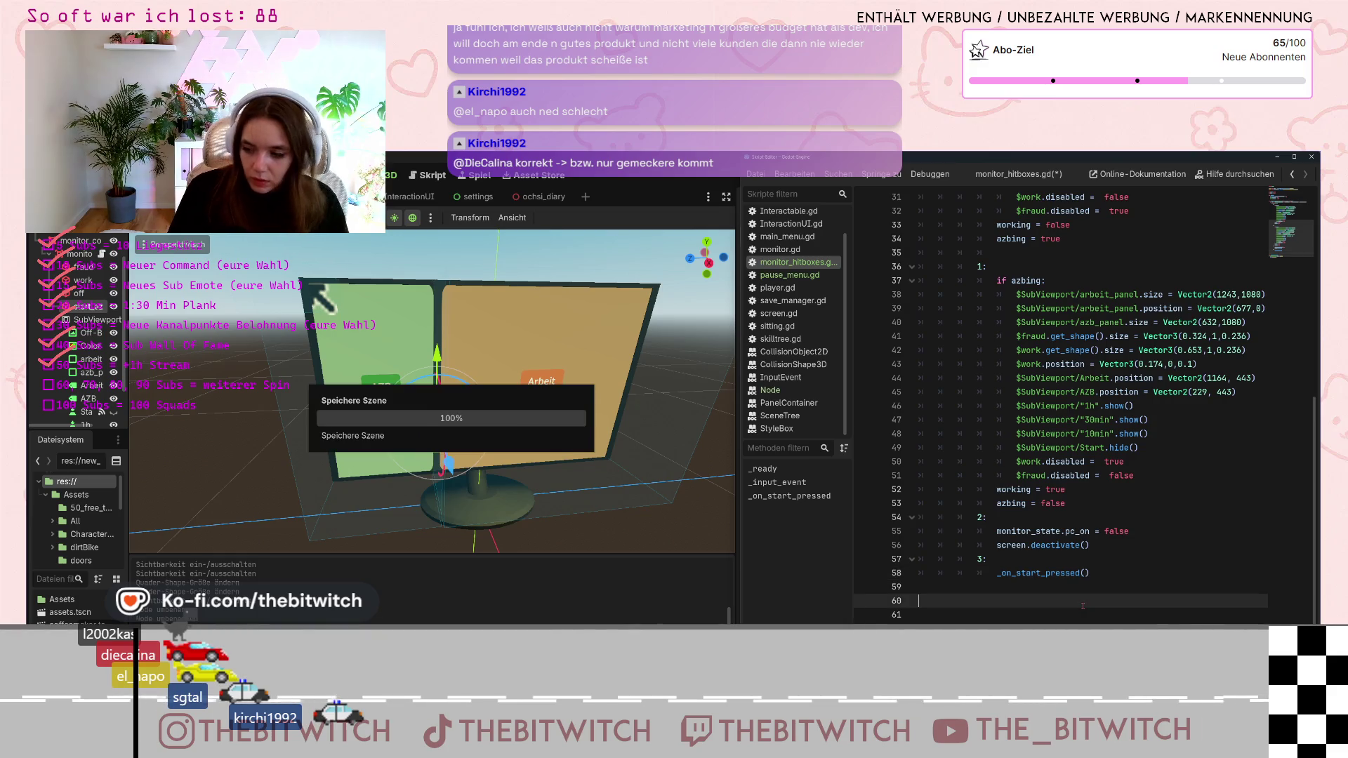
# Hide the monitor's SubViewport screen content in the Scene dock
pyautogui.click(703, 182)
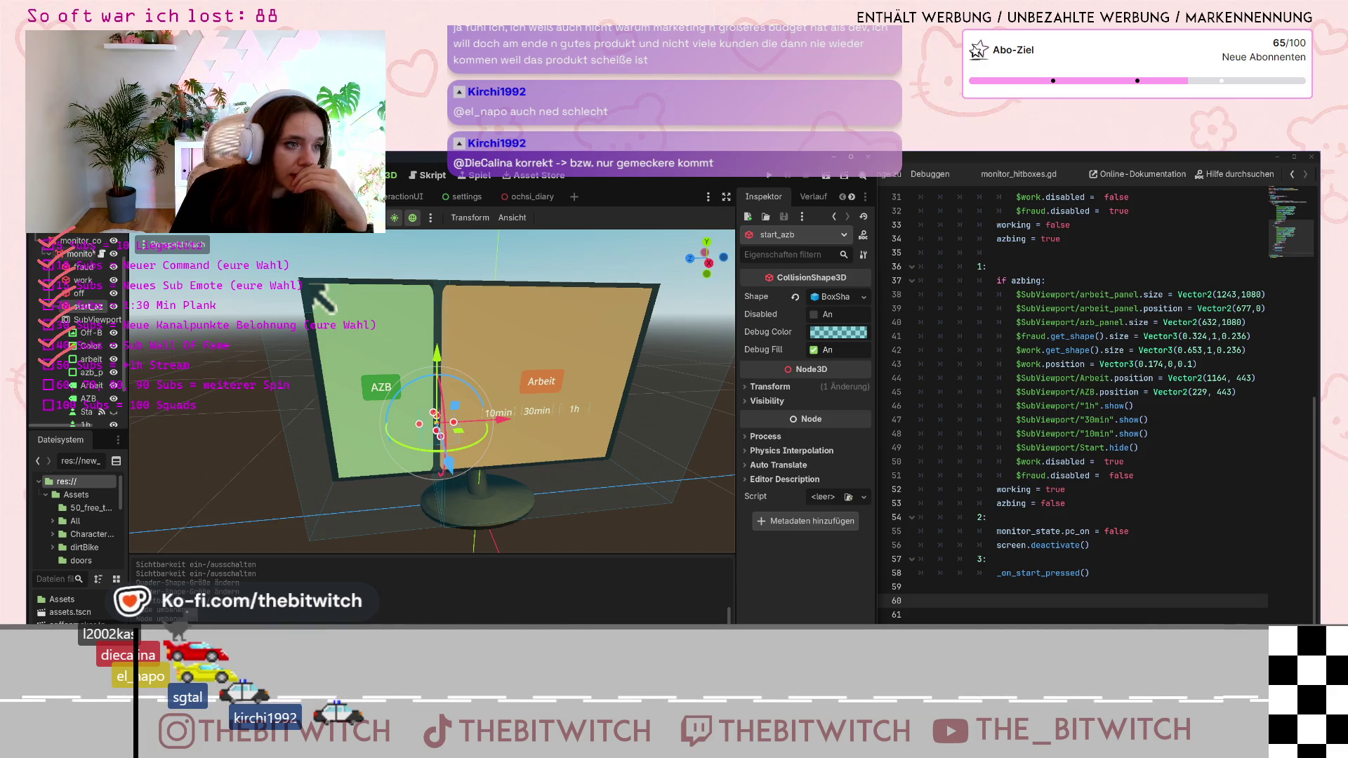
pyautogui.scroll(2, 84, 316)
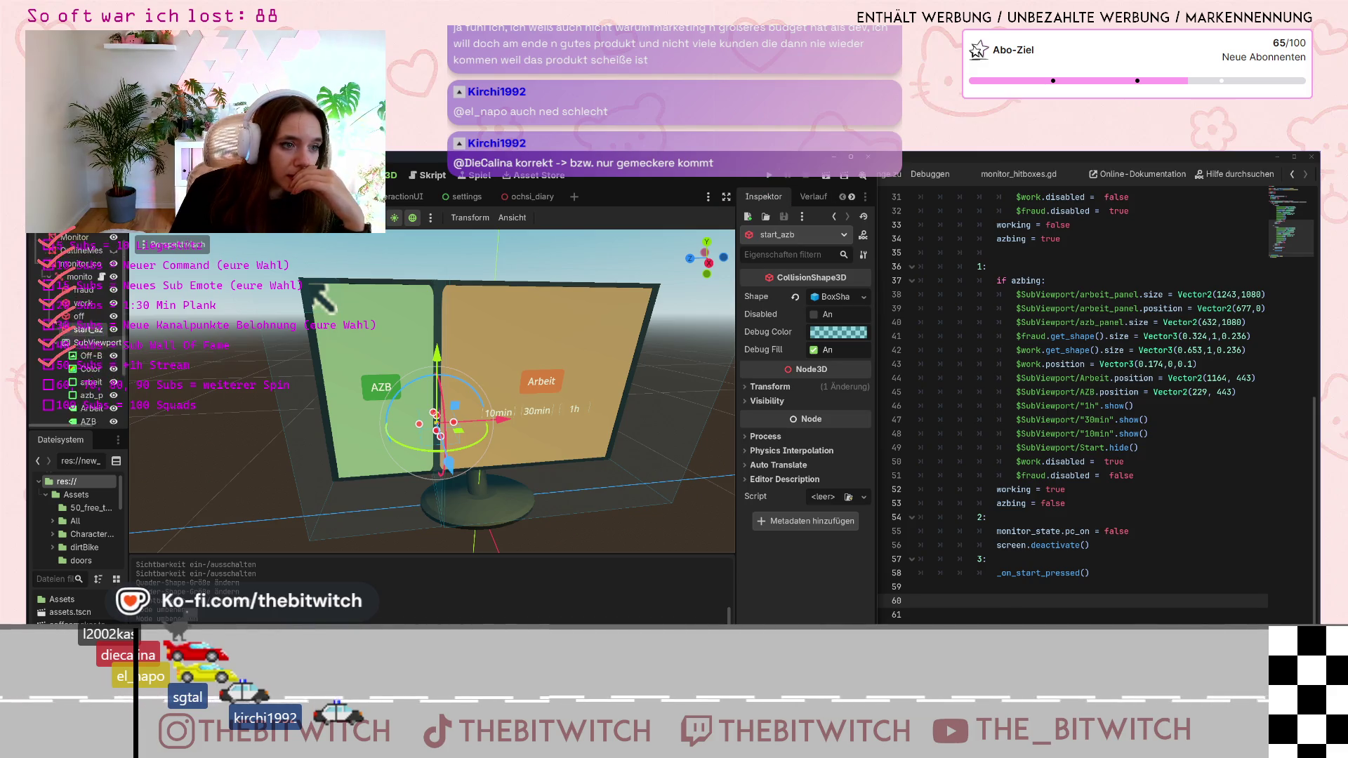
pyautogui.click(113, 280)
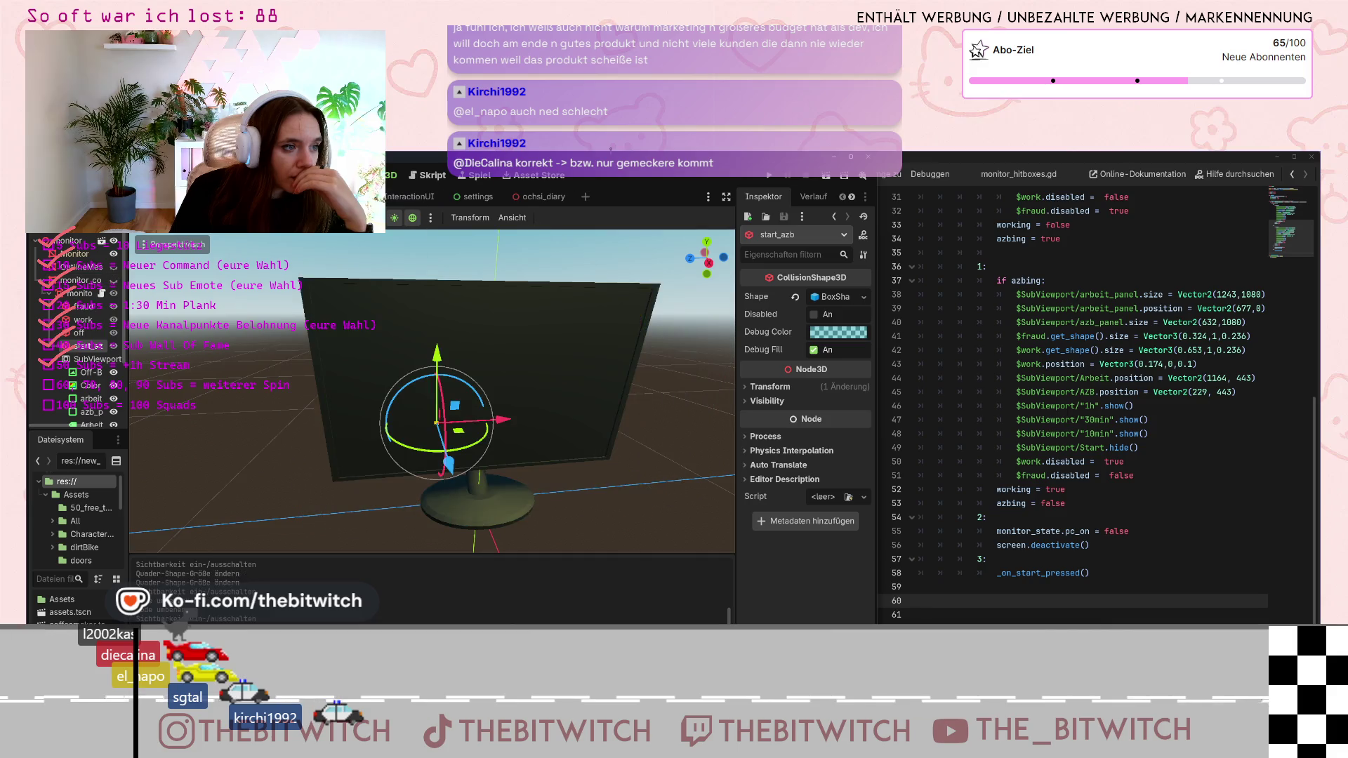
# Run the project and walk to the office desk, facing the monitor
pyautogui.click(769, 175)
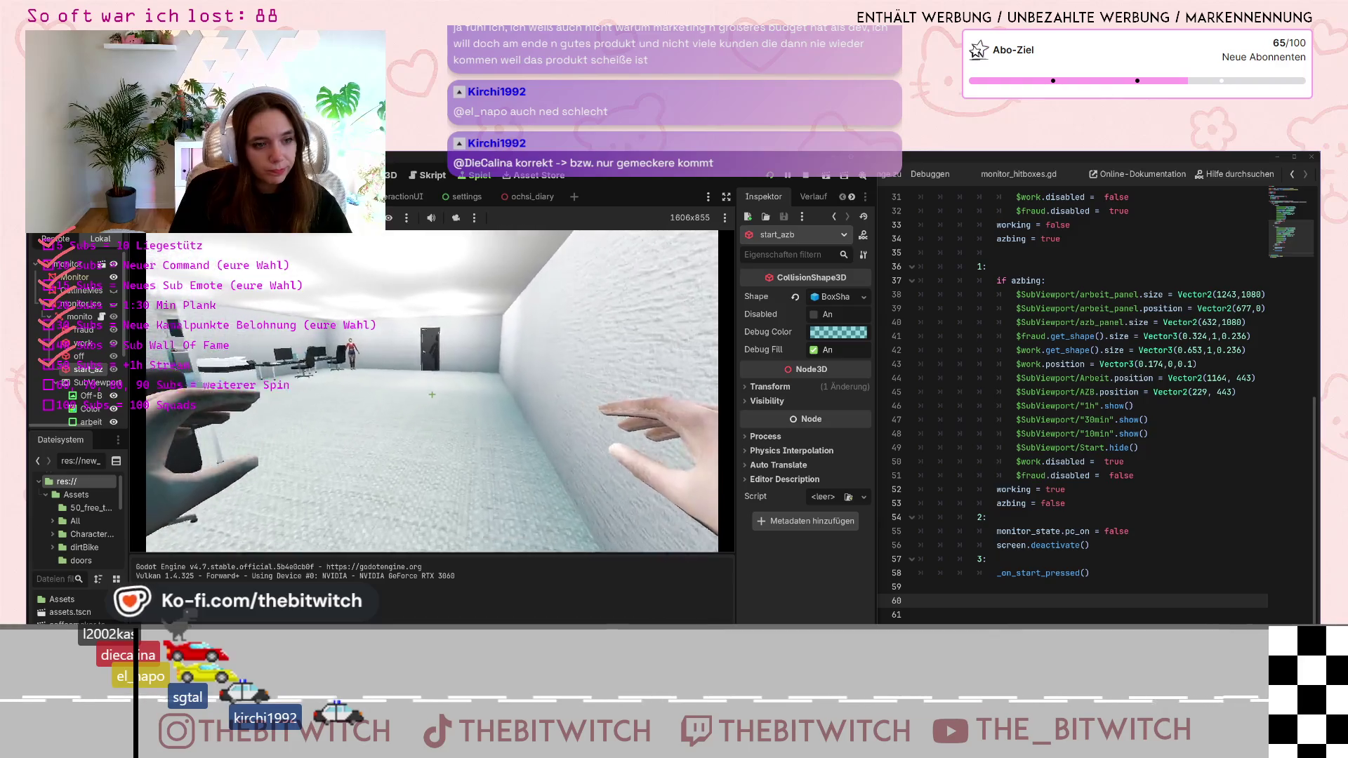
pyautogui.press('w')
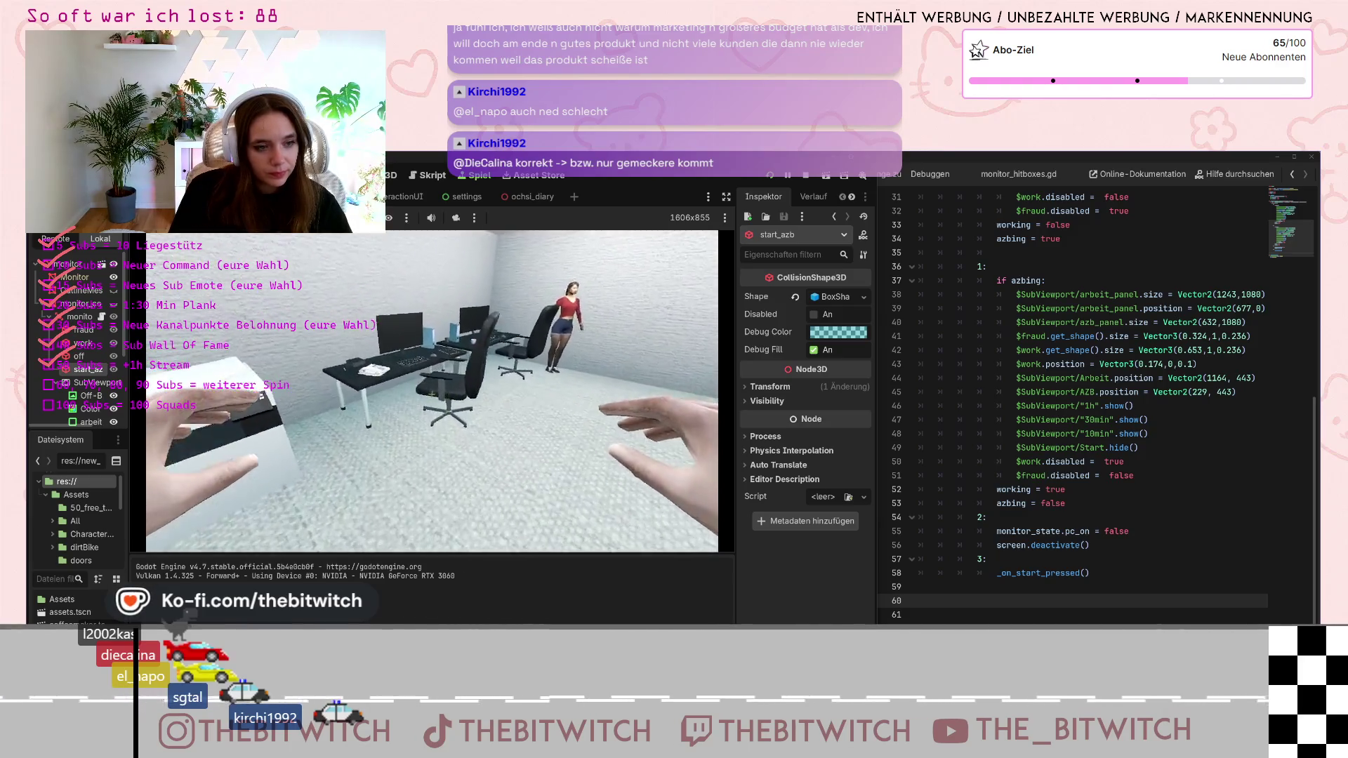
pyautogui.press('w')
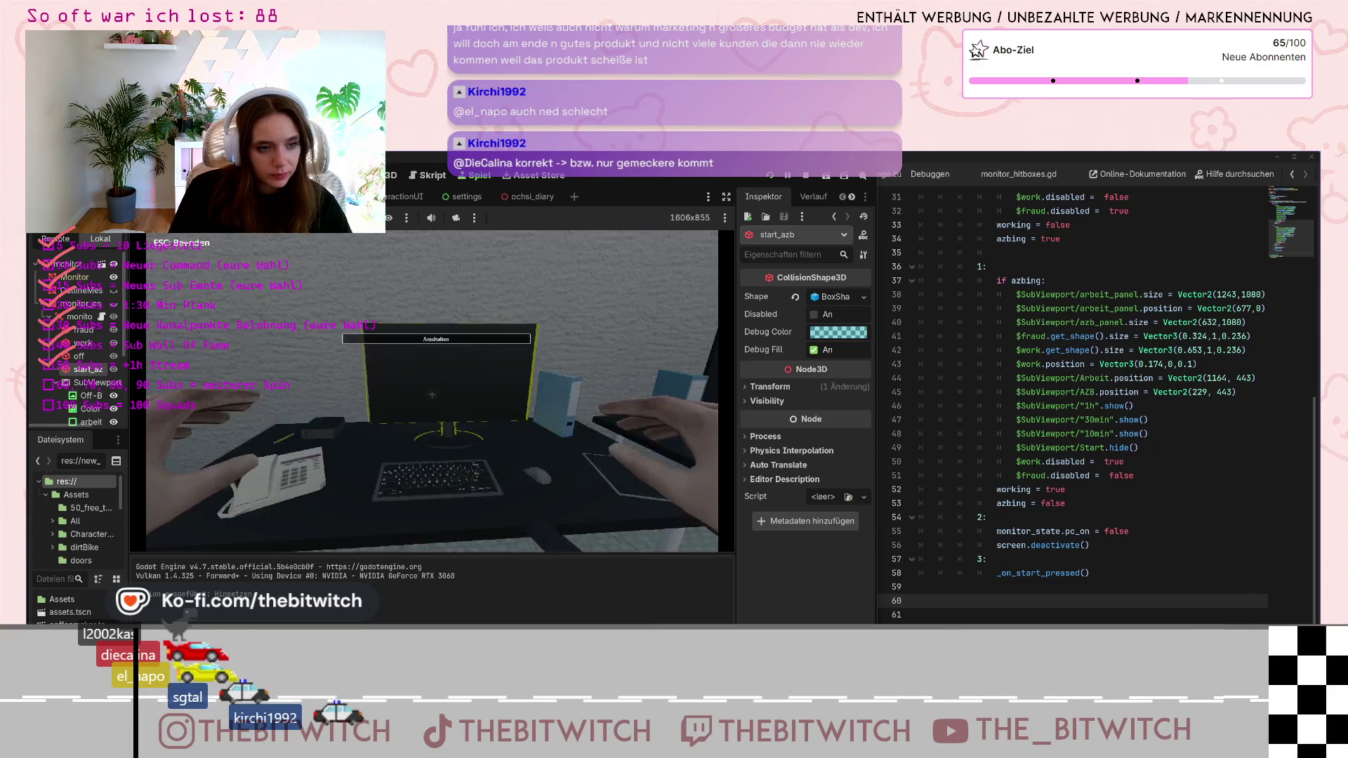
# Test the in-game monitor by opening the AZB panel, then switching to Arbeit
pyautogui.click(366, 424)
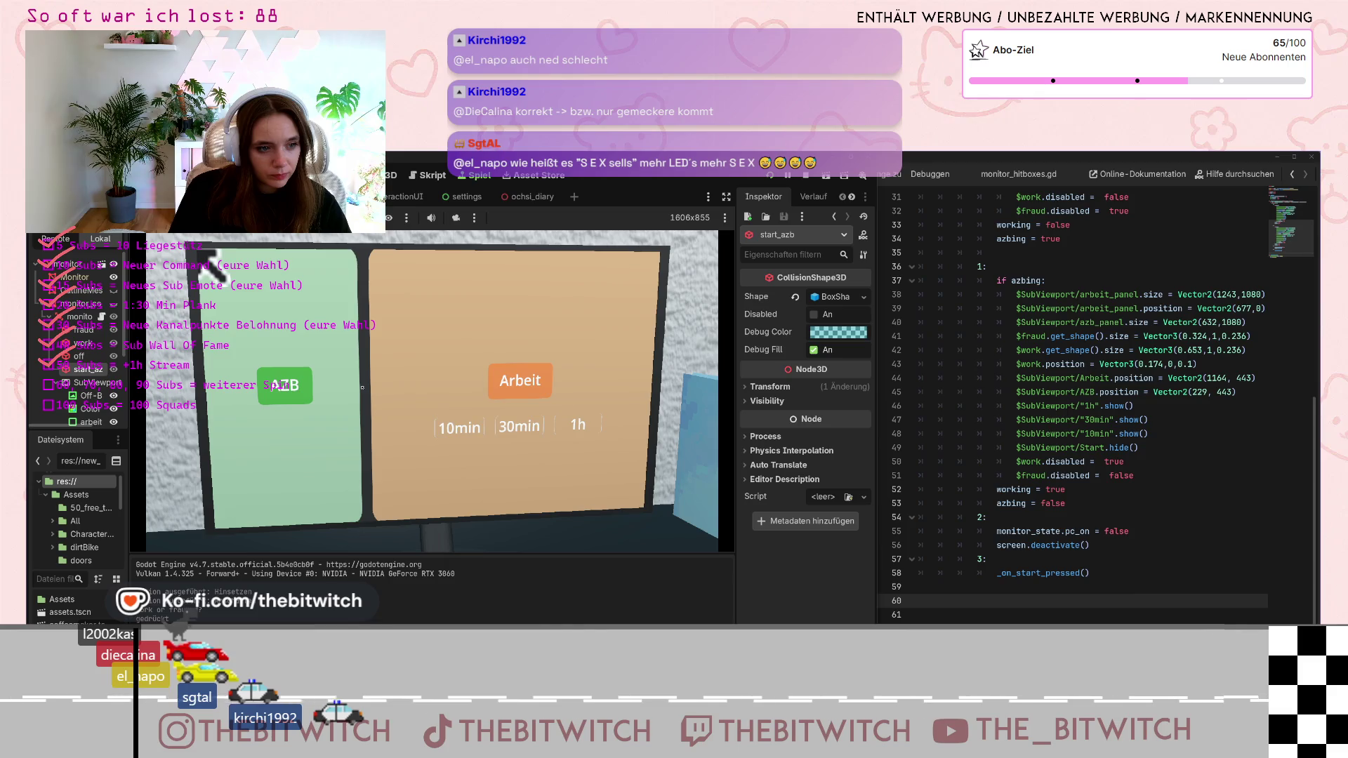
pyautogui.click(372, 420)
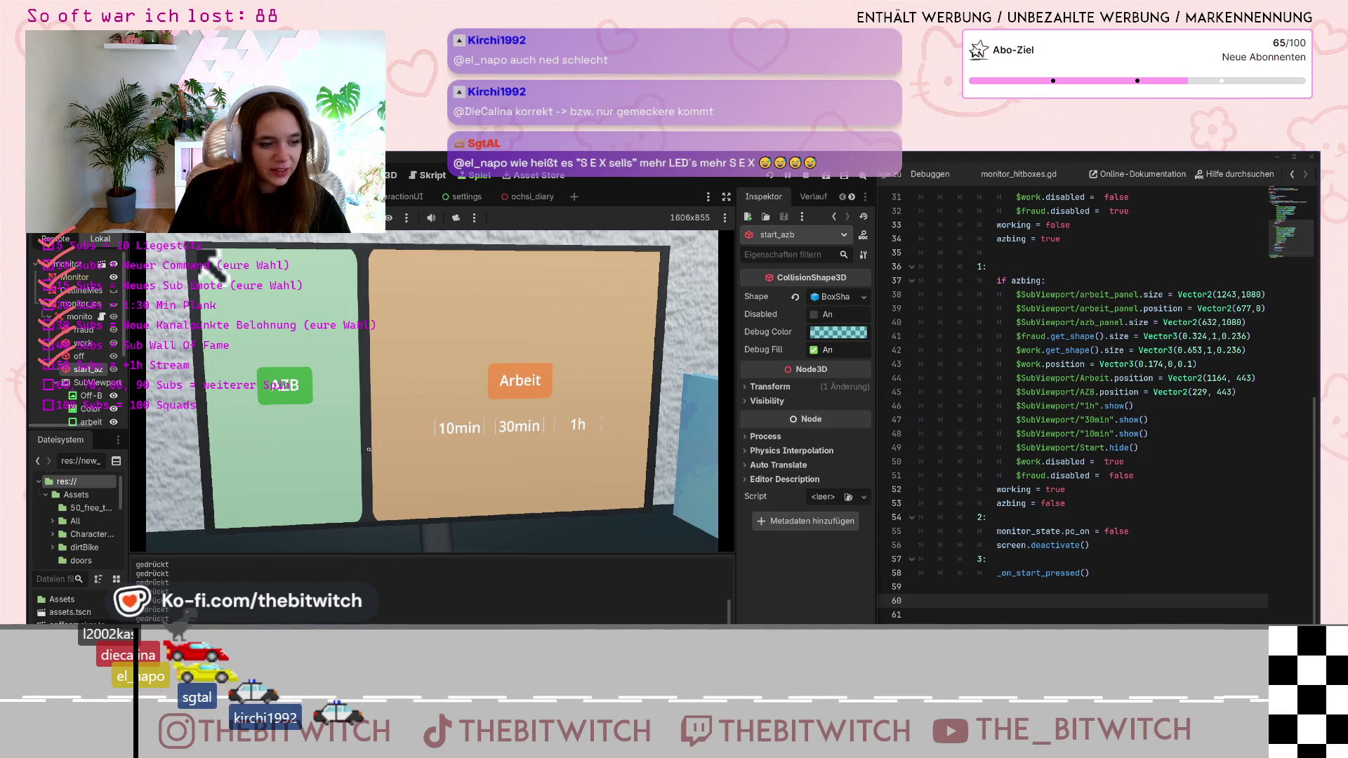
pyautogui.click(286, 394)
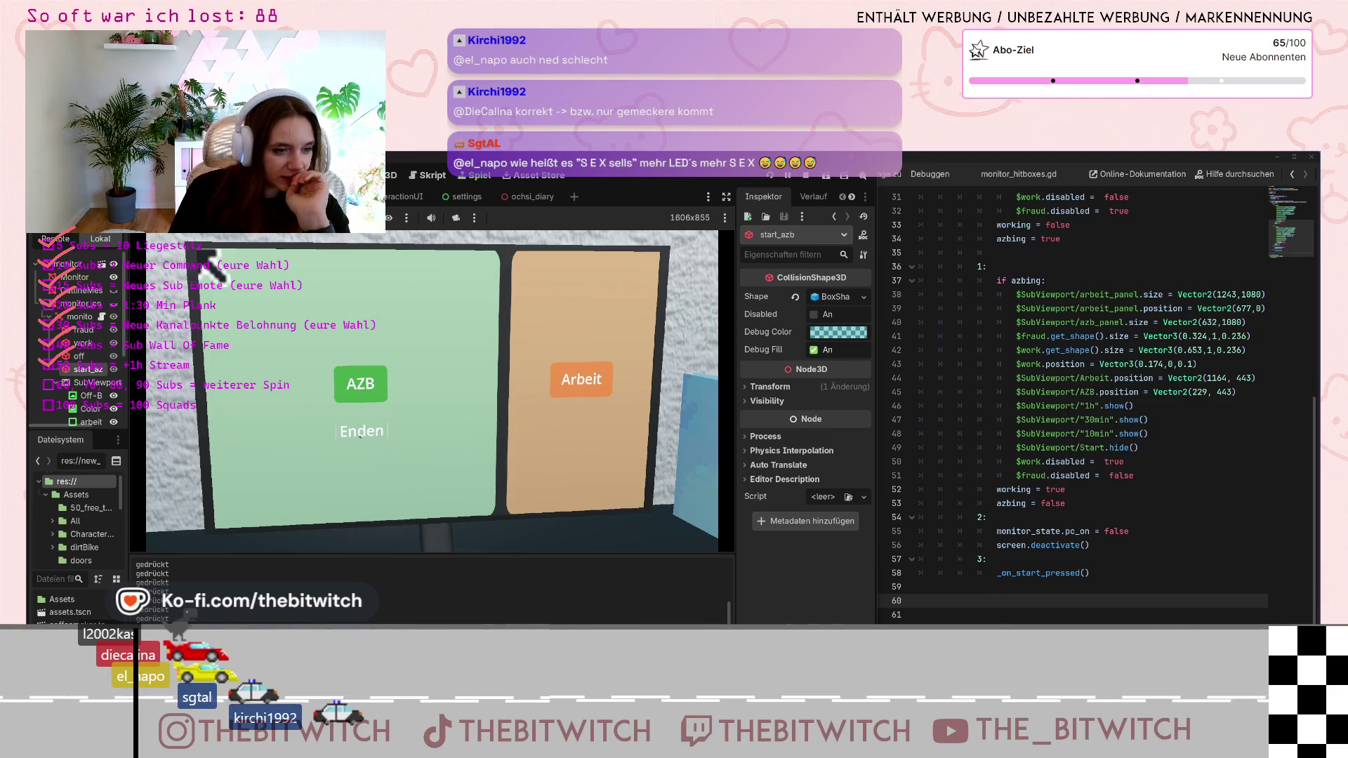
pyautogui.click(500, 341)
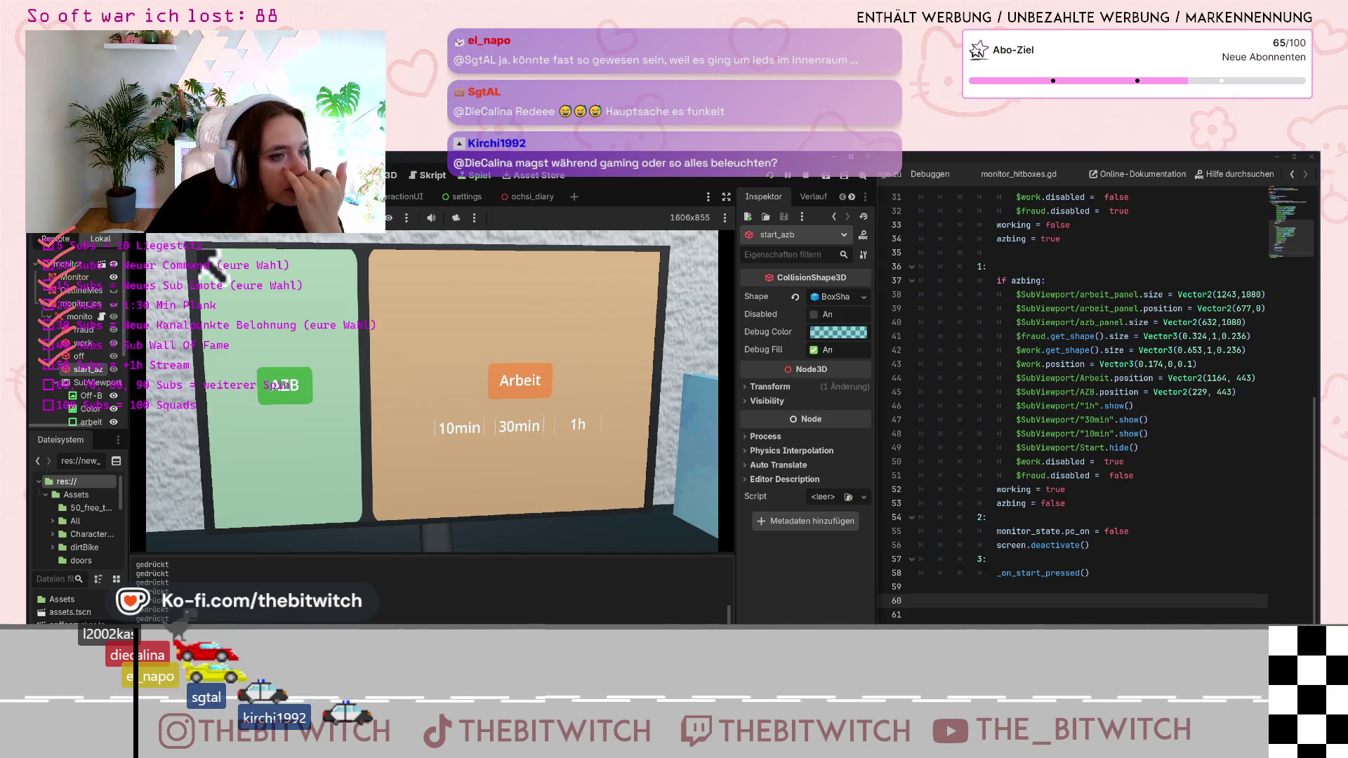
pyautogui.click(381, 388)
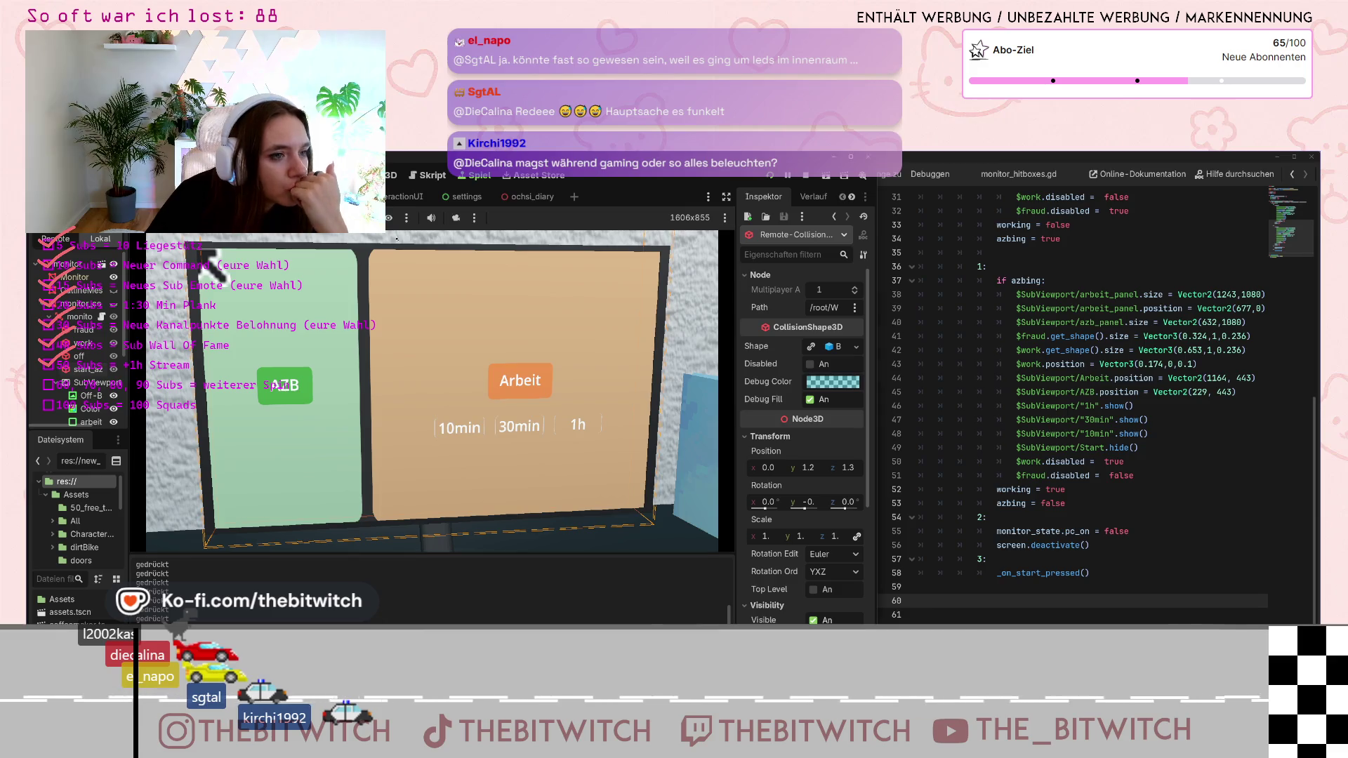
# Inspect the nodes under the game view, open AZB once more, then stop the game with F8
pyautogui.rightClick(542, 343)
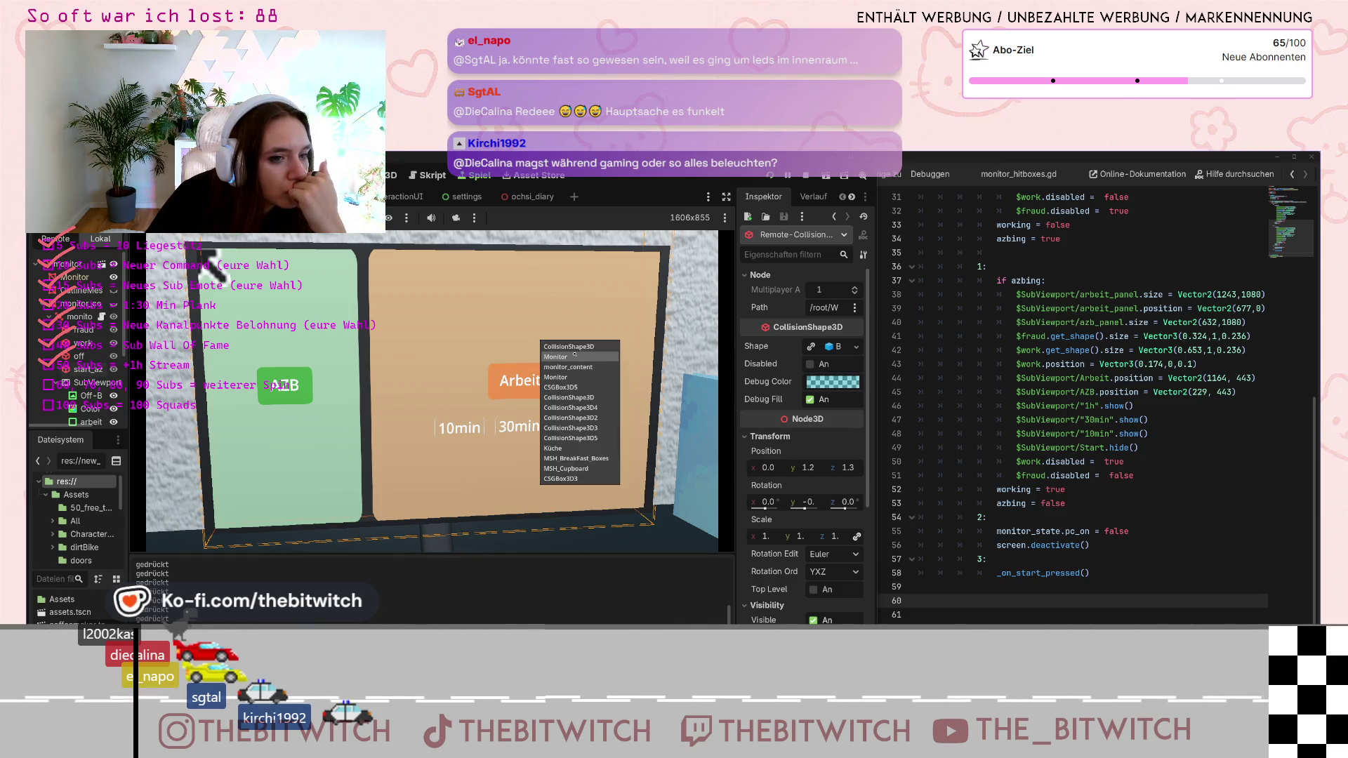
pyautogui.click(327, 327)
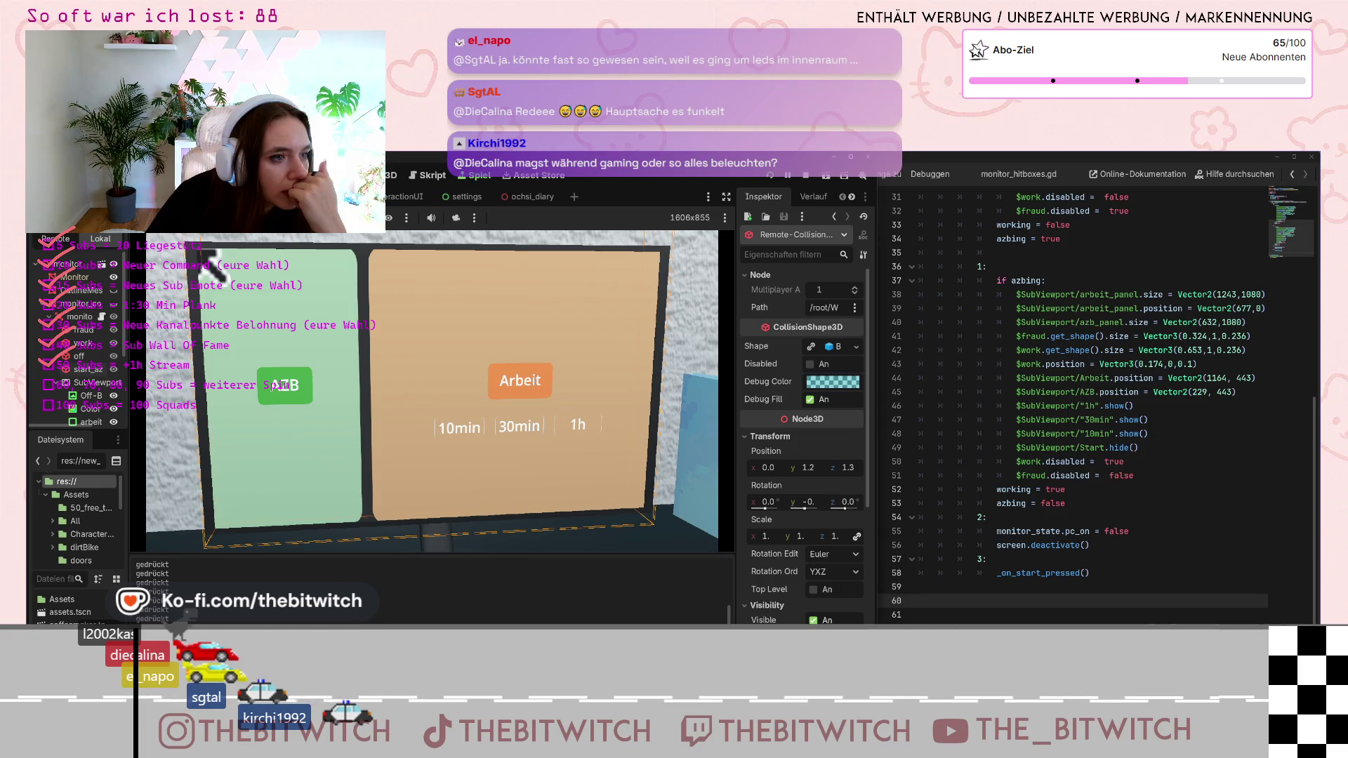
pyautogui.click(284, 384)
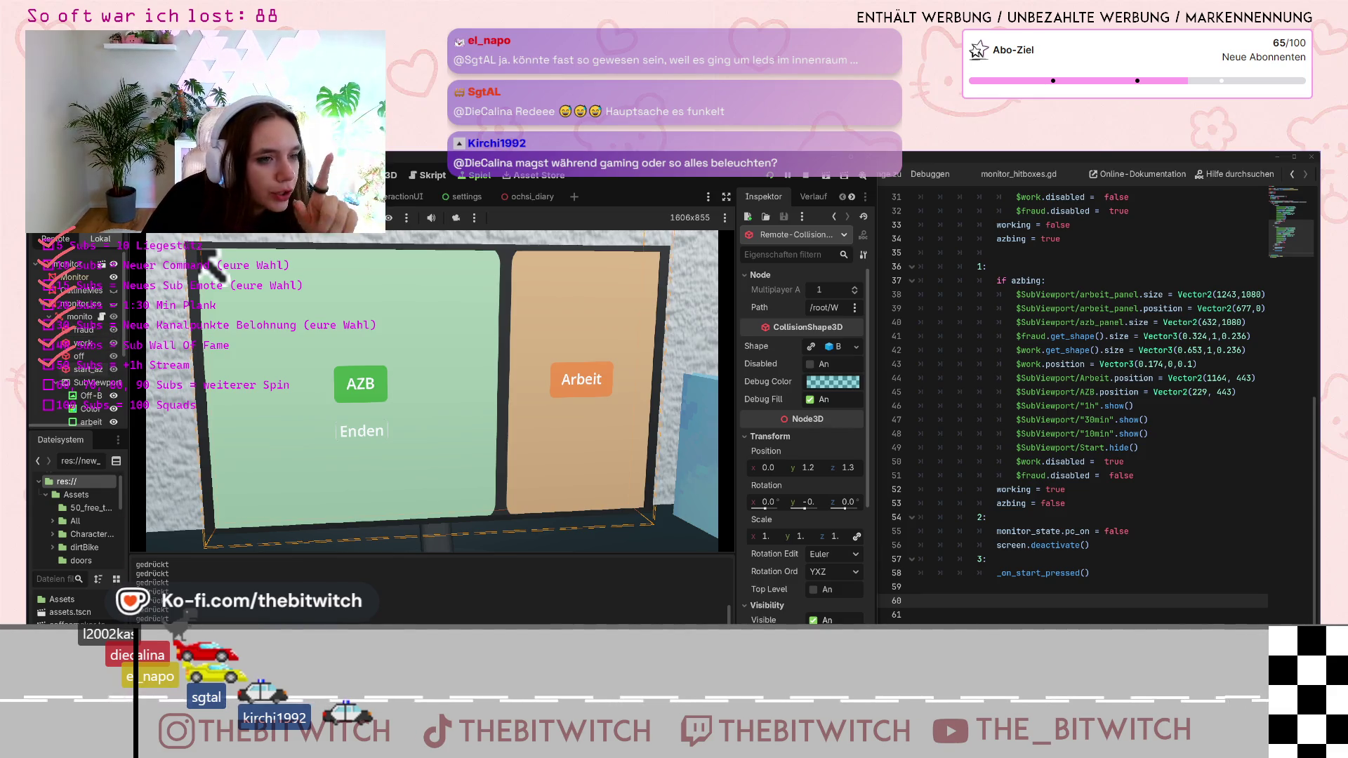
pyautogui.press('F8')
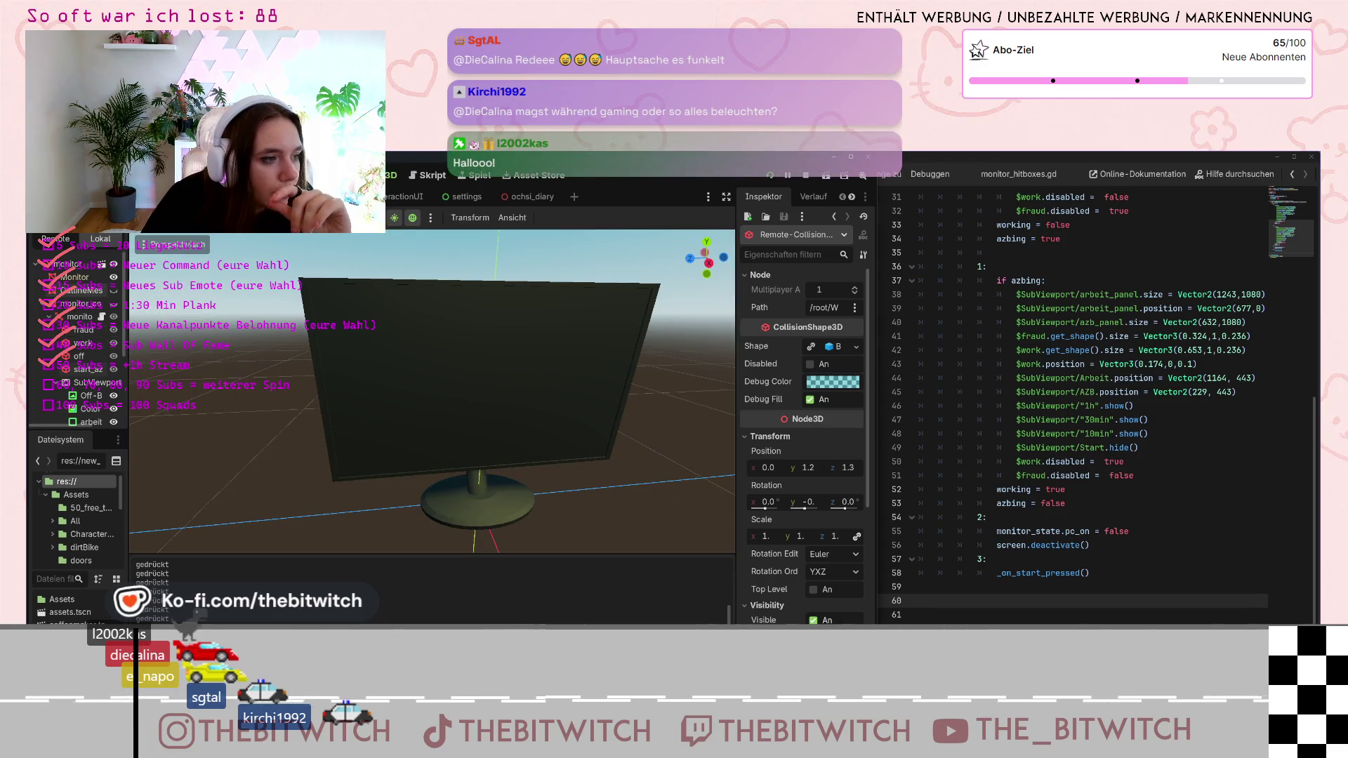
# Unhide the monitor's SubViewport and widen the AZB fraud collision box to an X size of about 0.342
pyautogui.click(316, 289)
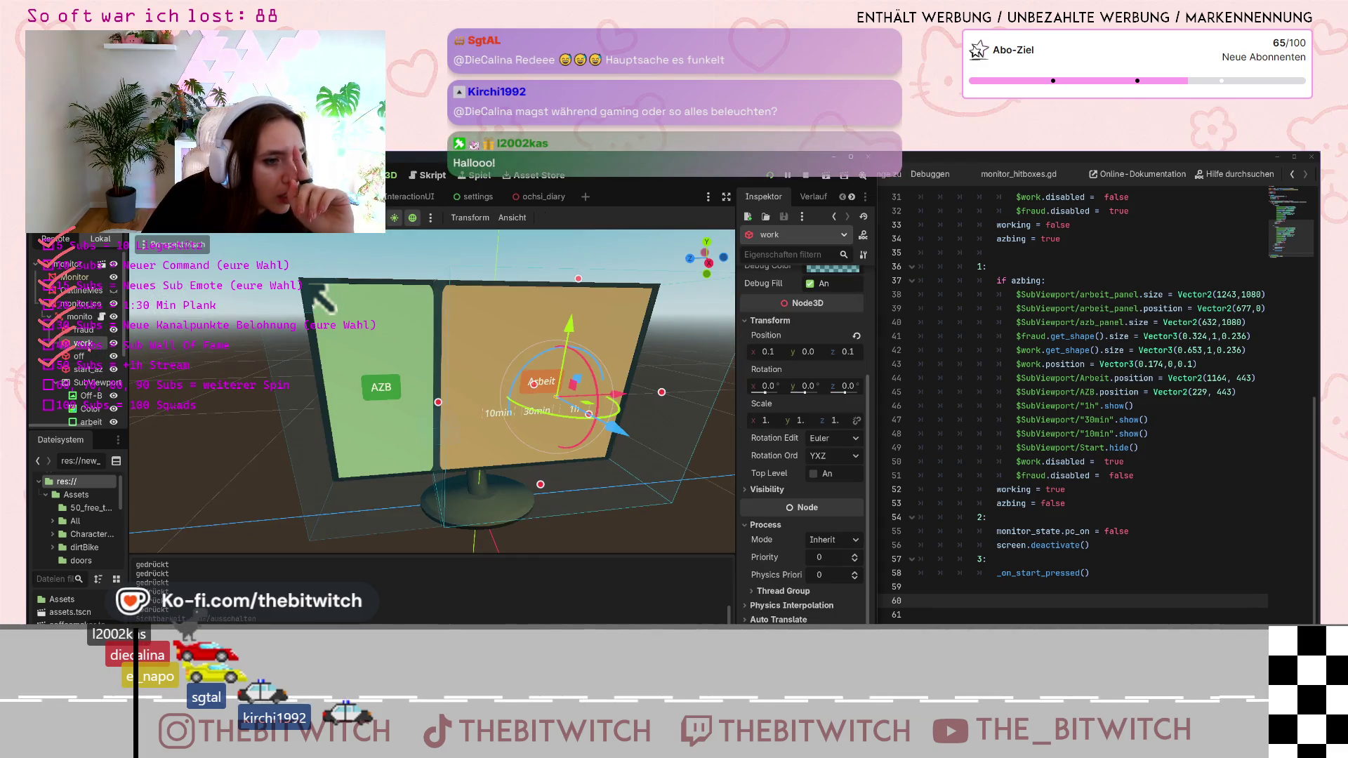
pyautogui.click(416, 402)
pyautogui.press('f')
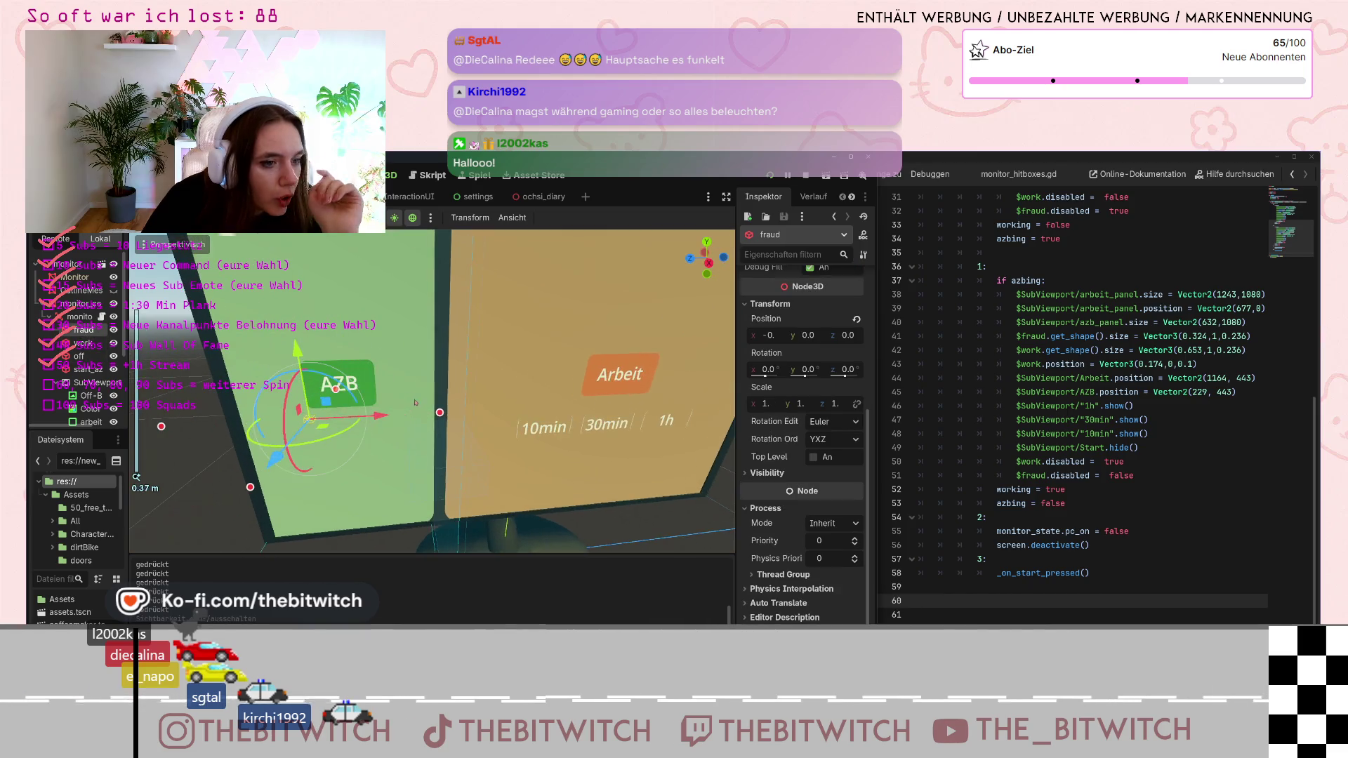
pyautogui.scroll(-4, 416, 403)
pyautogui.scroll(2, 424, 405)
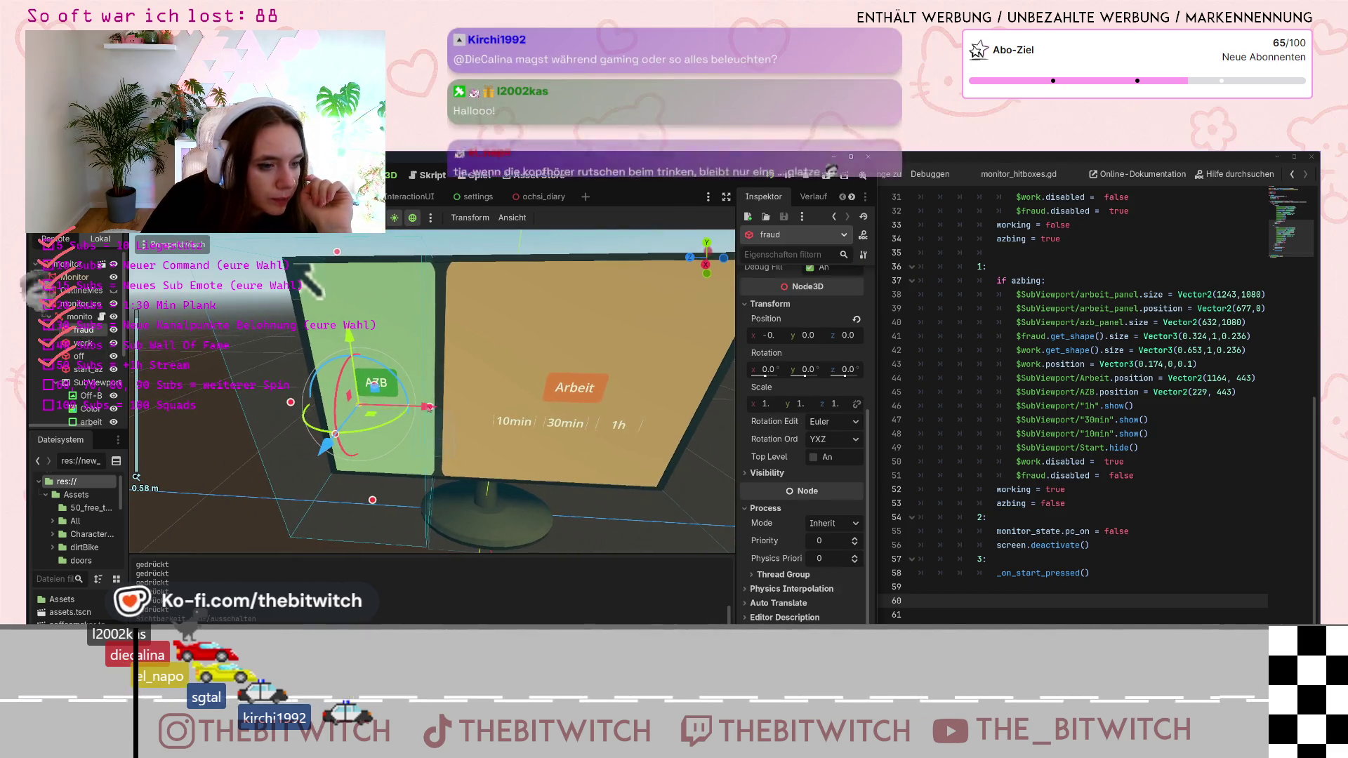
pyautogui.moveTo(429, 407); pyautogui.dragTo(445, 415)
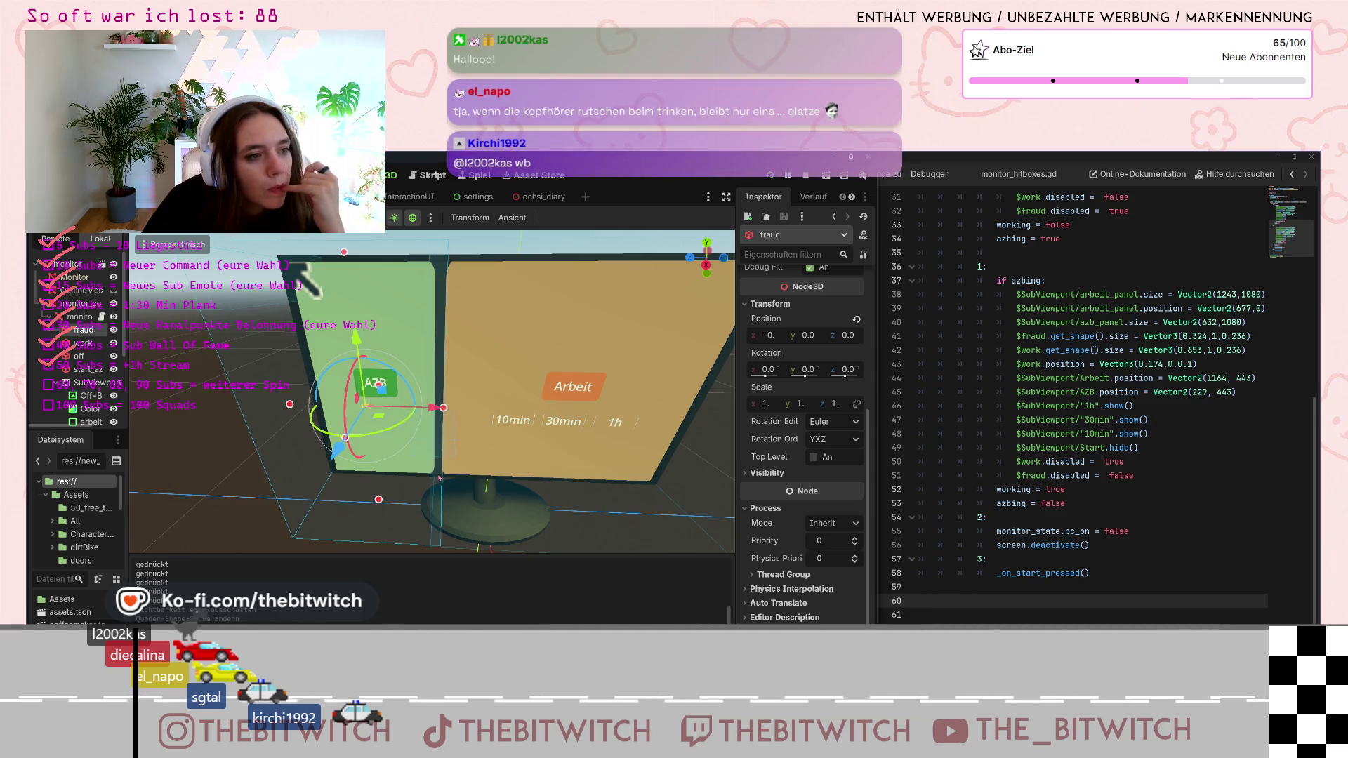
pyautogui.moveTo(566, 393)
pyautogui.mouseDown()
pyautogui.moveTo(569, 432)
pyautogui.moveTo(559, 385)
pyautogui.mouseUp()
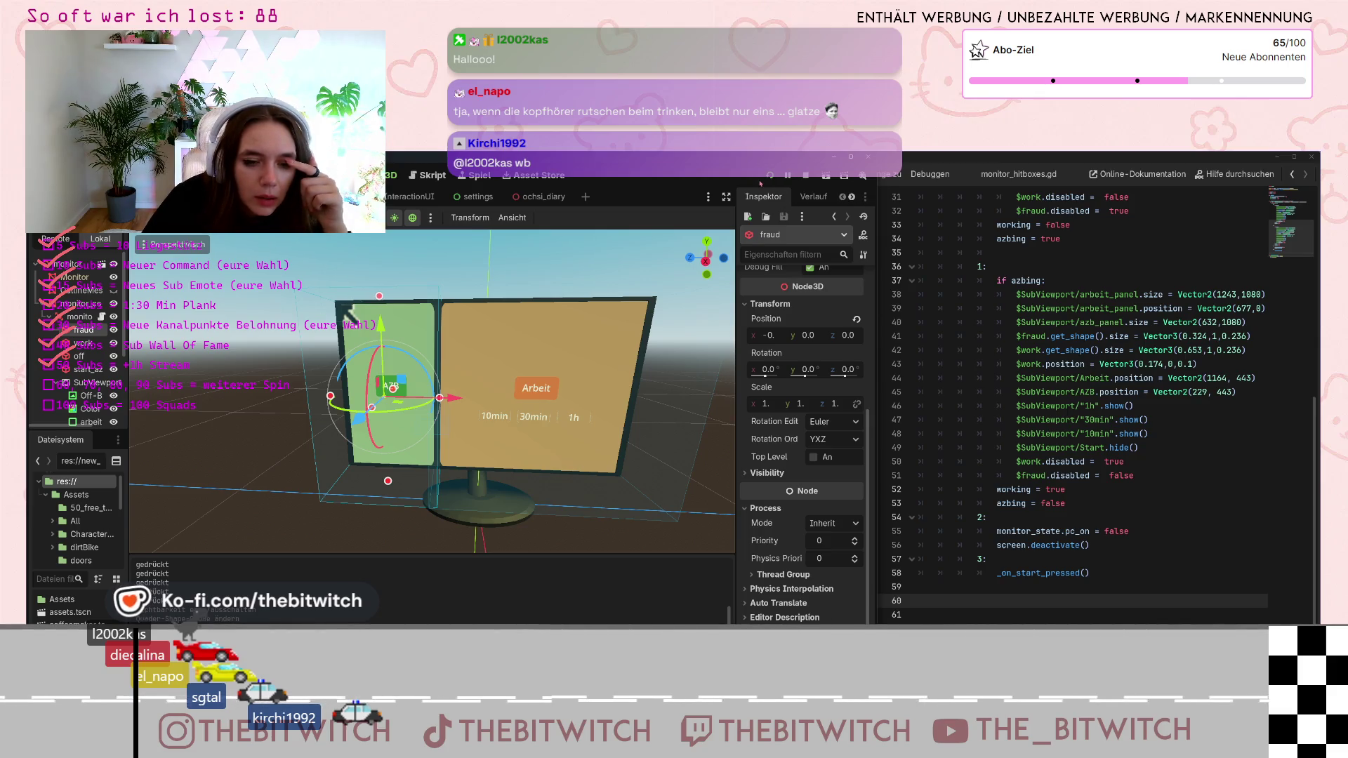
pyautogui.click(573, 262)
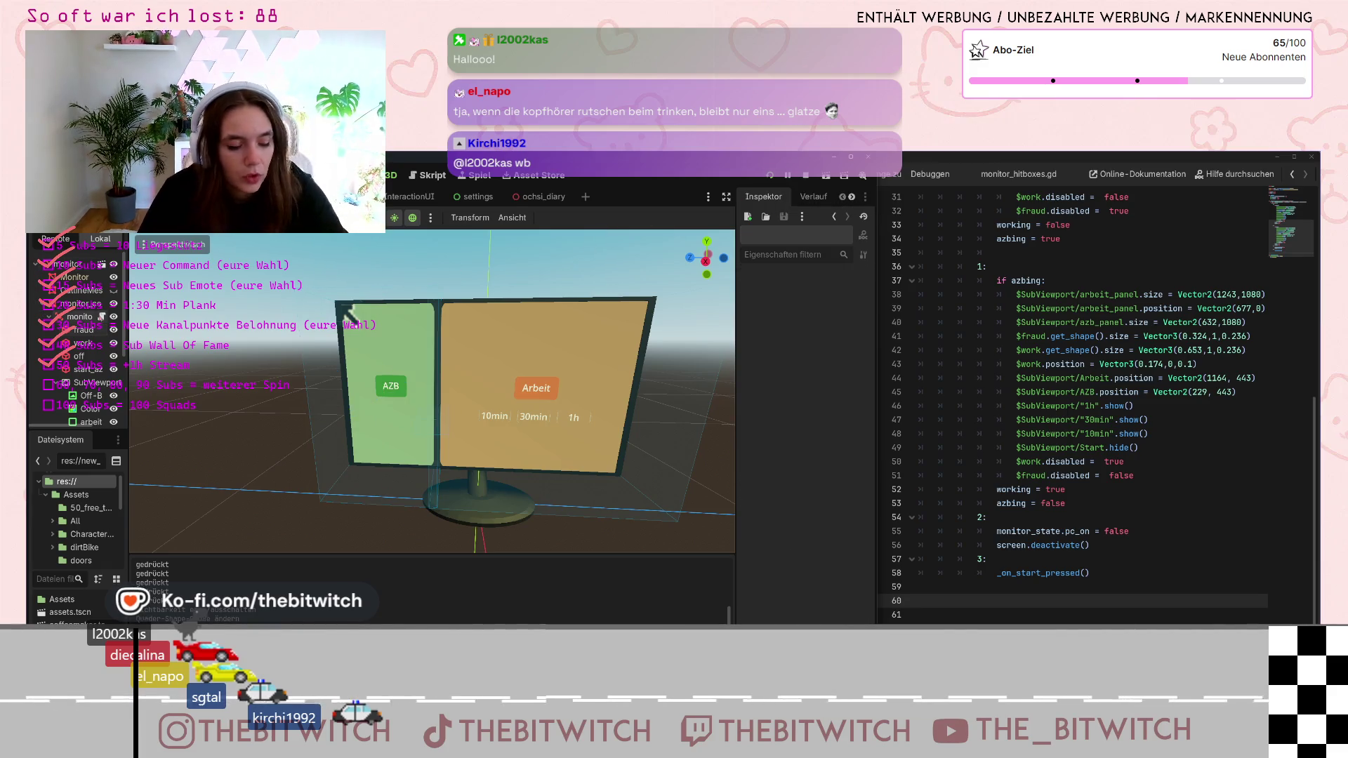
# Save the scene with Ctrl+S and launch the project with F5
pyautogui.hotkey('ctrl', 's')
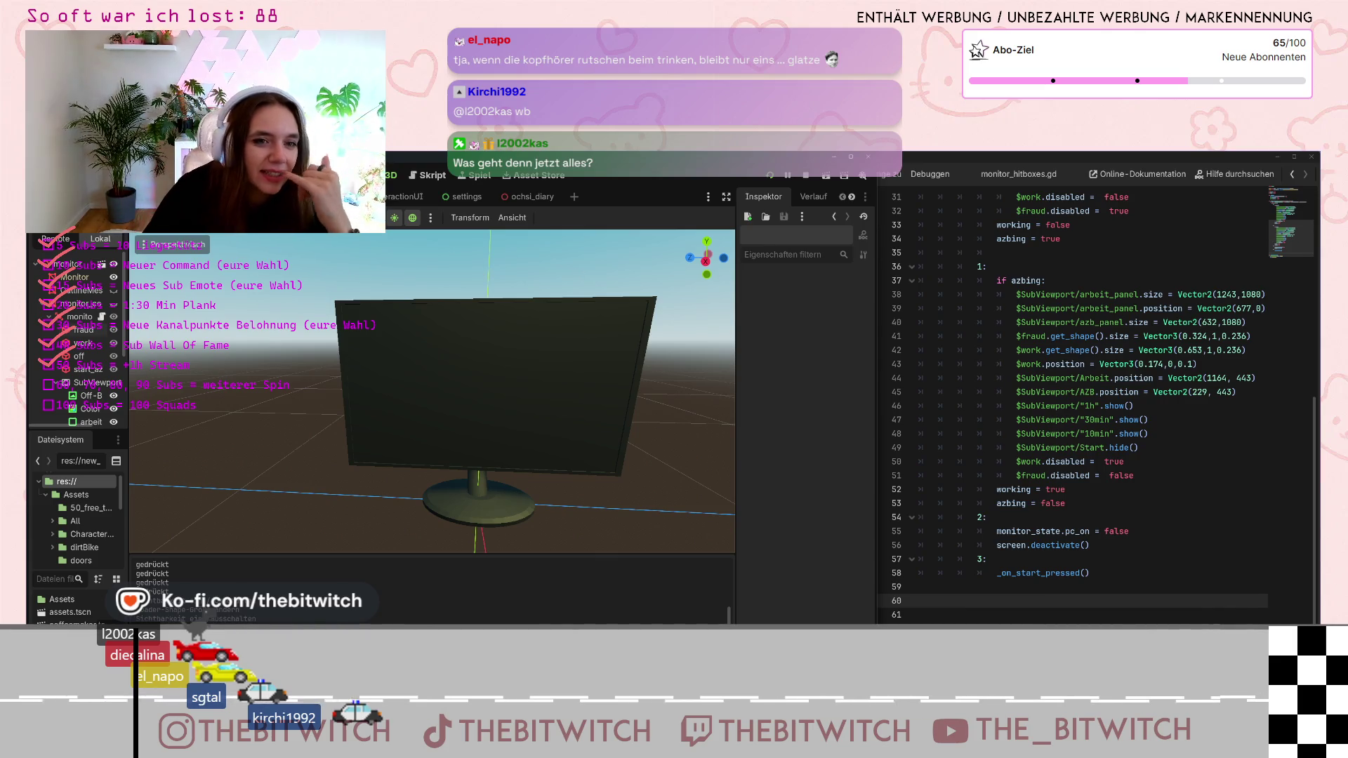
pyautogui.press('F5')
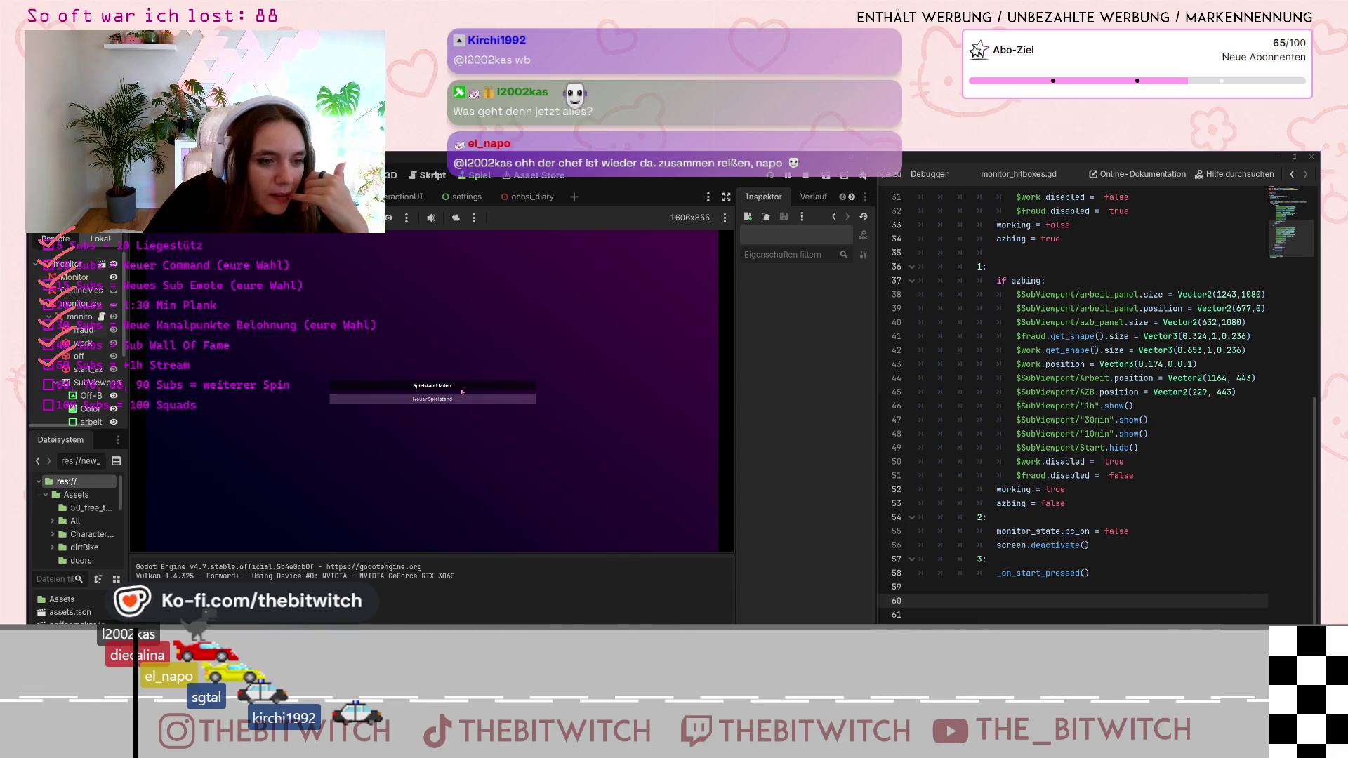
# Start the game via Spiel starten, walk to the desk chair and sit at the monitor
pyautogui.click(462, 390)
pyautogui.press('w')
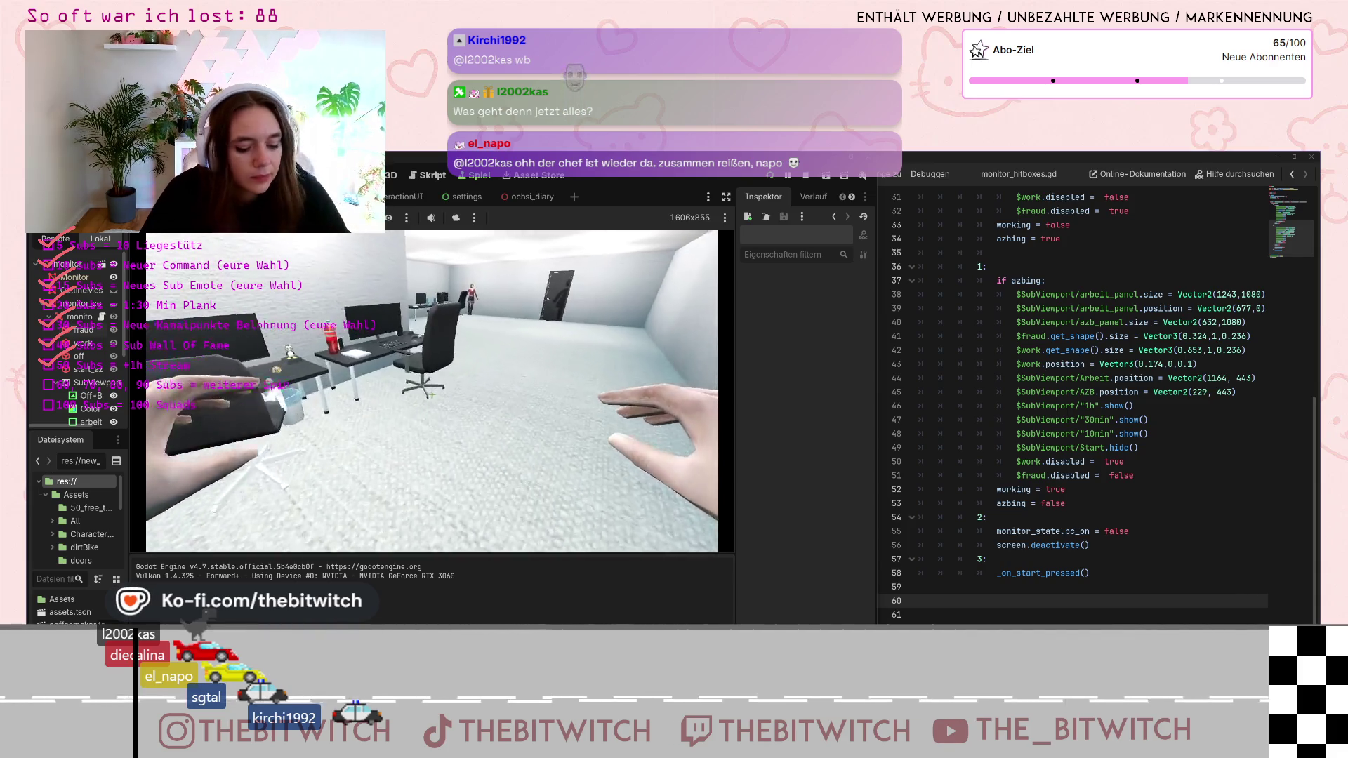
pyautogui.press('w')
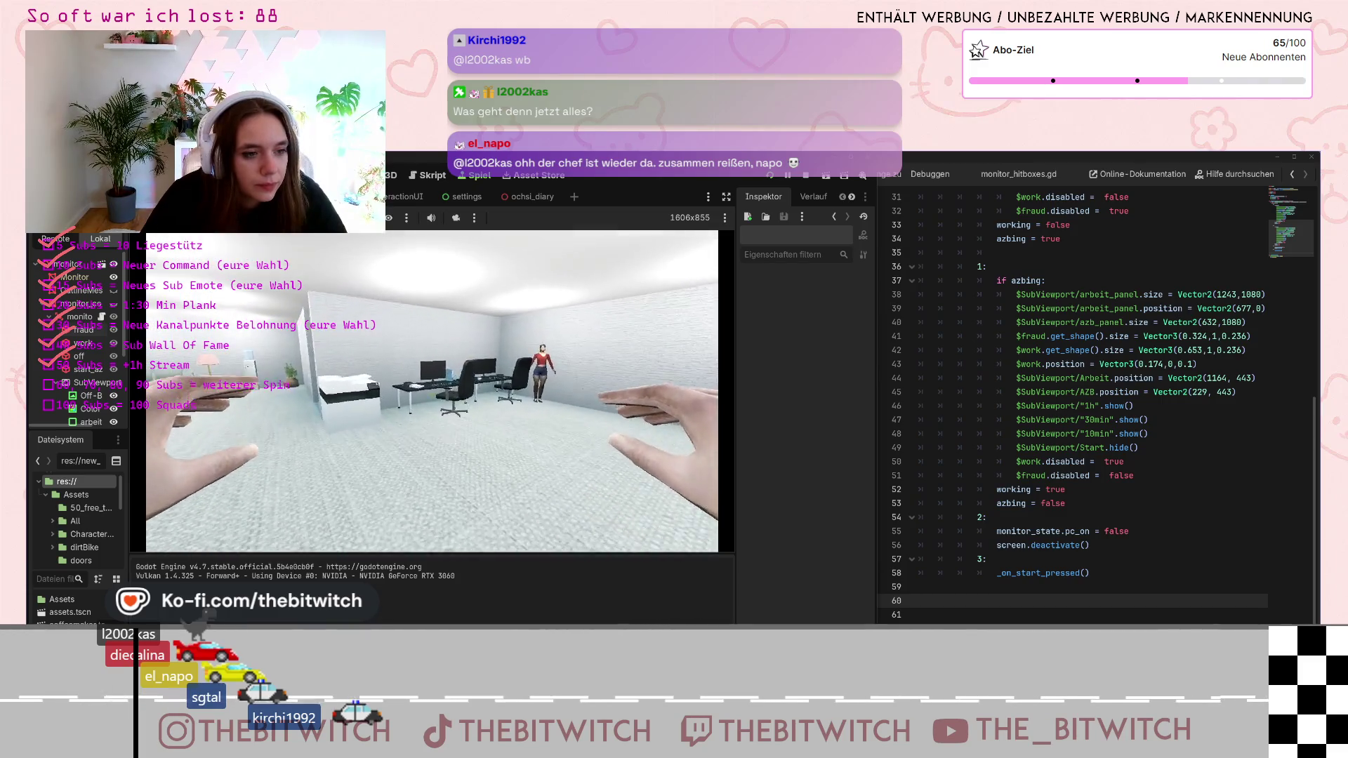
pyautogui.press('e')
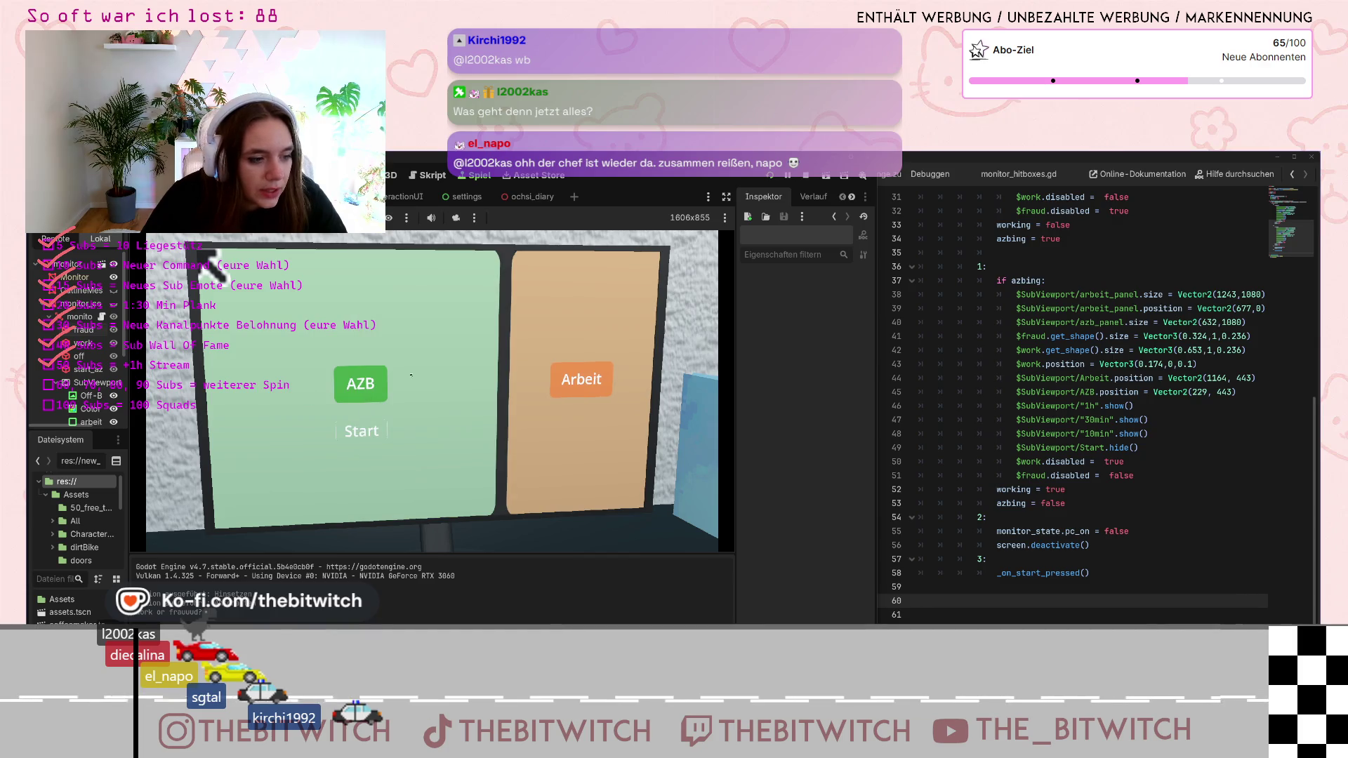
# Press Start on the AZB panel so it shows Enden, then return to the Arbeit 10min/30min/1h options
pyautogui.moveTo(523, 366)
pyautogui.click(377, 407)
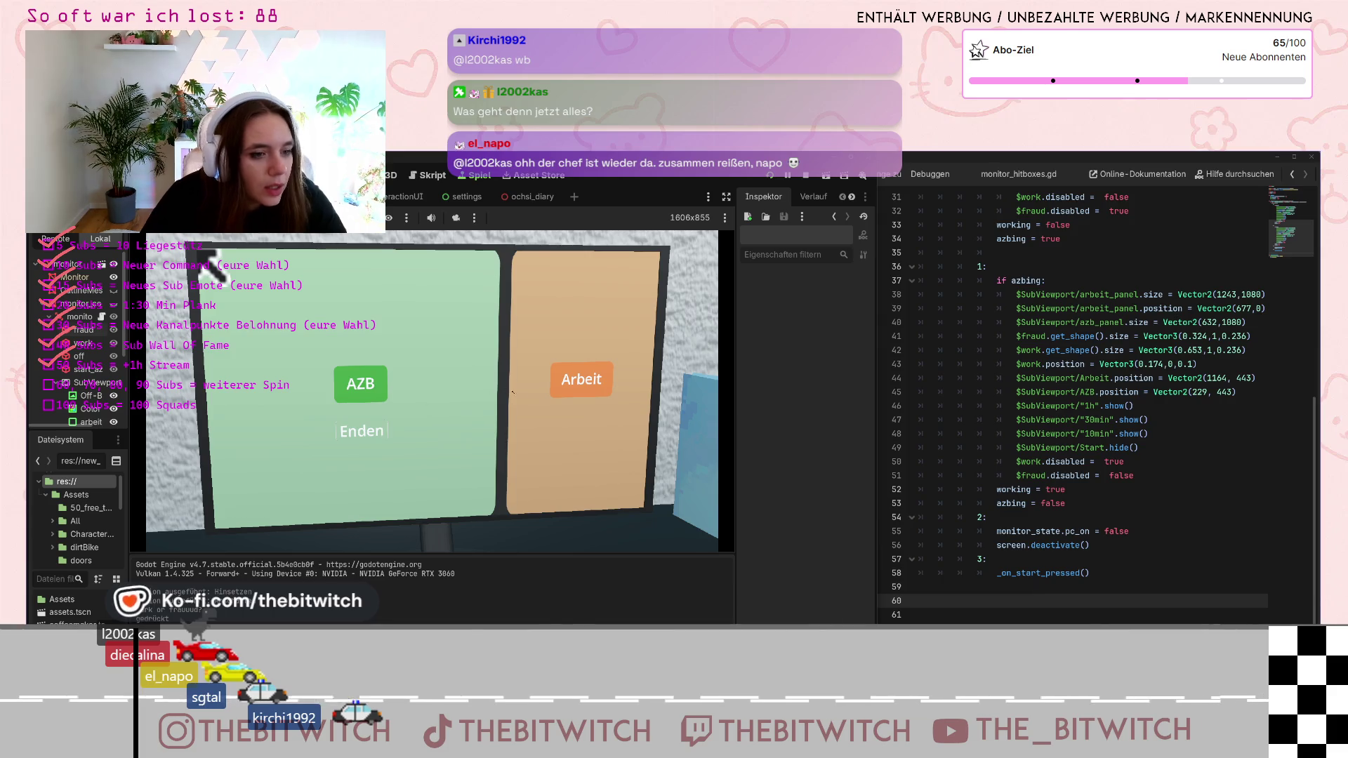
pyautogui.moveTo(425, 400)
pyautogui.moveTo(361, 431)
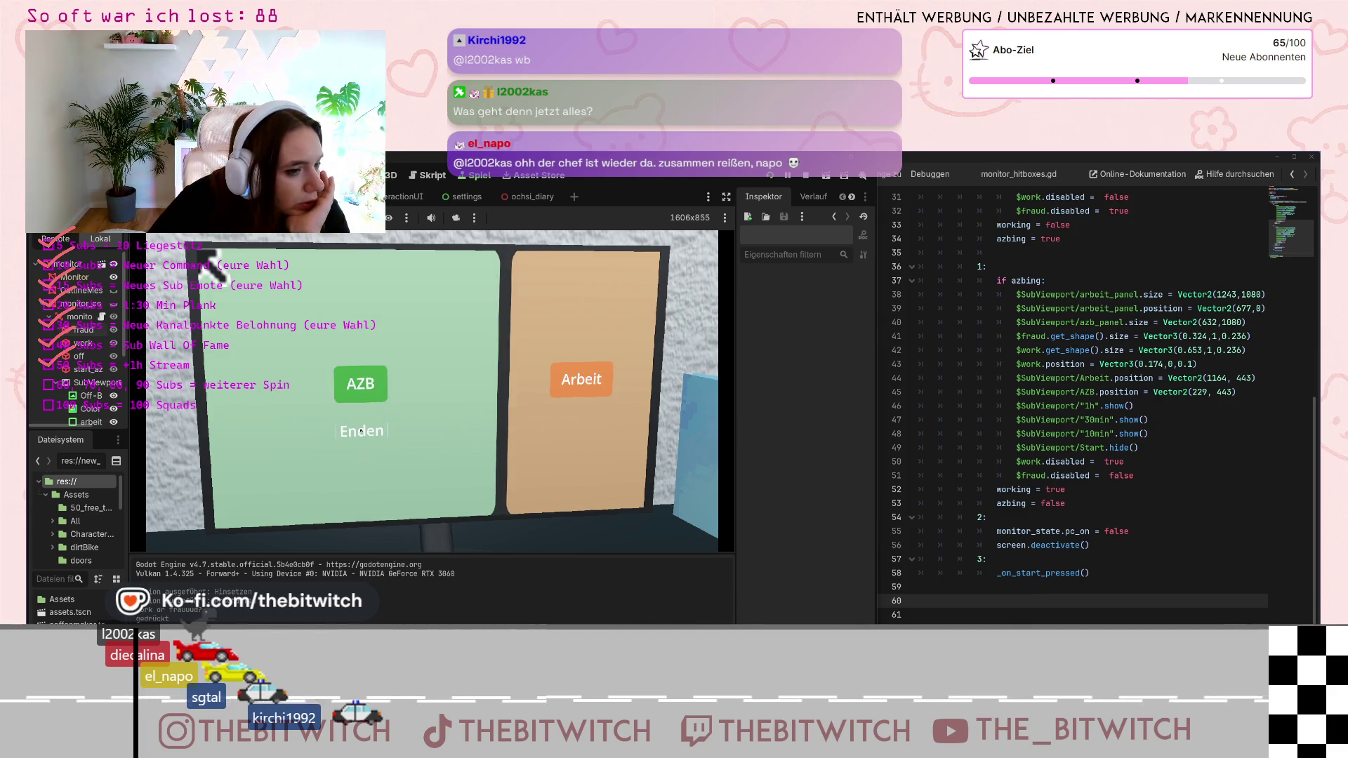
pyautogui.moveTo(428, 429)
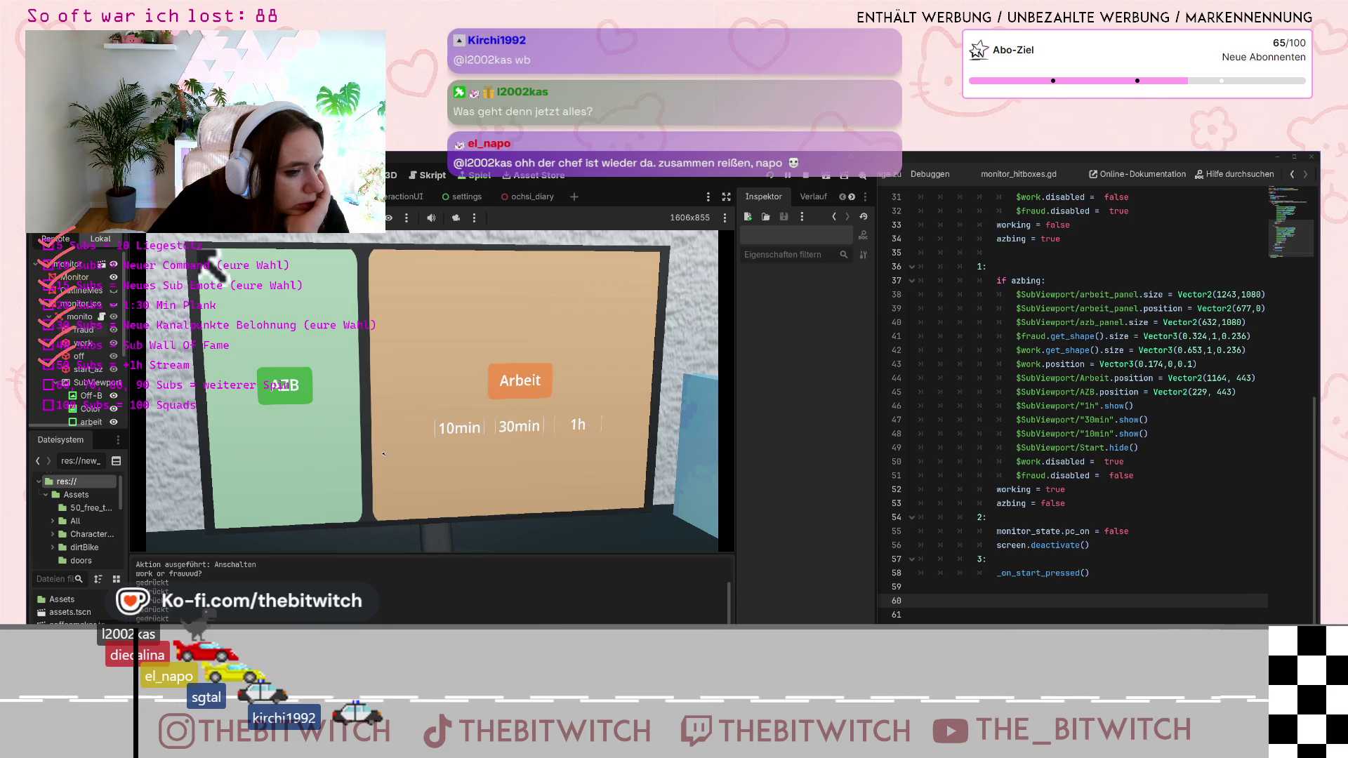
pyautogui.click(382, 389)
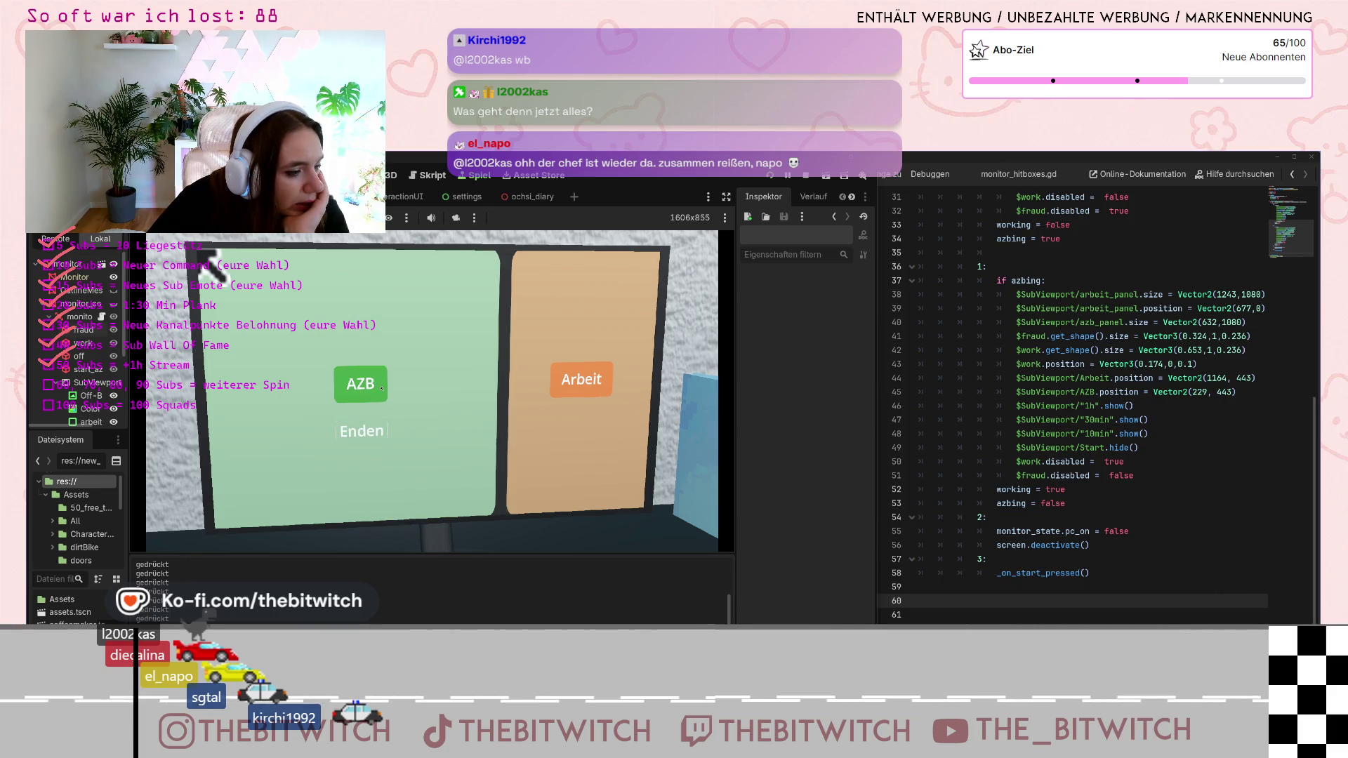
pyautogui.click(531, 478)
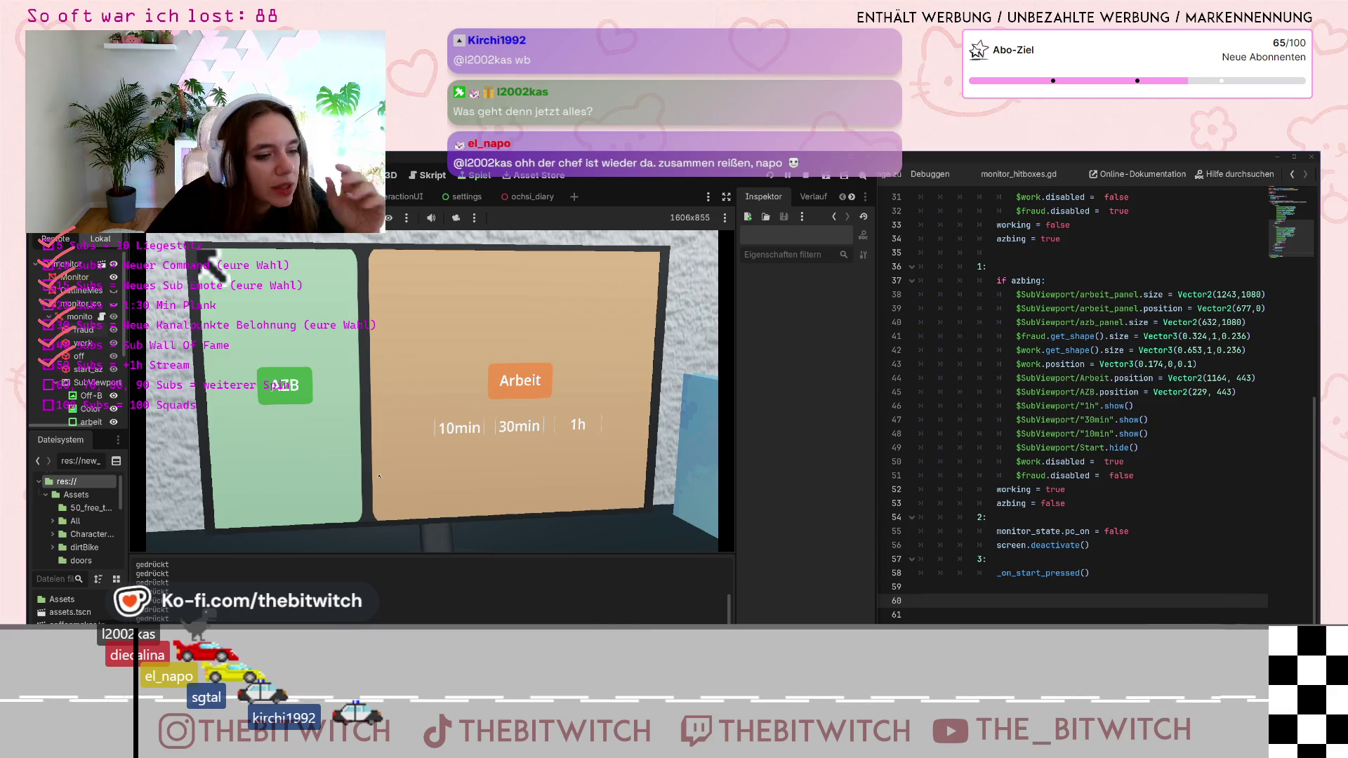